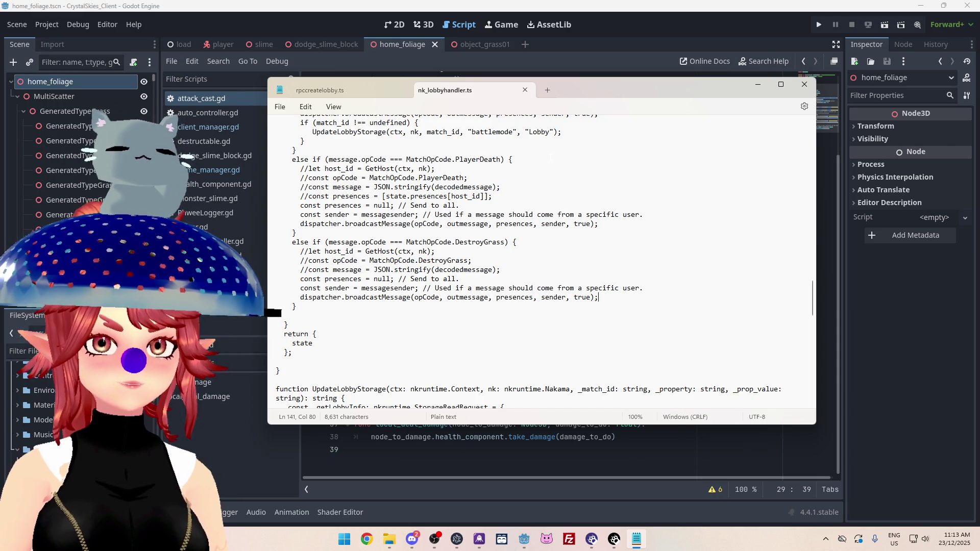
# - Review the DestroyGrass handler in nk_lobbyhandler.ts, place the caret after 'state', and return to Godot
pyautogui.scroll(-2, 541, 262)
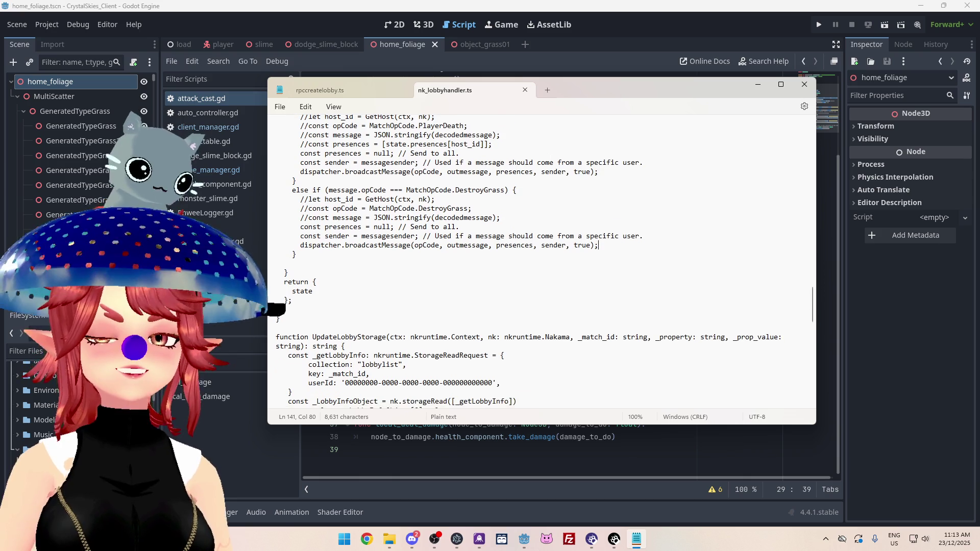
pyautogui.scroll(1, 541, 261)
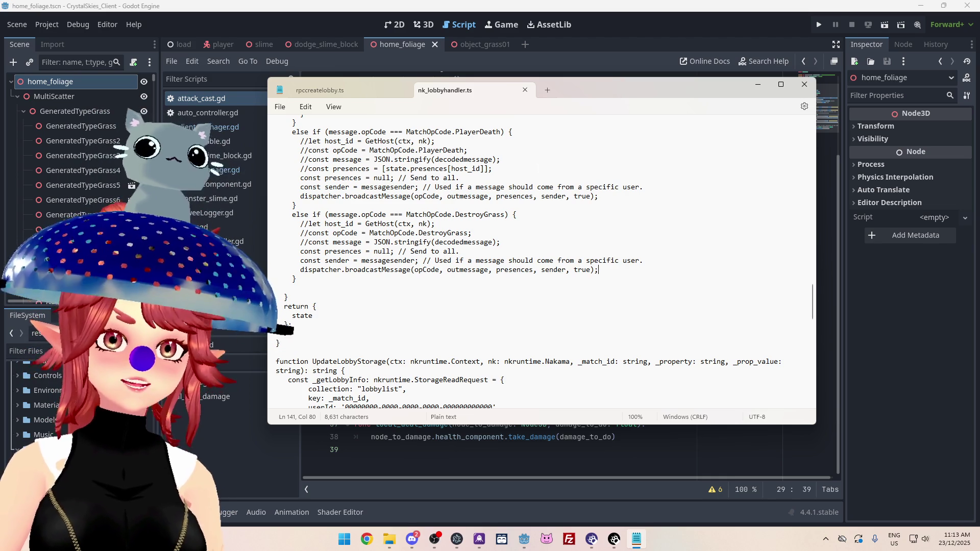
pyautogui.click(615, 314)
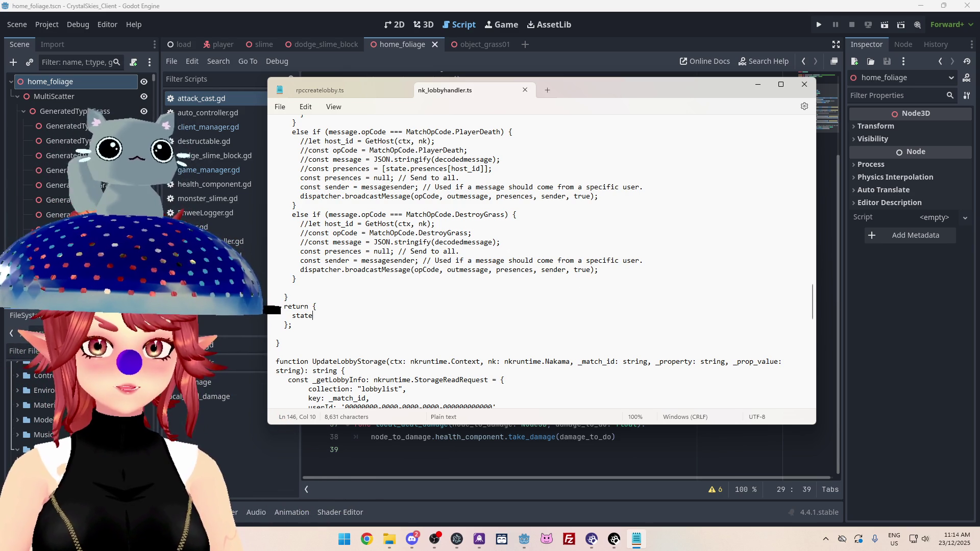
pyautogui.hotkey('alt', 'Tab')
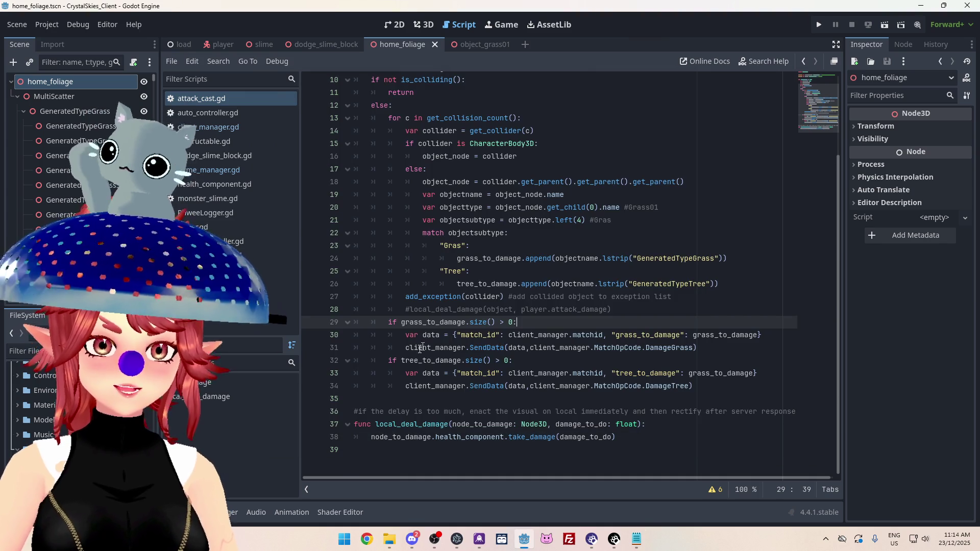
# - In client_manager.gd, duplicate the PlayerDeath case line below line 206
pyautogui.click(204, 129)
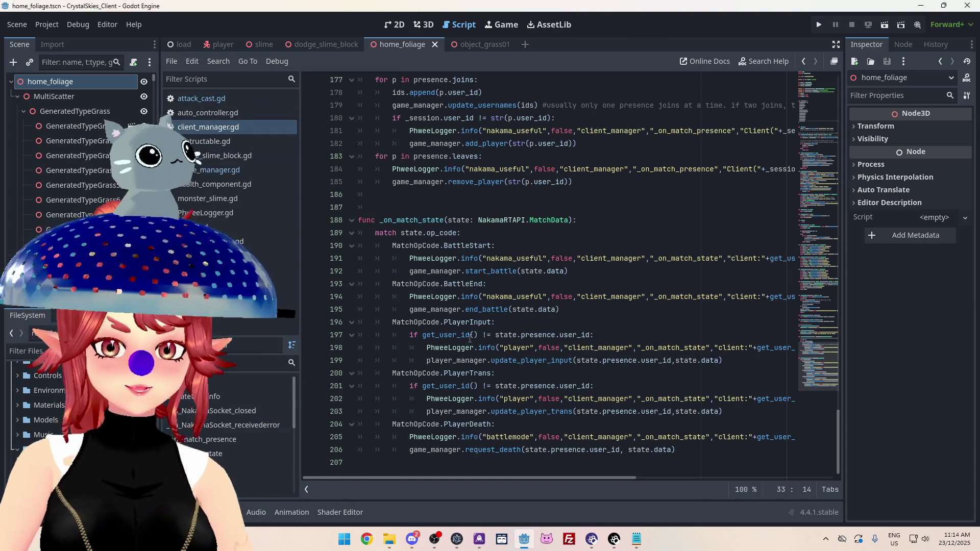
pyautogui.moveTo(392, 424); pyautogui.dragTo(496, 424)
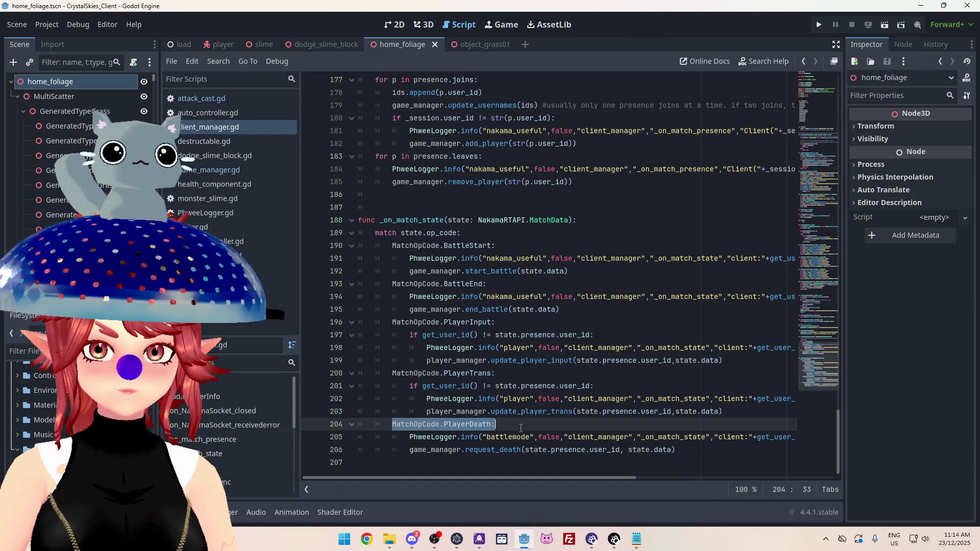
pyautogui.hotkey('ctrl', 'c')
pyautogui.click(707, 463)
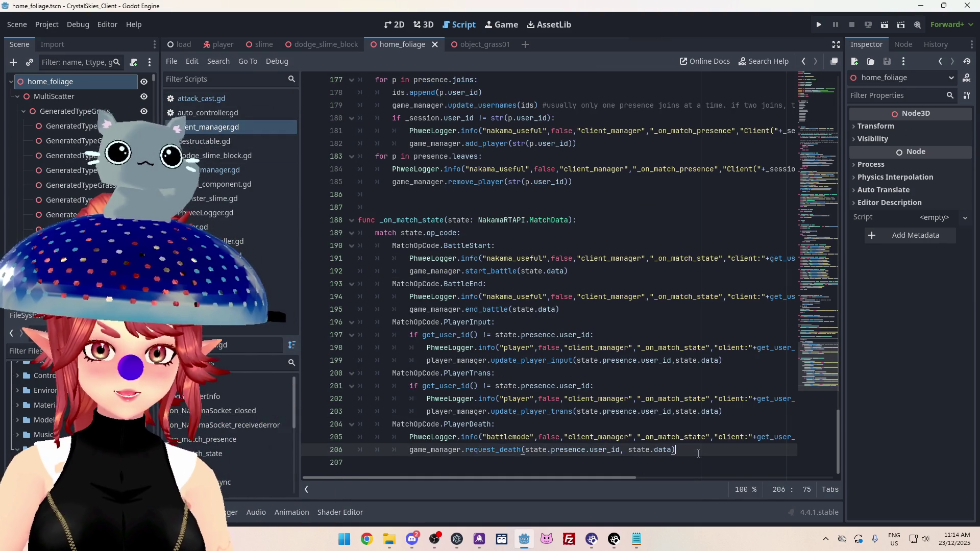
pyautogui.hotkey('ctrl', 'v')
pyautogui.hotkey('ctrl', 'f')
# - Rename the pasted case on line 207 to MatchOpCode.DestroyGrass and open an indented line beneath it
pyautogui.click(489, 425)
pyautogui.scroll(-1, 412, 426)
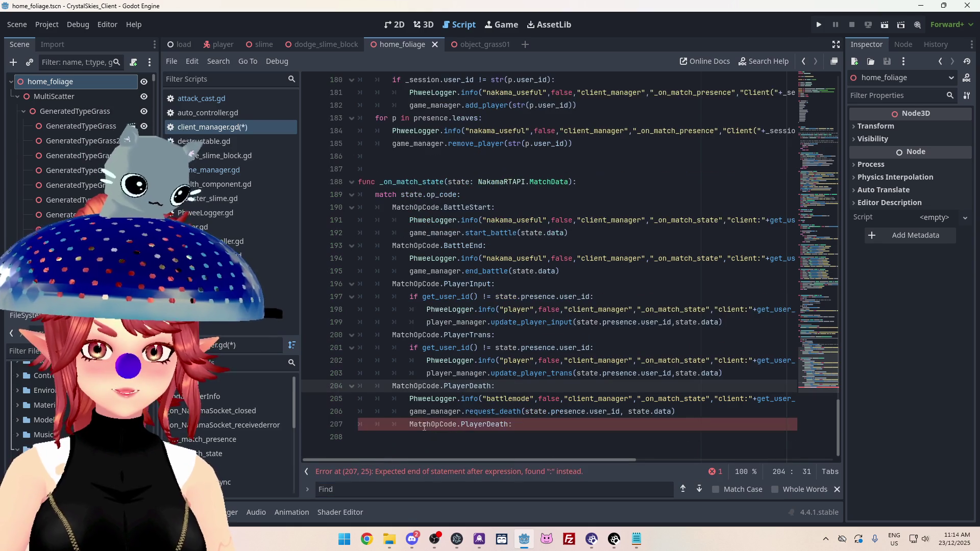
pyautogui.click(412, 427)
pyautogui.press('BackSpace')
pyautogui.doubleClick(487, 426)
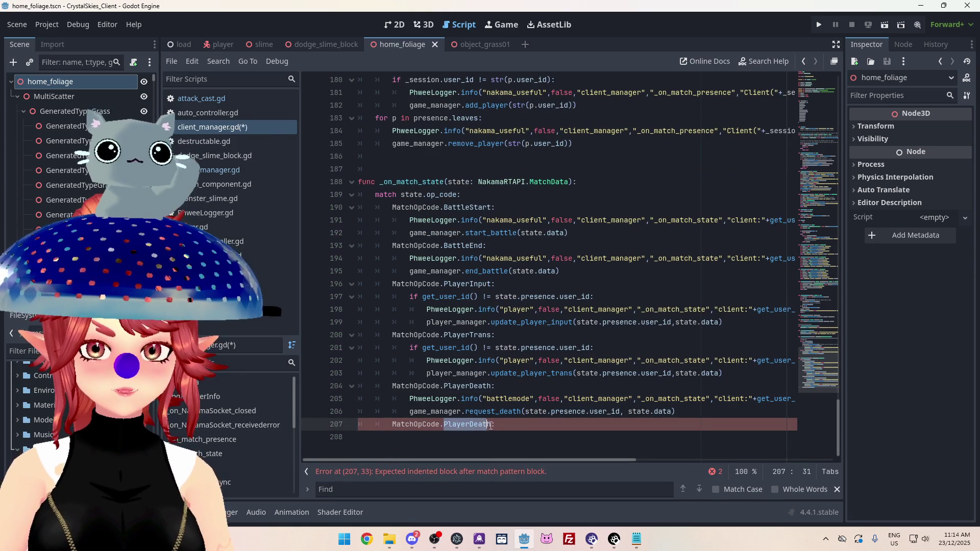
pyautogui.write('Destroy')
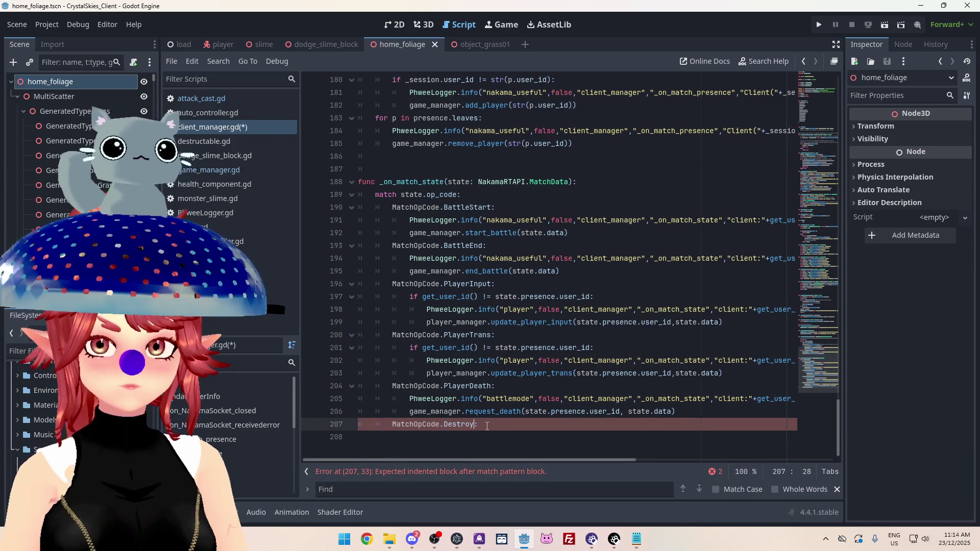
pyautogui.write('Grass')
pyautogui.click(512, 426)
pyautogui.press('Return')
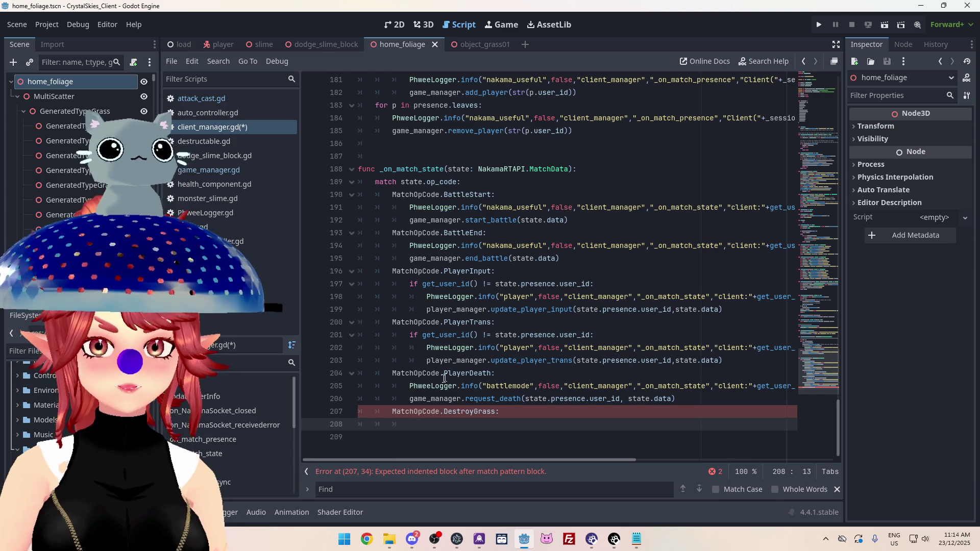
# - Copy the PlayerDeath logger line into the DestroyGrass case
pyautogui.moveTo(408, 387); pyautogui.dragTo(794, 388)
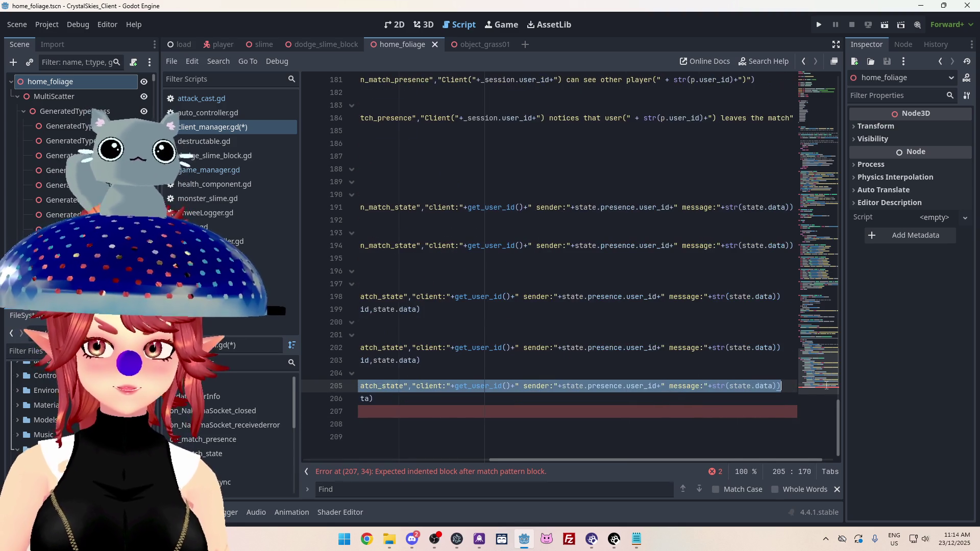
pyautogui.moveTo(656, 460); pyautogui.dragTo(470, 460)
pyautogui.click(466, 426)
pyautogui.hotkey('ctrl', 'v')
pyautogui.moveTo(556, 460)
pyautogui.mouseDown()
pyautogui.moveTo(347, 456)
pyautogui.moveTo(542, 457)
pyautogui.mouseUp()
pyautogui.hscroll(-2, 574, 454)
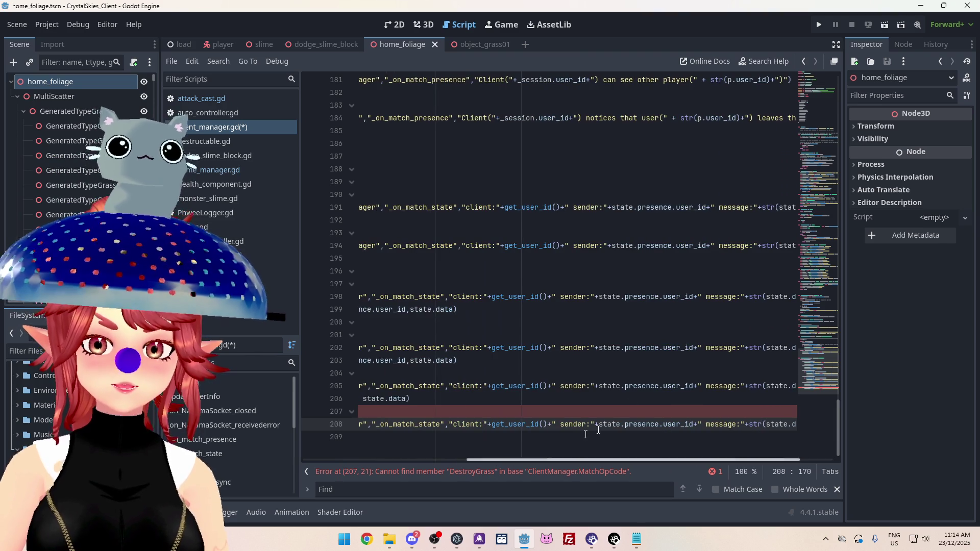
pyautogui.moveTo(592, 458)
pyautogui.mouseDown()
pyautogui.moveTo(434, 451)
pyautogui.moveTo(571, 454)
pyautogui.mouseUp()
# - Bring nk_lobbyhandler.ts in Notepad back up and scroll through it
pyautogui.click(636, 539)
pyautogui.scroll(-1, 541, 255)
pyautogui.scroll(1, 527, 262)
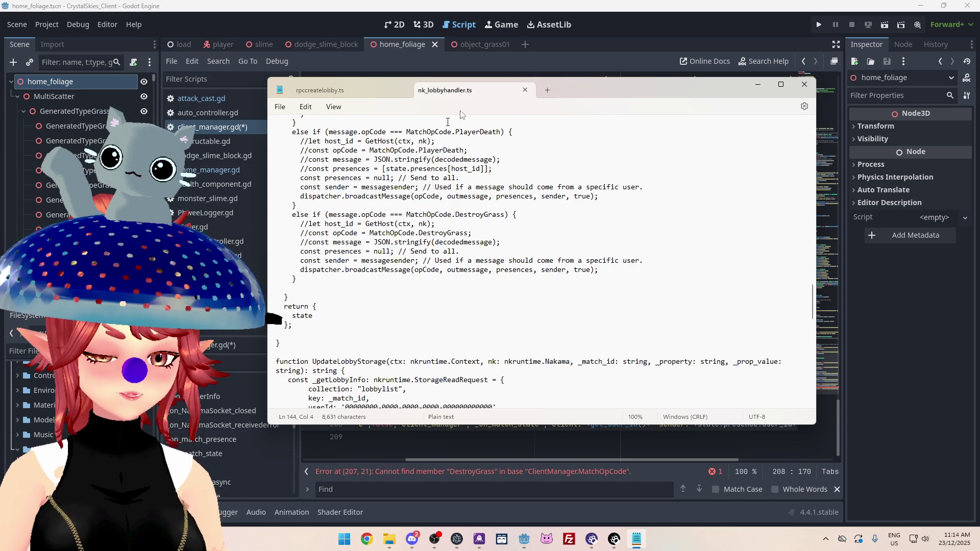
# - Bring Godot's client_manager.gd in front of Notepad and inspect the DestroyGrass error line
pyautogui.click(598, 46)
pyautogui.moveTo(635, 460)
pyautogui.mouseDown()
pyautogui.moveTo(536, 460)
pyautogui.moveTo(742, 457)
pyautogui.mouseUp()
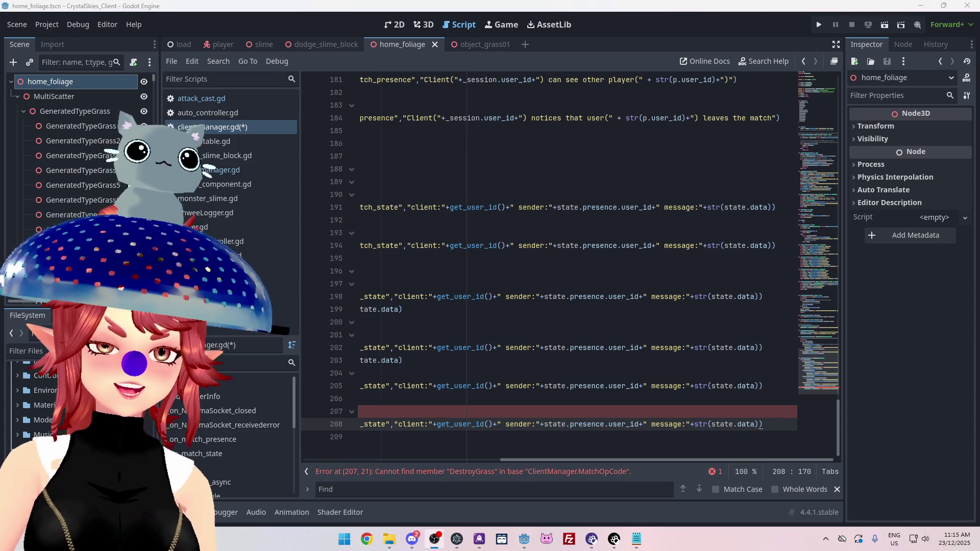
pyautogui.moveTo(616, 458)
pyautogui.mouseDown()
pyautogui.moveTo(399, 455)
pyautogui.moveTo(690, 438)
pyautogui.mouseUp()
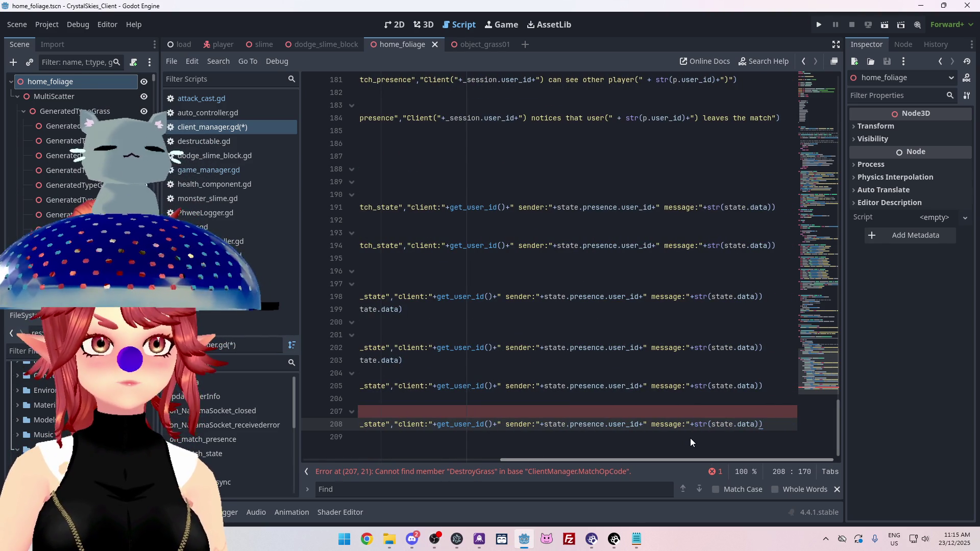
pyautogui.moveTo(690, 438); pyautogui.dragTo(388, 439)
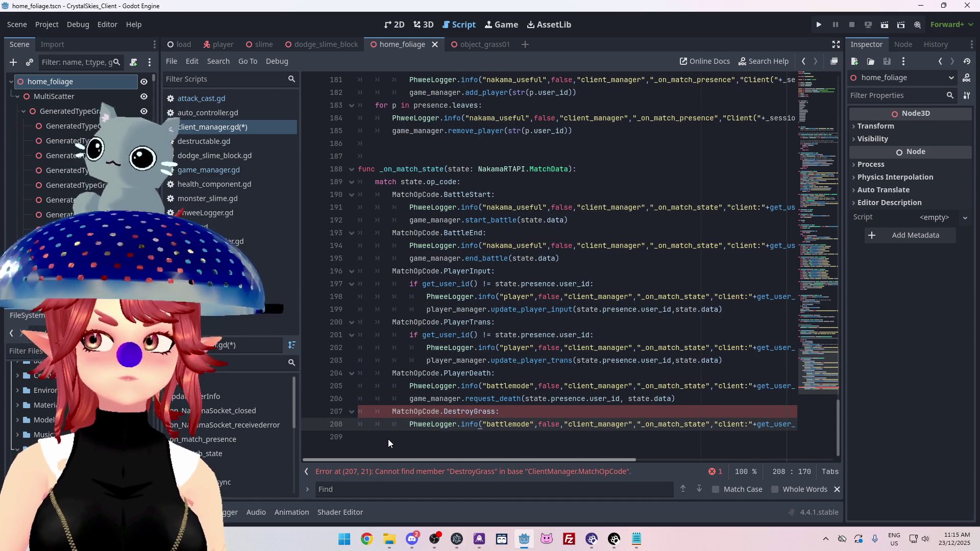
pyautogui.moveTo(388, 439)
pyautogui.mouseDown()
pyautogui.moveTo(666, 446)
pyautogui.moveTo(377, 455)
pyautogui.moveTo(583, 467)
pyautogui.moveTo(385, 456)
pyautogui.mouseUp()
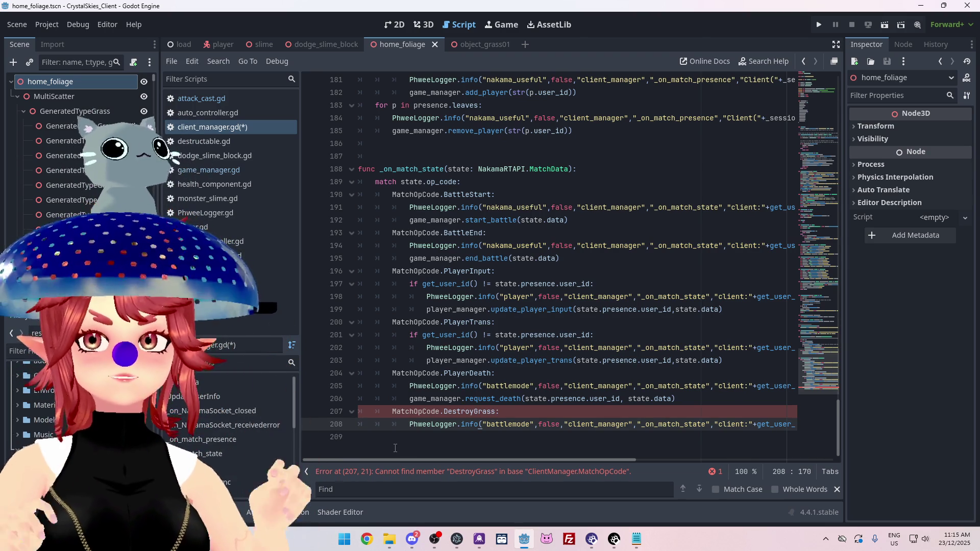
pyautogui.moveTo(547, 457); pyautogui.dragTo(683, 452)
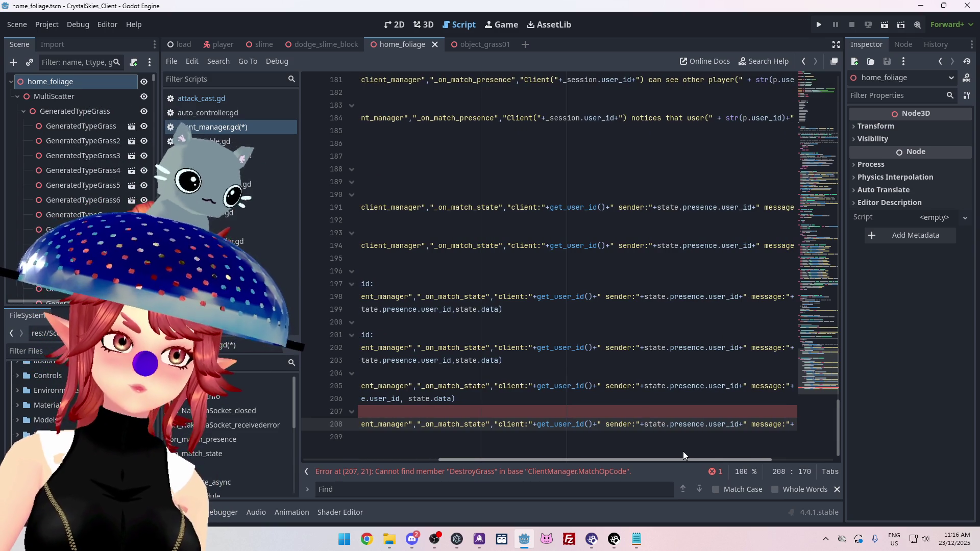
pyautogui.moveTo(683, 452)
pyautogui.mouseDown()
pyautogui.moveTo(519, 459)
pyautogui.moveTo(807, 473)
pyautogui.moveTo(551, 469)
pyautogui.moveTo(740, 467)
pyautogui.moveTo(777, 456)
pyautogui.moveTo(492, 443)
pyautogui.moveTo(714, 449)
pyautogui.moveTo(561, 455)
pyautogui.moveTo(525, 446)
pyautogui.moveTo(776, 455)
pyautogui.moveTo(530, 430)
pyautogui.moveTo(798, 442)
pyautogui.mouseUp()
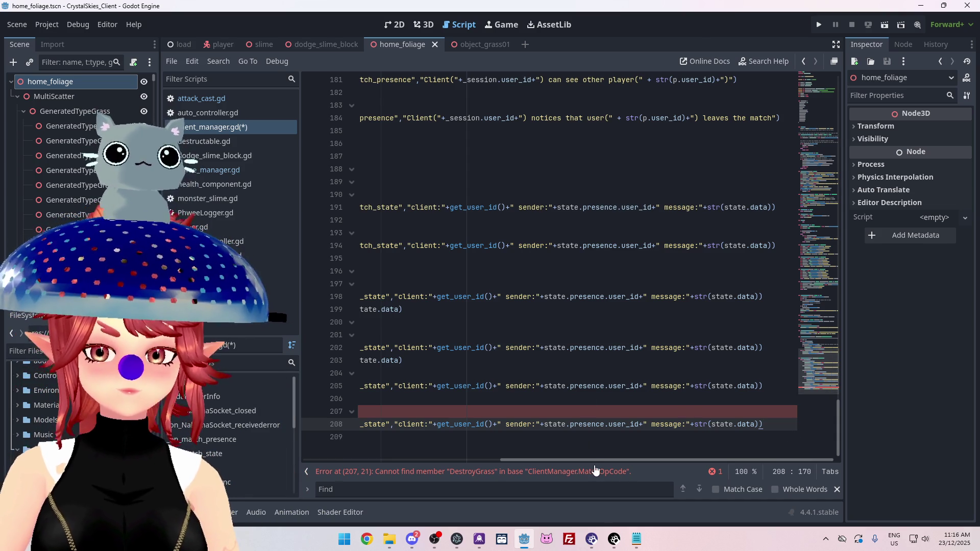
pyautogui.moveTo(581, 458)
pyautogui.mouseDown()
pyautogui.moveTo(315, 449)
pyautogui.moveTo(699, 444)
pyautogui.mouseUp()
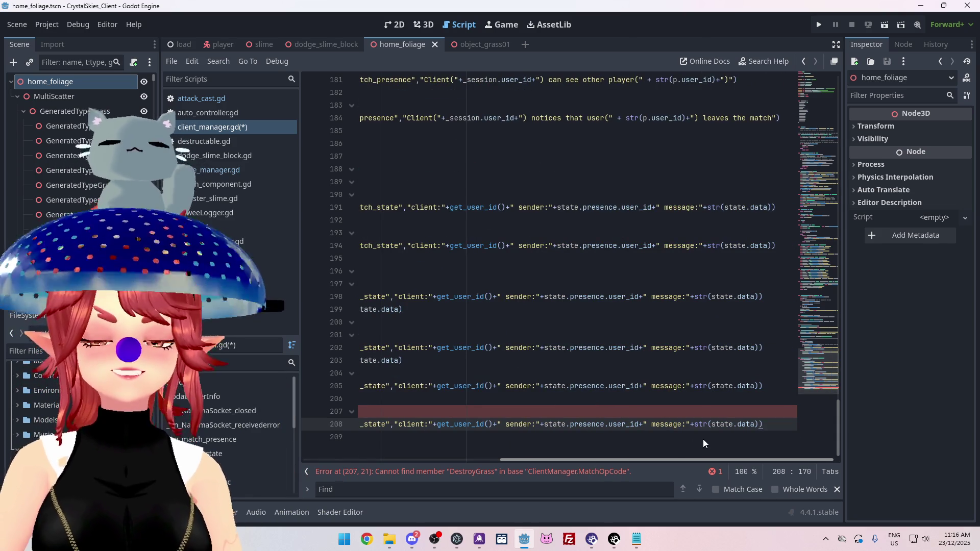
pyautogui.moveTo(503, 459)
pyautogui.mouseDown()
pyautogui.moveTo(314, 449)
pyautogui.moveTo(642, 452)
pyautogui.mouseUp()
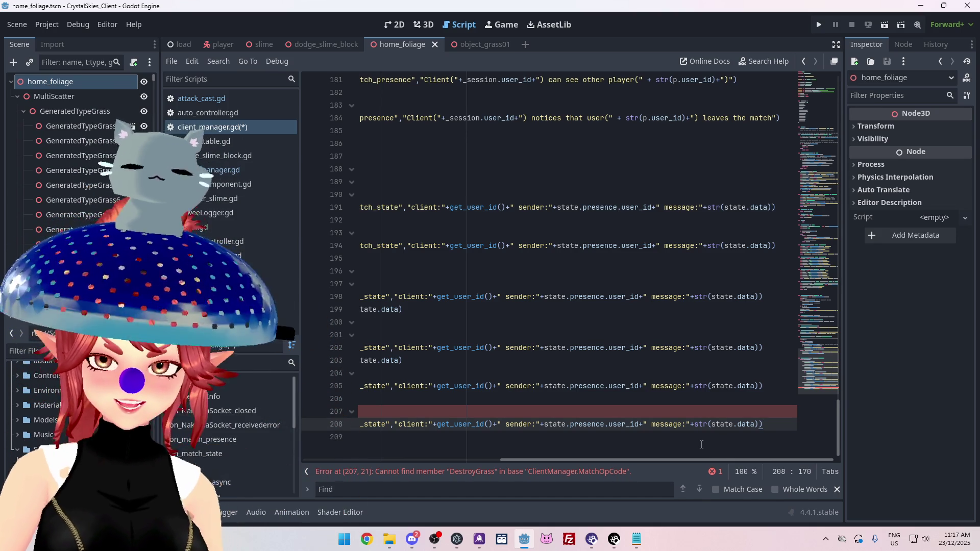
pyautogui.moveTo(610, 460); pyautogui.dragTo(413, 459)
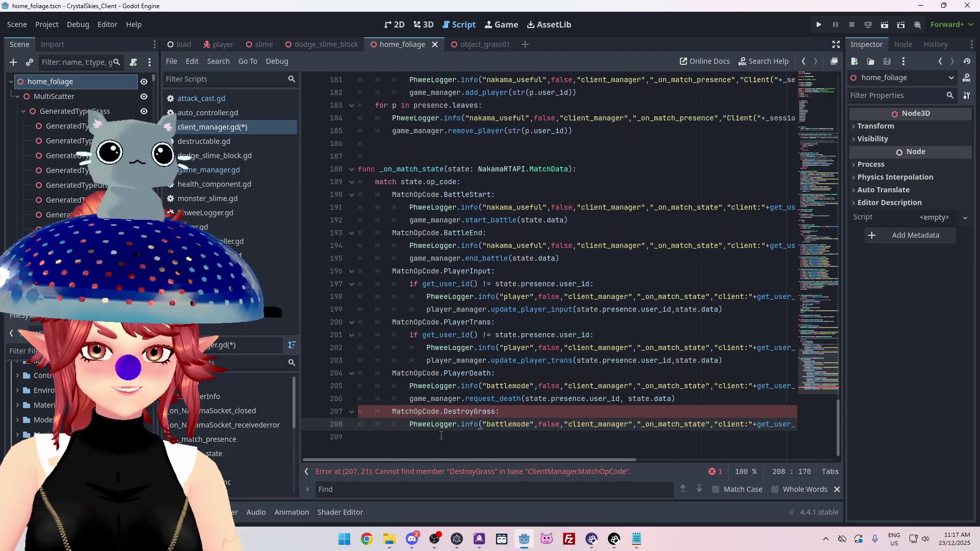
# - Change the line 207 case to MatchOpCode.DamageGrass, then switch to the lobby handler in Notepad
pyautogui.click(477, 411)
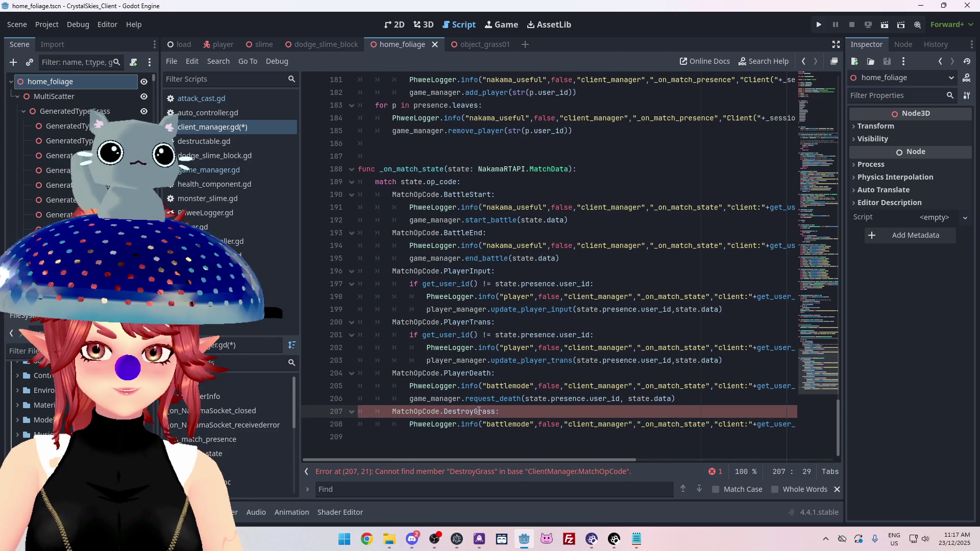
pyautogui.moveTo(838, 430)
pyautogui.mouseDown()
pyautogui.moveTo(870, 185)
pyautogui.moveTo(858, 114)
pyautogui.moveTo(860, 433)
pyautogui.mouseUp()
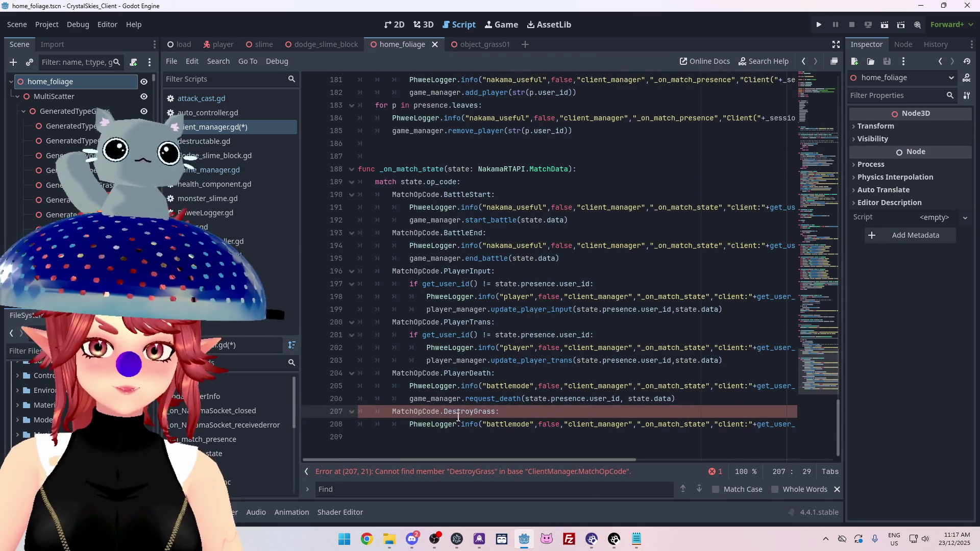
pyautogui.moveTo(444, 411); pyautogui.dragTo(474, 411)
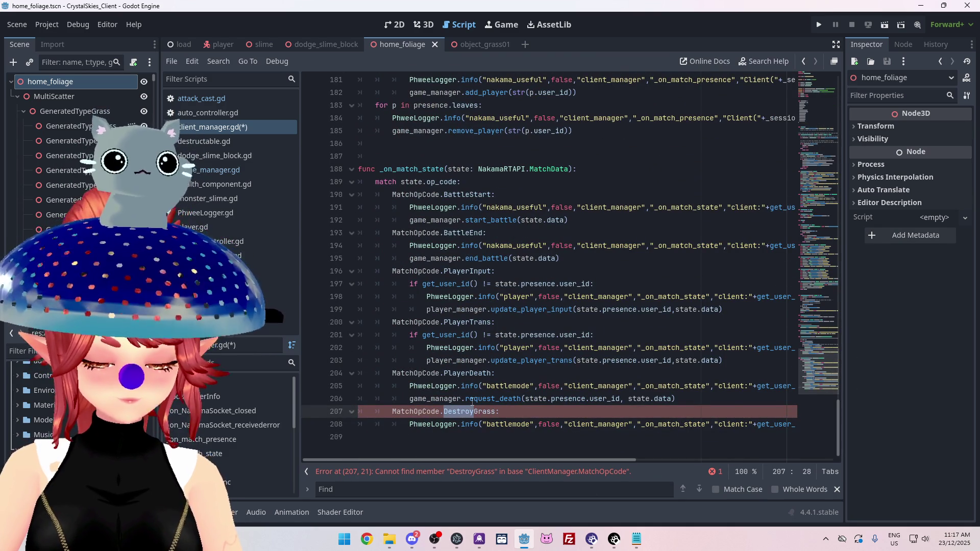
pyautogui.write('Damage')
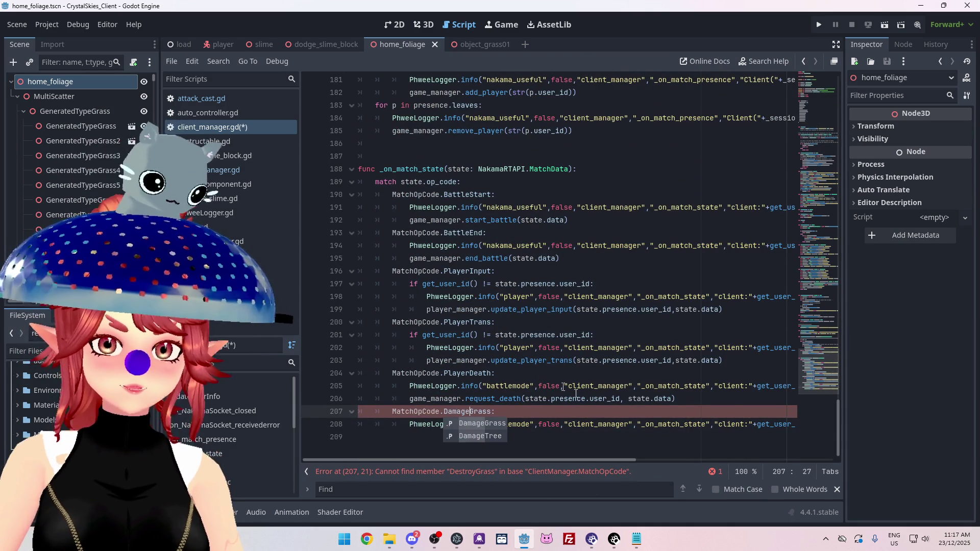
pyautogui.hotkey('alt', 'Tab')
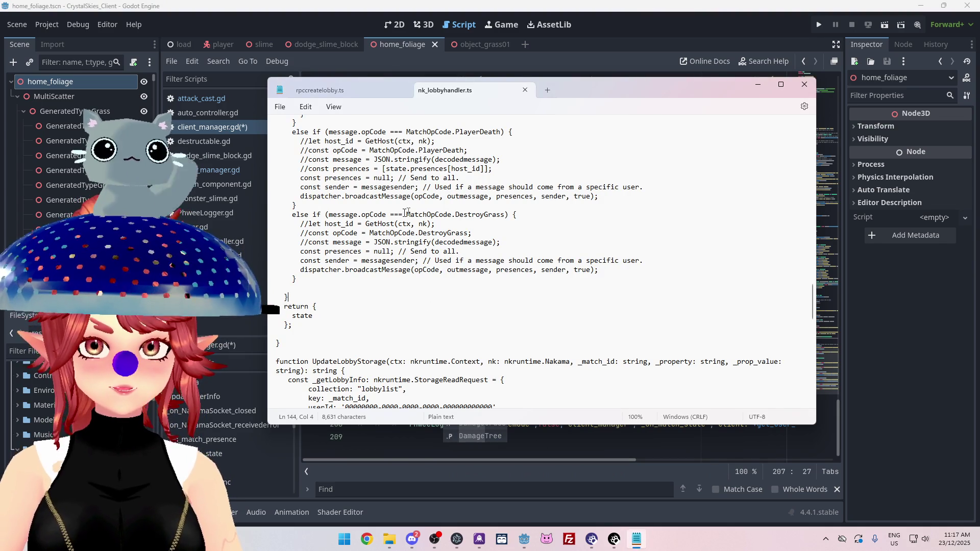
# - In nk_lobbyhandler.ts, change the DestroyGrass check and DestroyGrass/DestroyTree enum entries to Damage names
pyautogui.moveTo(455, 215); pyautogui.dragTo(484, 216)
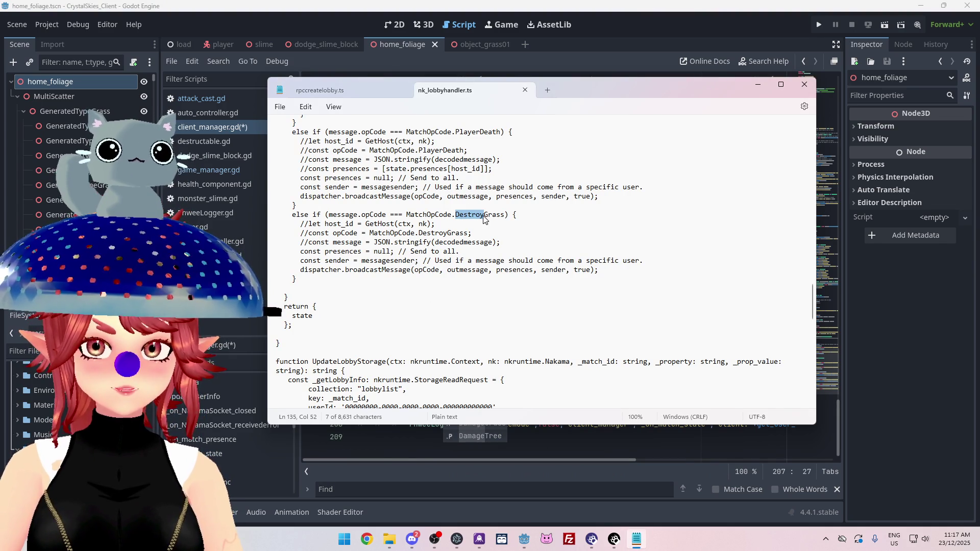
pyautogui.write('Damage')
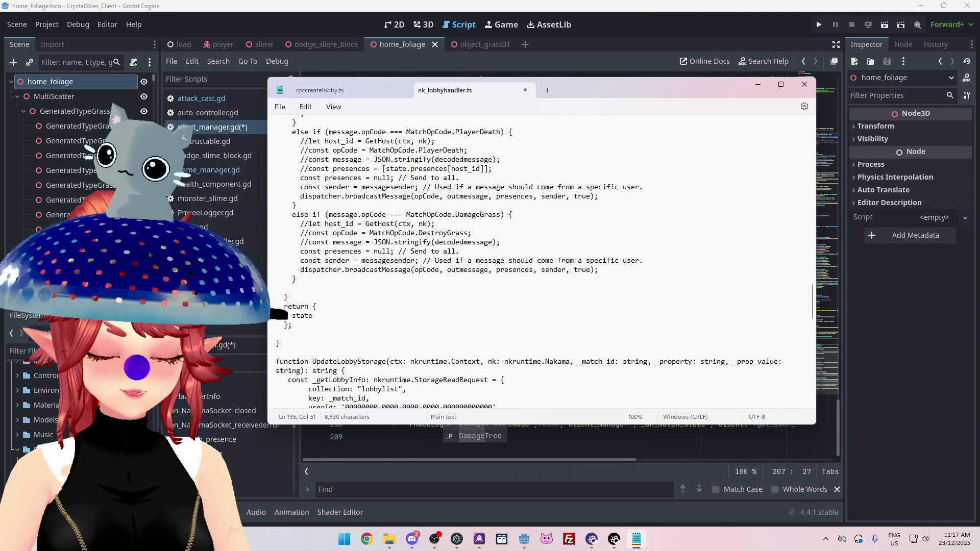
pyautogui.write('s')
pyautogui.moveTo(812, 301); pyautogui.dragTo(827, 151)
pyautogui.scroll(2, 370, 247)
pyautogui.click(313, 238)
pyautogui.press('BackSpace')
pyautogui.press('BackSpace')
pyautogui.press('BackSpace')
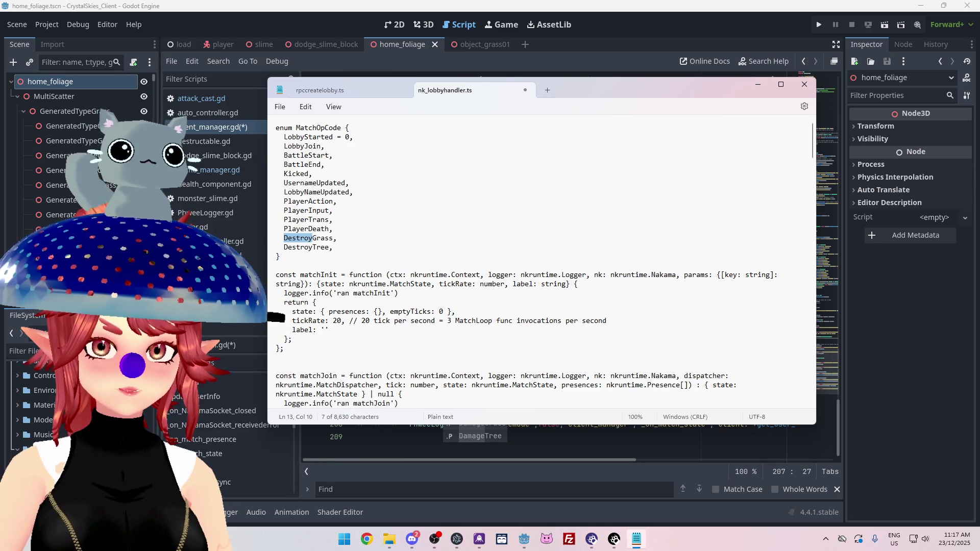
pyautogui.write('Damage')
pyautogui.press('Down')
pyautogui.press('BackSpace')
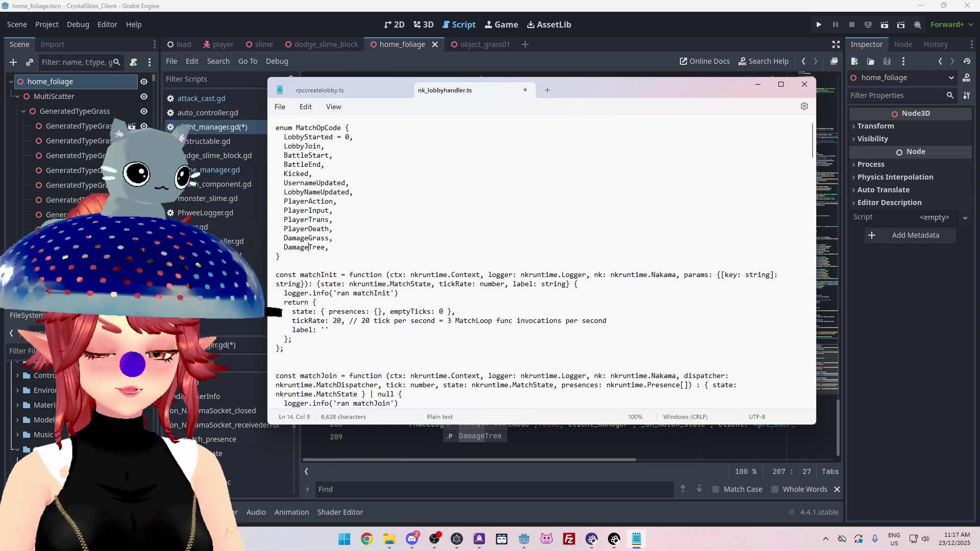
pyautogui.scroll(-7, 440, 236)
pyautogui.moveTo(808, 181)
pyautogui.mouseDown()
pyautogui.moveTo(802, 352)
pyautogui.moveTo(805, 305)
pyautogui.mouseUp()
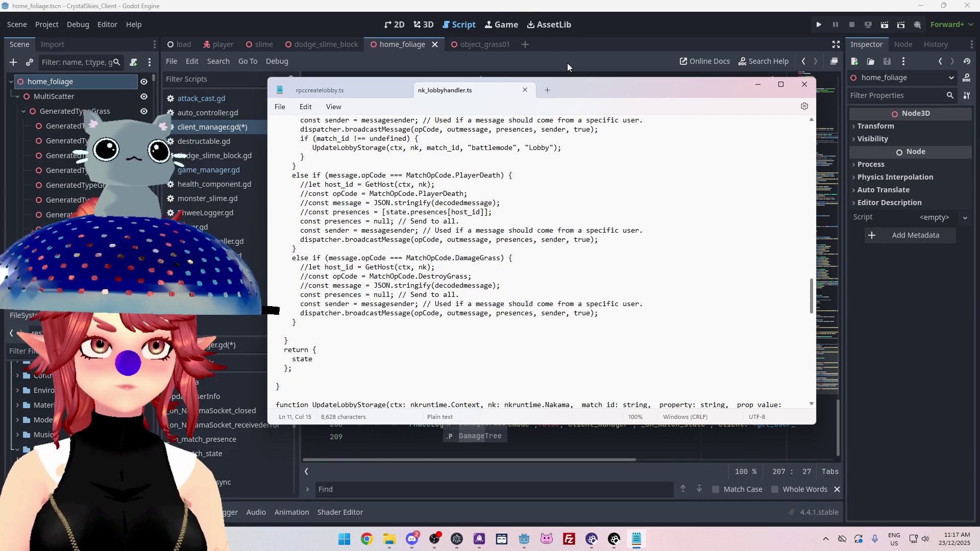
# - Back in Godot, save client_manager.gd
pyautogui.click(734, 24)
pyautogui.click(581, 322)
pyautogui.hotkey('ctrl', 's')
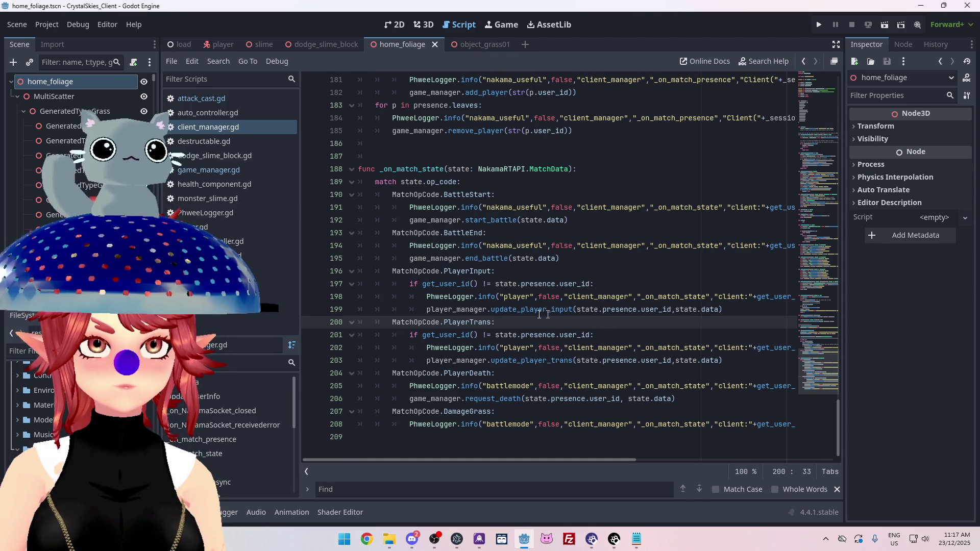
# - Inspect the DamageGrass case and select its battlemode log category
pyautogui.click(510, 374)
pyautogui.click(514, 412)
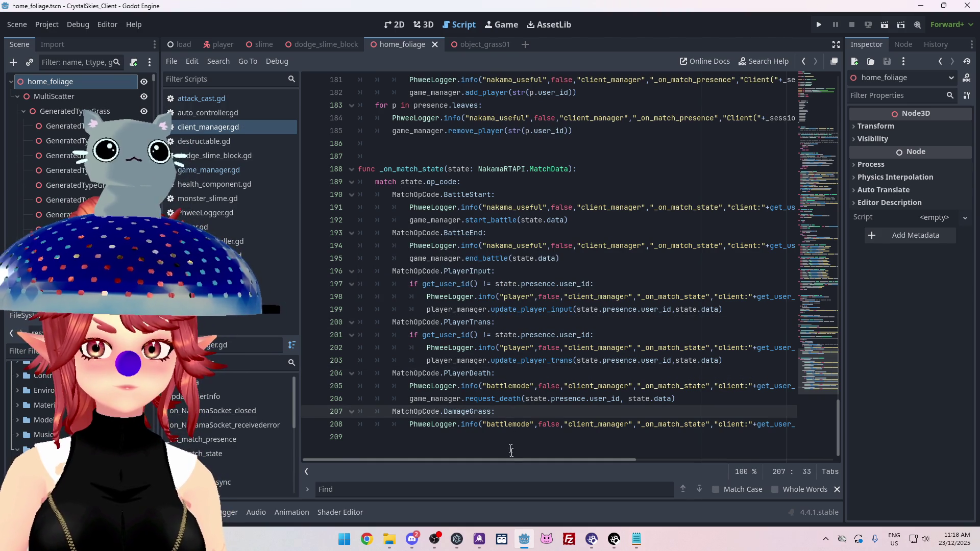
pyautogui.moveTo(534, 460)
pyautogui.mouseDown()
pyautogui.moveTo(759, 467)
pyautogui.moveTo(528, 455)
pyautogui.moveTo(427, 462)
pyautogui.mouseUp()
pyautogui.moveTo(528, 465); pyautogui.dragTo(511, 462)
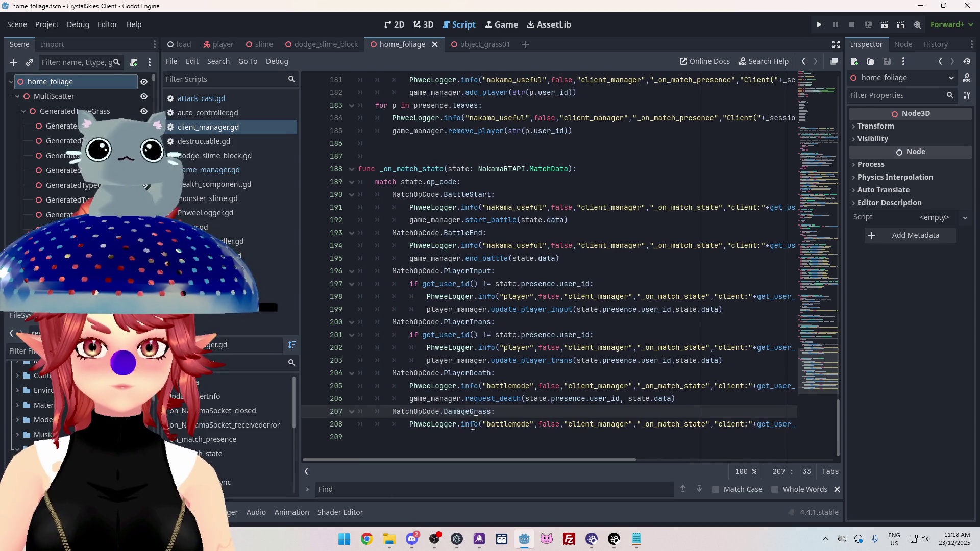
pyautogui.doubleClick(486, 425)
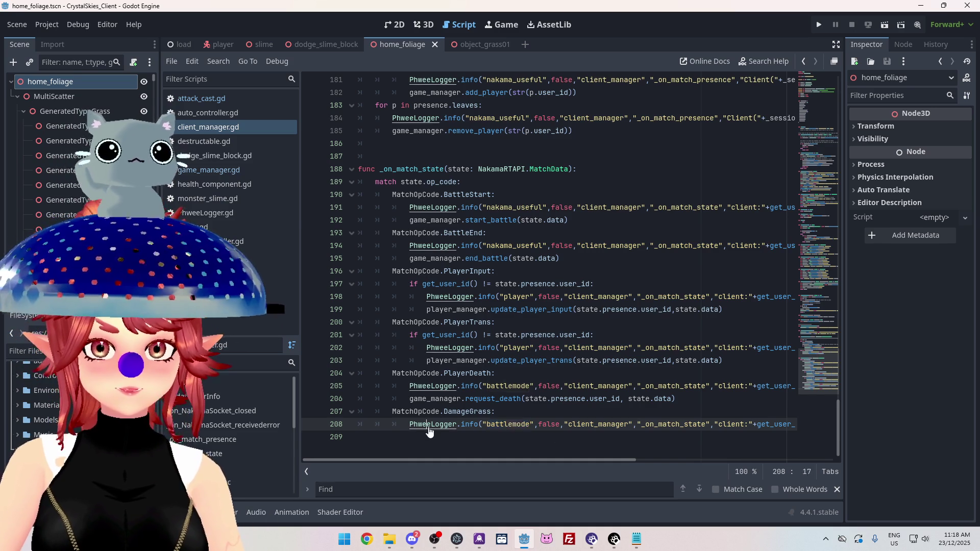
# - In PhweeLogger.gd, duplicate the player logging block directly beneath it
pyautogui.keyDown('ctrl'); pyautogui.click(464, 426); pyautogui.keyUp('ctrl')
pyautogui.scroll(-1, 533, 305)
pyautogui.scroll(-6, 533, 304)
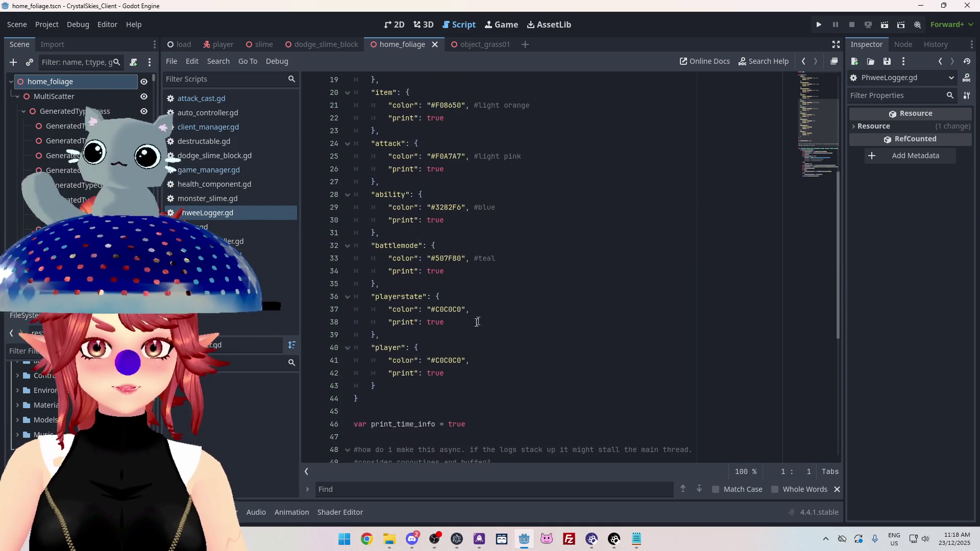
pyautogui.click(384, 313)
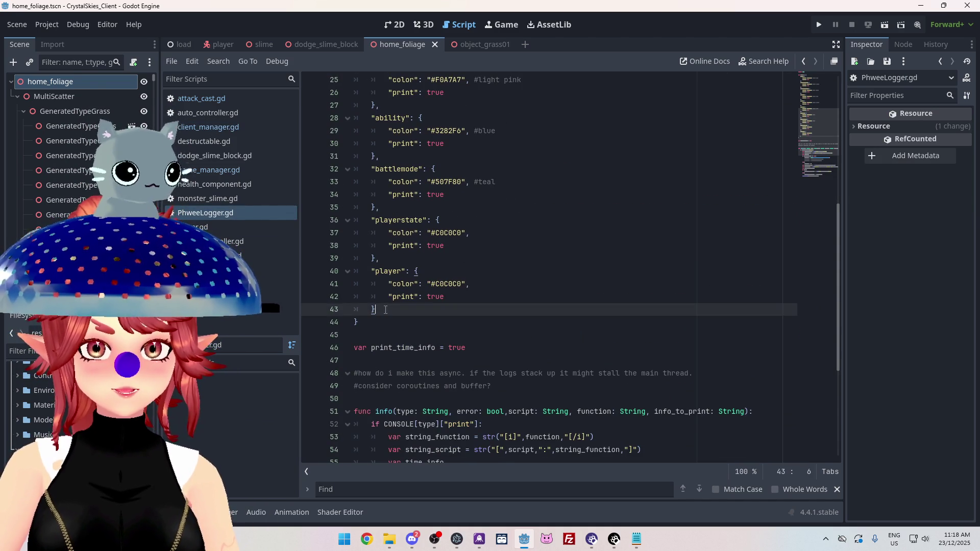
pyautogui.press('Return')
pyautogui.press('Up')
pyautogui.press('Up')
pyautogui.press('Up')
pyautogui.hotkey('shift', 'Down')
pyautogui.hotkey('shift', 'Down')
pyautogui.hotkey('shift', 'Down')
pyautogui.hotkey('shift', 'End')
pyautogui.hotkey('ctrl', 'c')
pyautogui.press('Down')
pyautogui.hotkey('ctrl', 'v')
# - Rename the copied block to 'environment', add the missing comma, and save PhweeLogger.gd
pyautogui.click(382, 322)
pyautogui.doubleClick(382, 322)
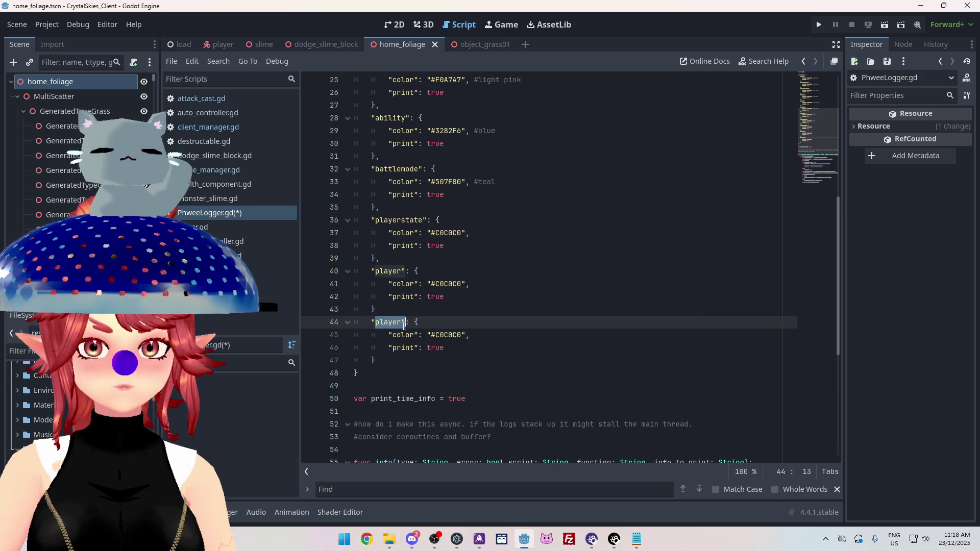
pyautogui.write('environment')
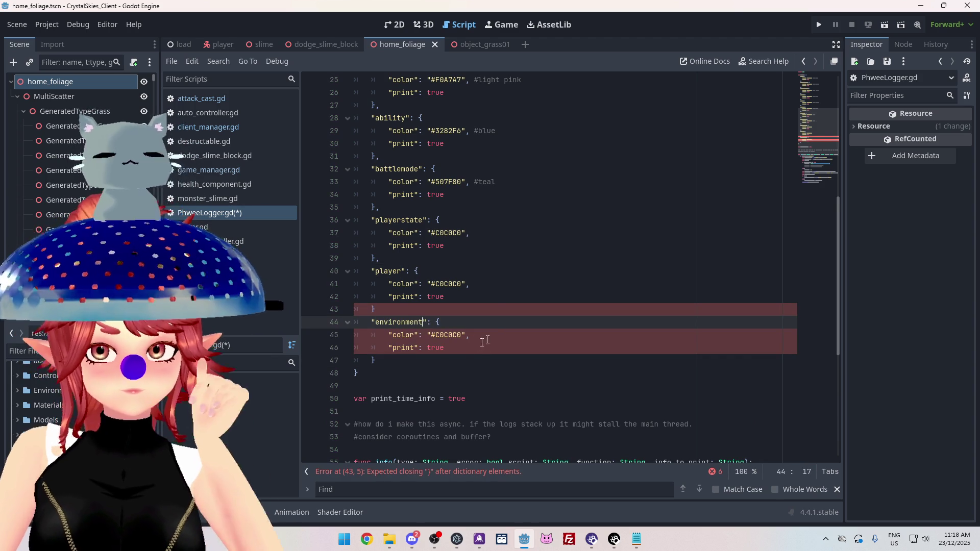
pyautogui.click(498, 311)
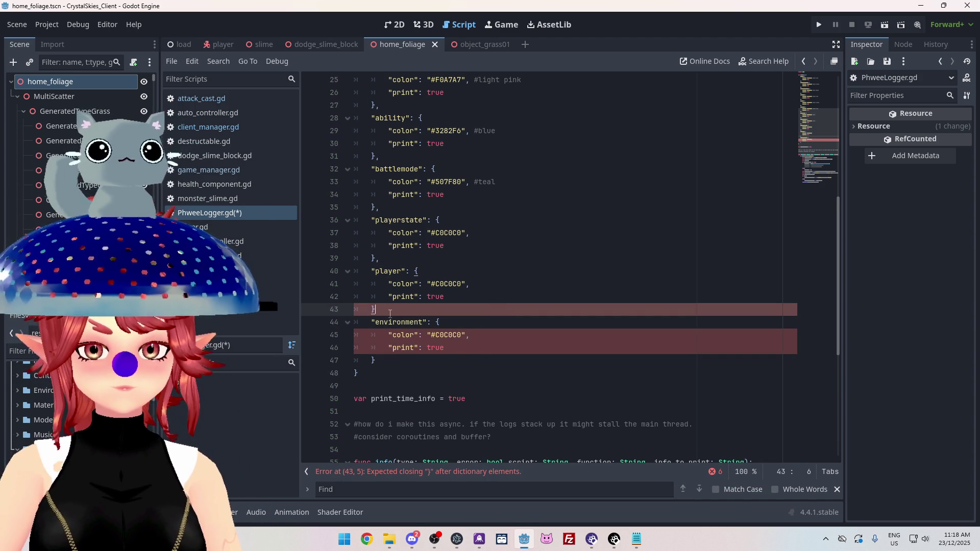
pyautogui.click(469, 259)
pyautogui.hotkey('ctrl', 's')
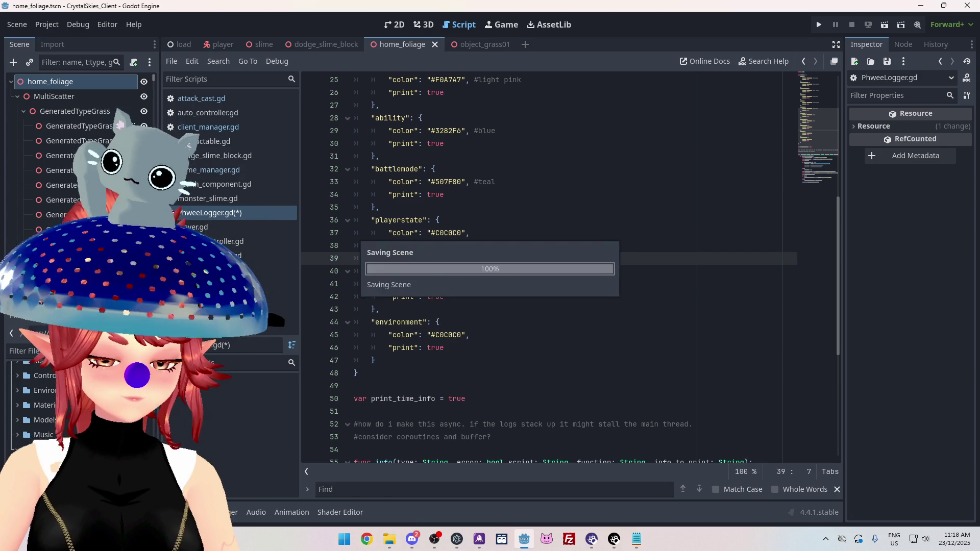
pyautogui.click(215, 127)
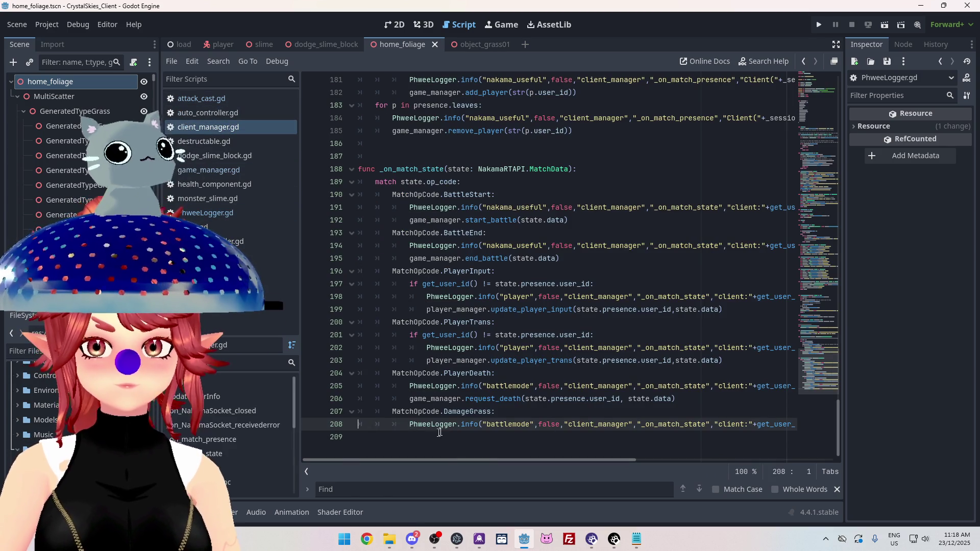
# - Change the DamageGrass log category on line 208 from battlemode to 'environment'
pyautogui.write('environmen')
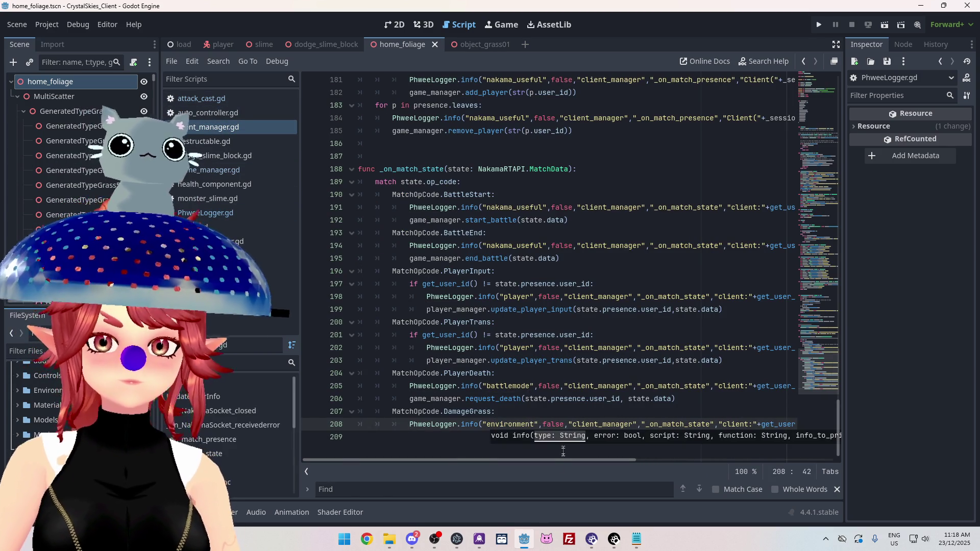
pyautogui.click(543, 402)
pyautogui.press('Down')
pyautogui.press('Down')
pyautogui.press('Down')
pyautogui.moveTo(584, 460)
pyautogui.mouseDown()
pyautogui.moveTo(659, 460)
pyautogui.moveTo(571, 458)
pyautogui.moveTo(743, 459)
pyautogui.moveTo(764, 456)
pyautogui.moveTo(721, 449)
pyautogui.moveTo(803, 448)
pyautogui.moveTo(427, 415)
pyautogui.mouseUp()
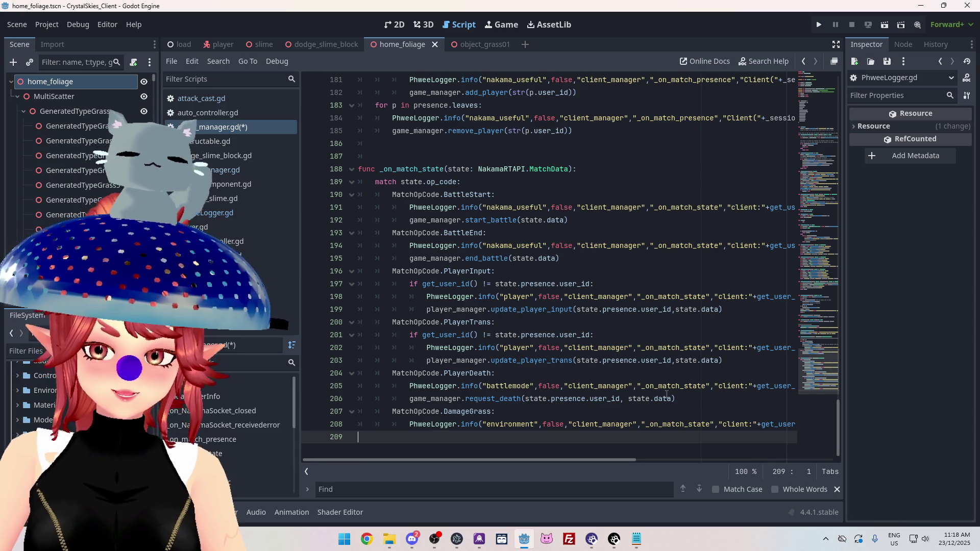
pyautogui.moveTo(688, 398); pyautogui.dragTo(411, 401)
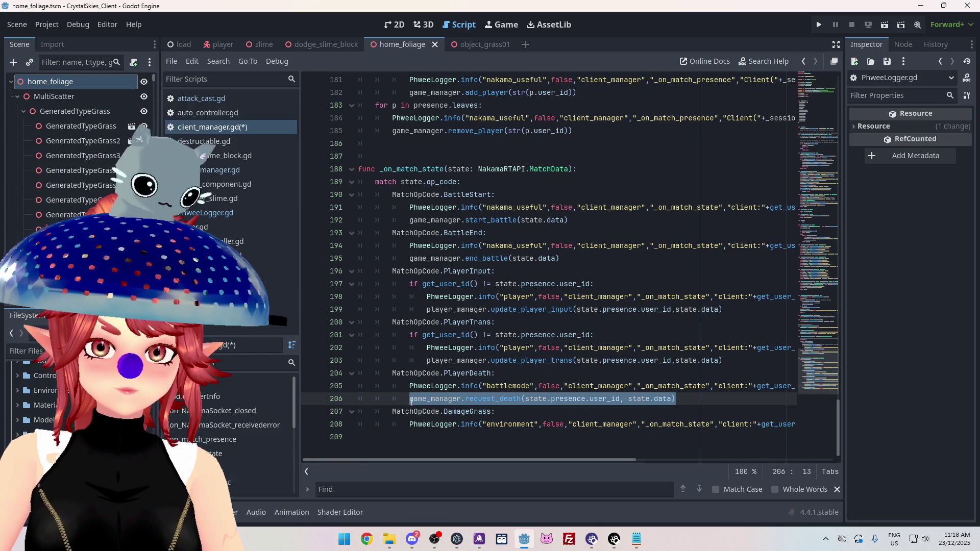
pyautogui.click(423, 400)
# - Indent the new line 209 under the DamageGrass case and save client_manager.gd
pyautogui.click(428, 436)
pyautogui.press('Tab')
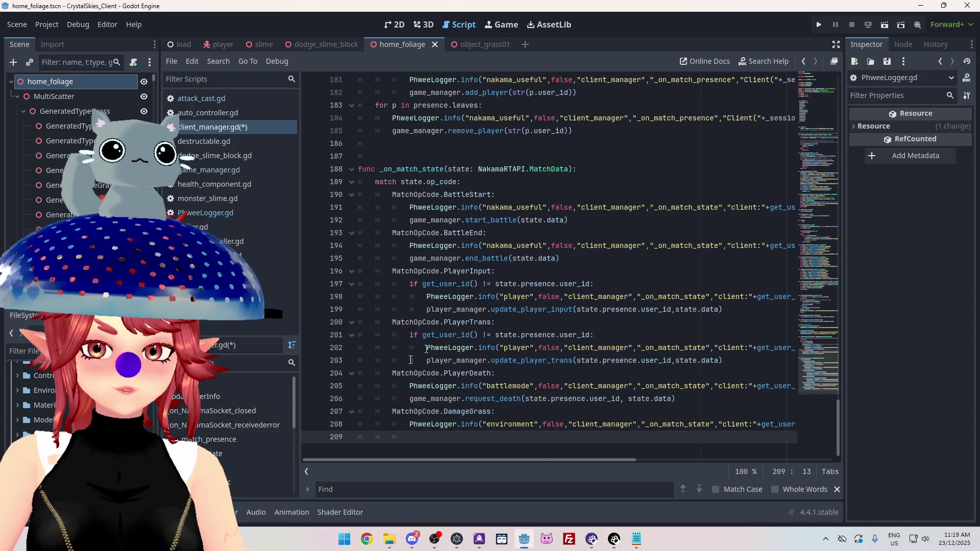
pyautogui.moveTo(542, 460)
pyautogui.mouseDown()
pyautogui.moveTo(759, 458)
pyautogui.moveTo(507, 452)
pyautogui.mouseUp()
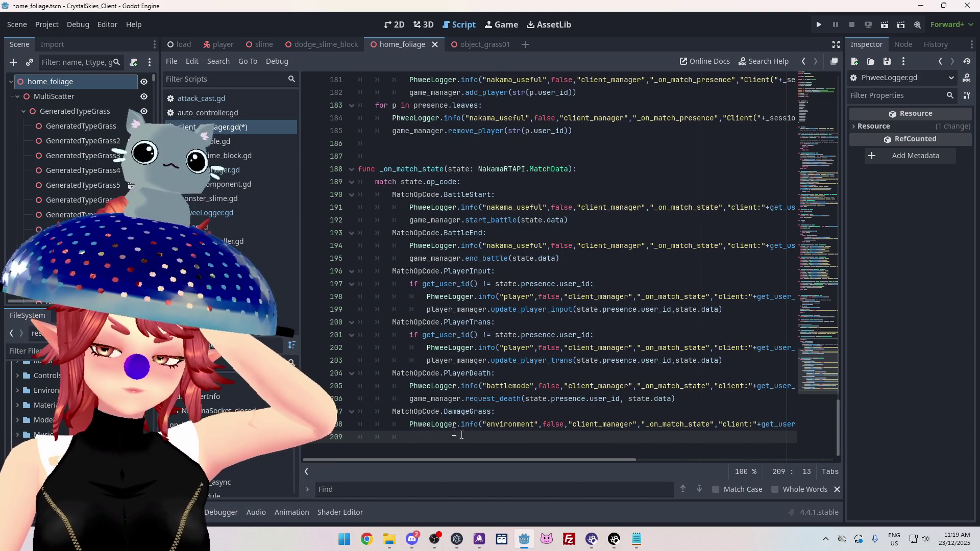
pyautogui.click(470, 260)
pyautogui.hotkey('ctrl', 's')
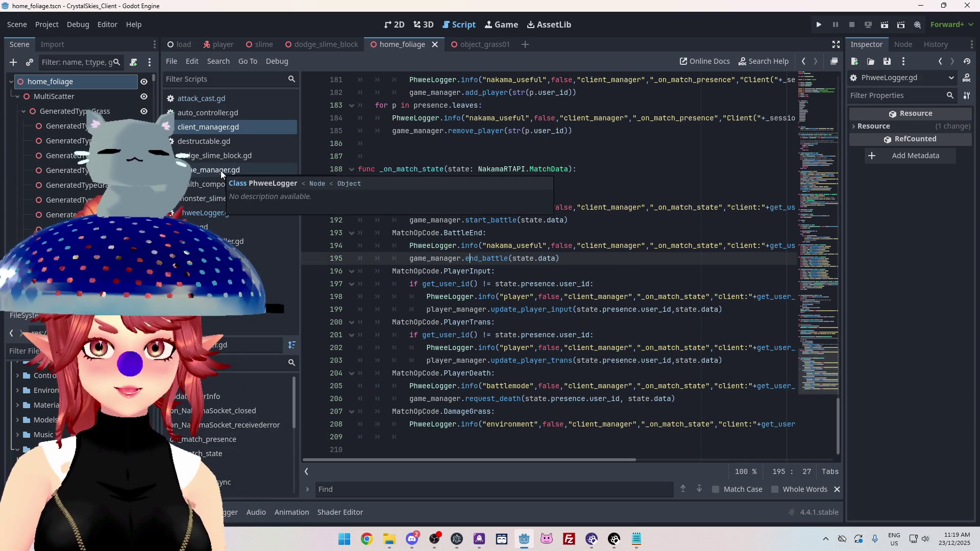
pyautogui.moveTo(478, 259); pyautogui.dragTo(561, 259)
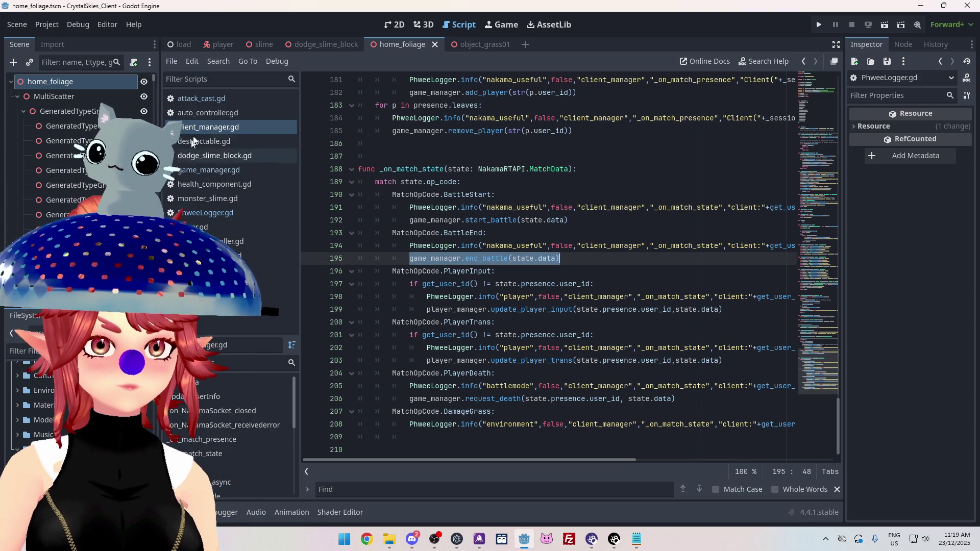
pyautogui.click(209, 170)
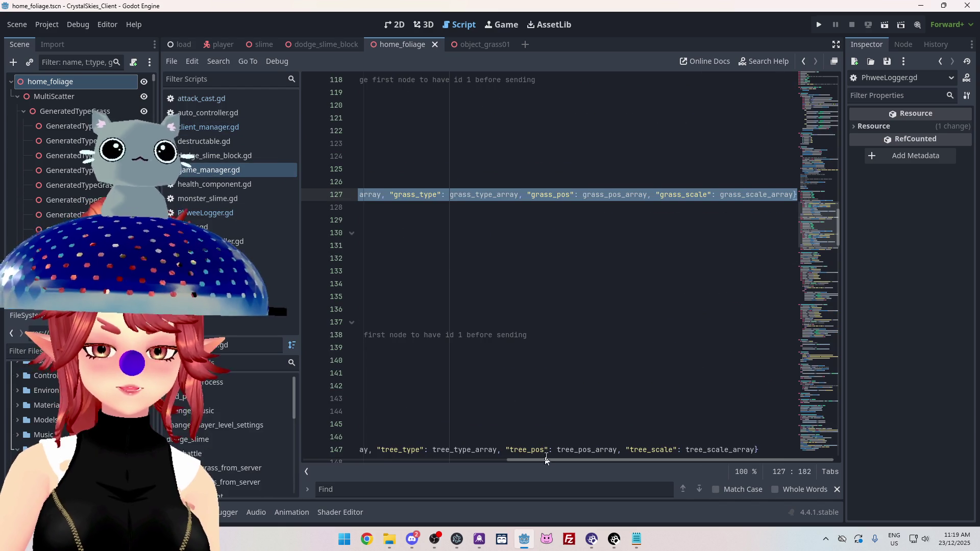
# - Scroll game_manager.gd down to the trigger_end_battle and end_battle functions near its end
pyautogui.moveTo(545, 460); pyautogui.dragTo(340, 460)
pyautogui.scroll(4, 477, 268)
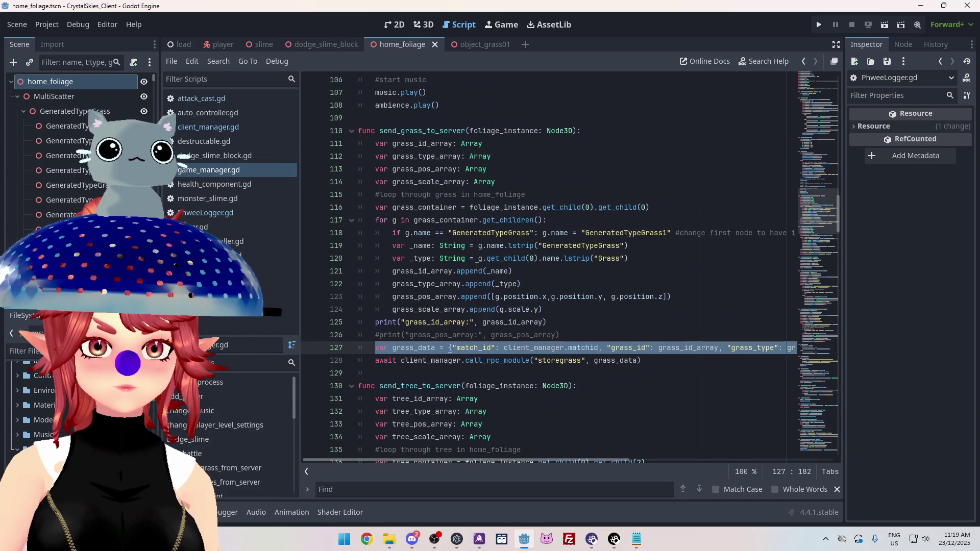
pyautogui.scroll(-12, 396, 175)
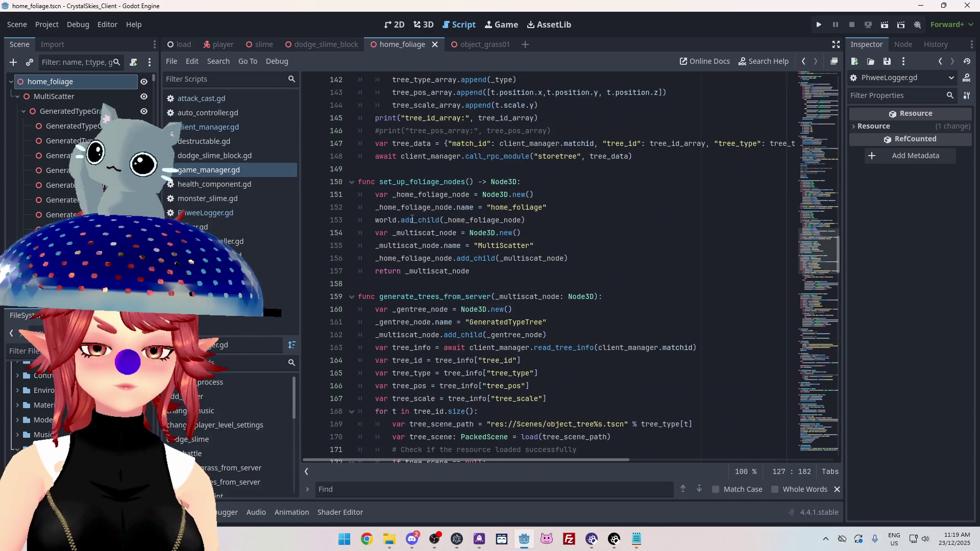
pyautogui.scroll(-19, 412, 219)
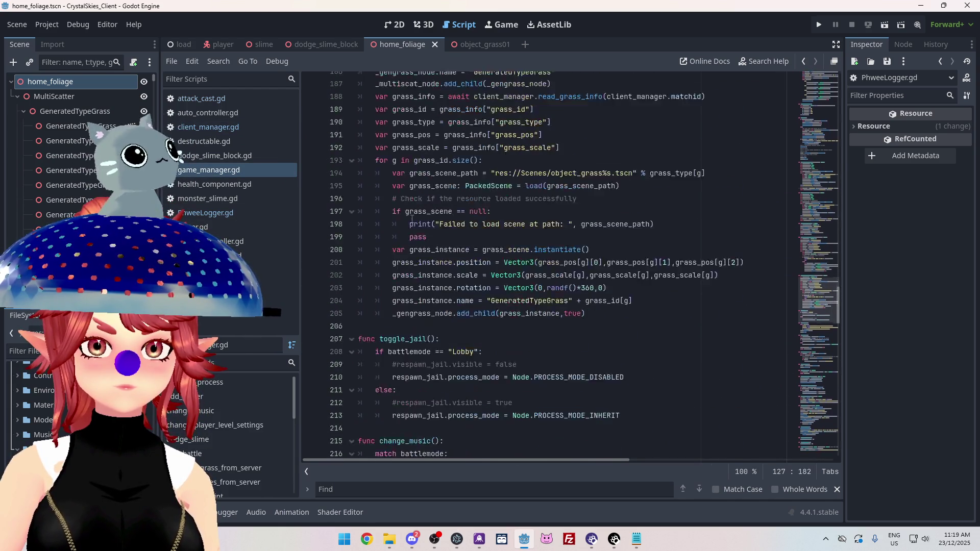
pyautogui.scroll(-13, 412, 220)
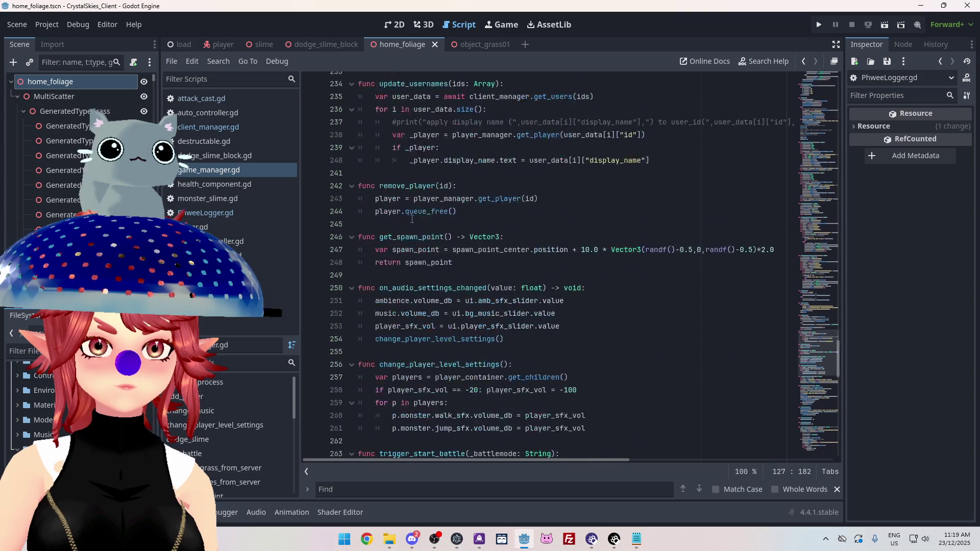
pyautogui.scroll(-5, 596, 264)
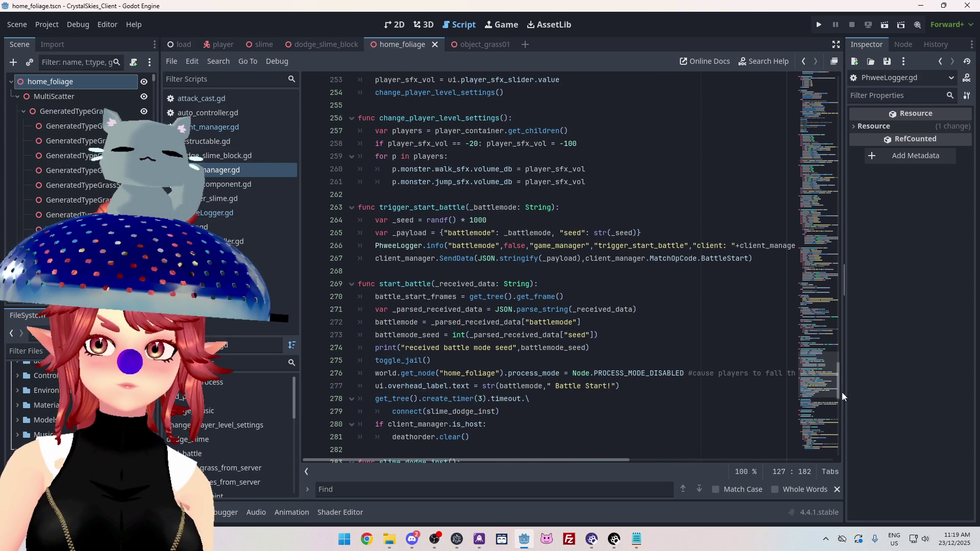
pyautogui.scroll(-8, 835, 441)
pyautogui.moveTo(836, 445)
pyautogui.mouseDown()
pyautogui.moveTo(830, 155)
pyautogui.moveTo(820, 117)
pyautogui.moveTo(816, 372)
pyautogui.moveTo(792, 468)
pyautogui.mouseUp()
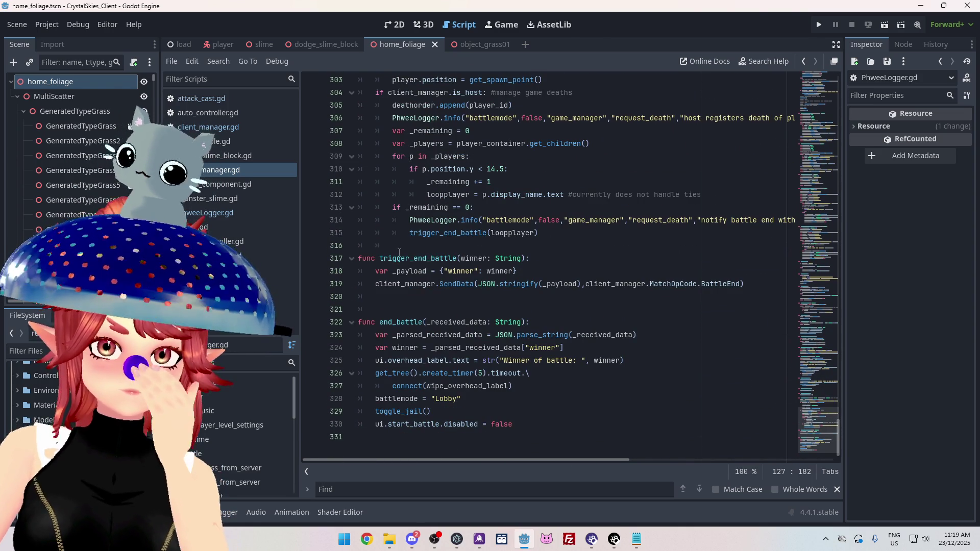
# - Open a new line 317 above trigger_end_battle and start the damage_grass function declaration
pyautogui.click(398, 246)
pyautogui.press('BackSpace')
pyautogui.press('BackSpace')
pyautogui.press('BackSpace')
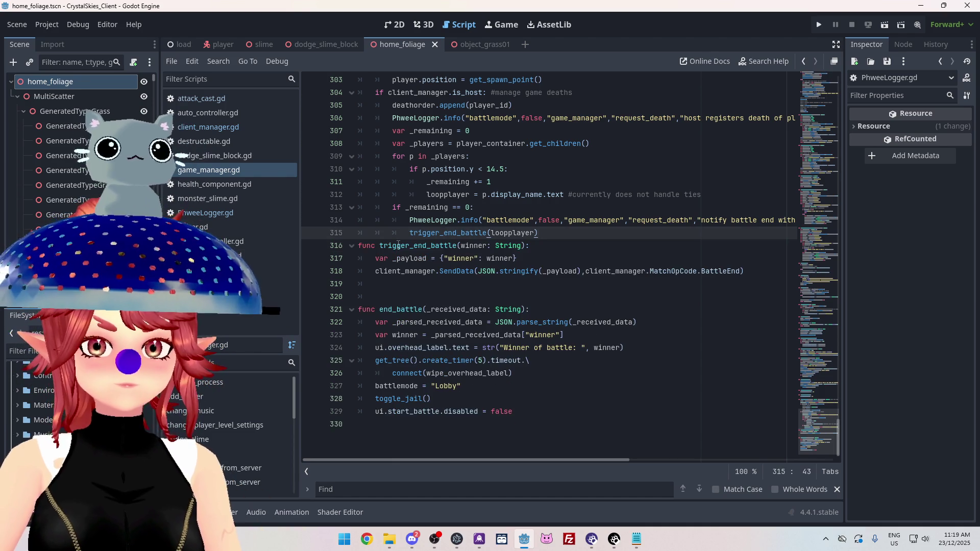
pyautogui.press('Return')
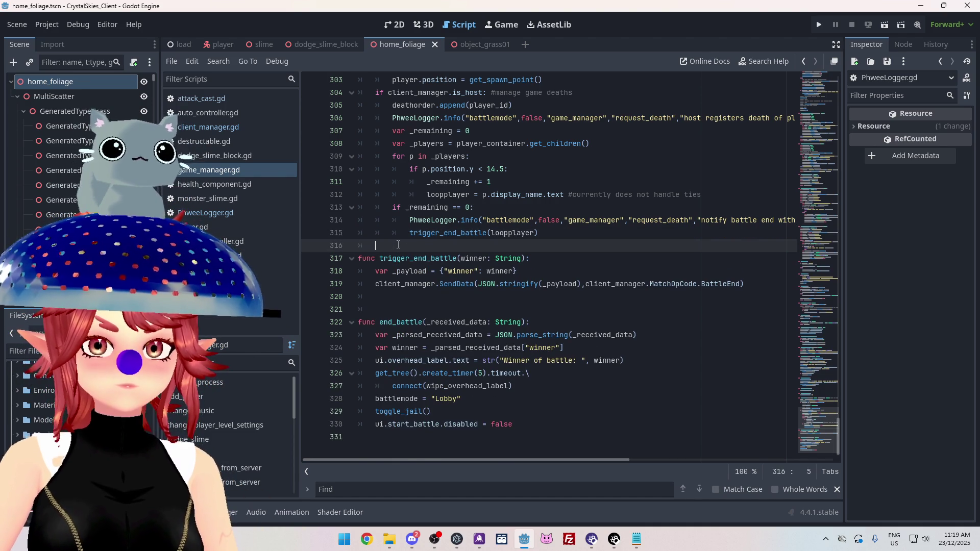
pyautogui.press('BackSpace')
pyautogui.press('Return')
pyautogui.press('Return')
pyautogui.press('Return')
pyautogui.press('Up')
pyautogui.press('Up')
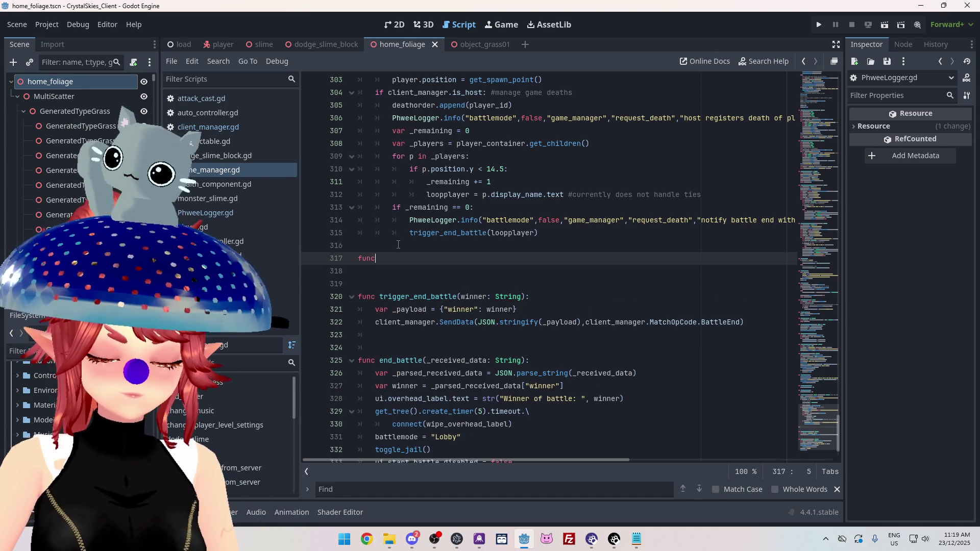
pyautogui.write('t')
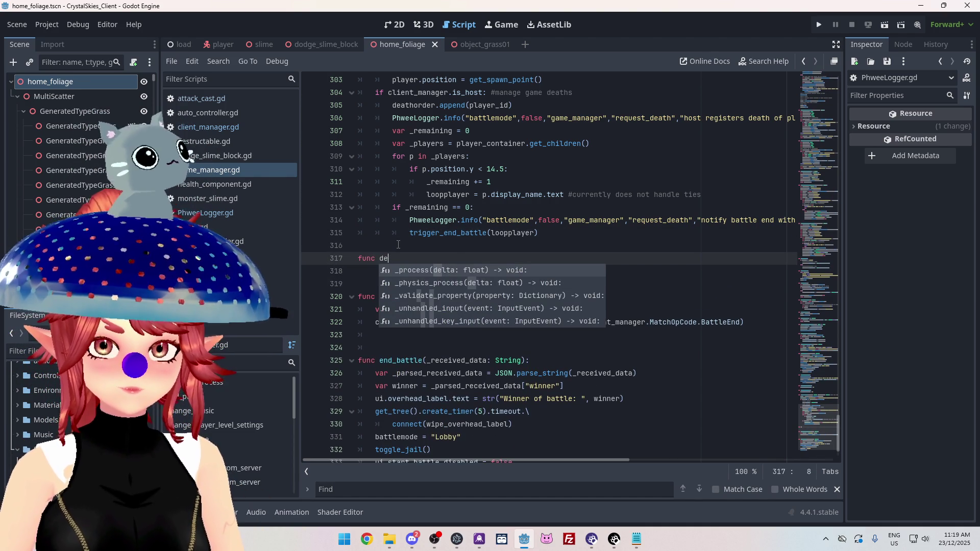
pyautogui.press('BackSpace')
pyautogui.press('BackSpace')
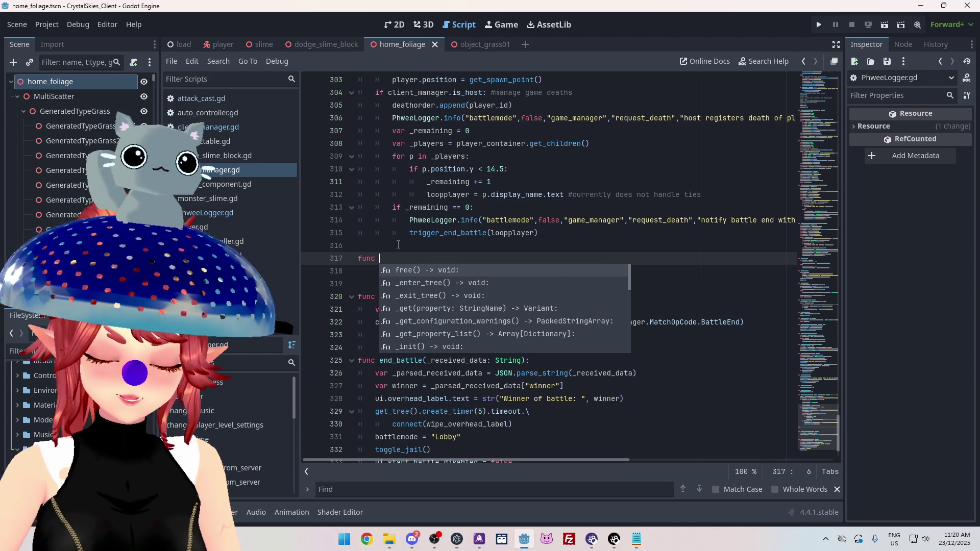
pyautogui.write('damage_grass')
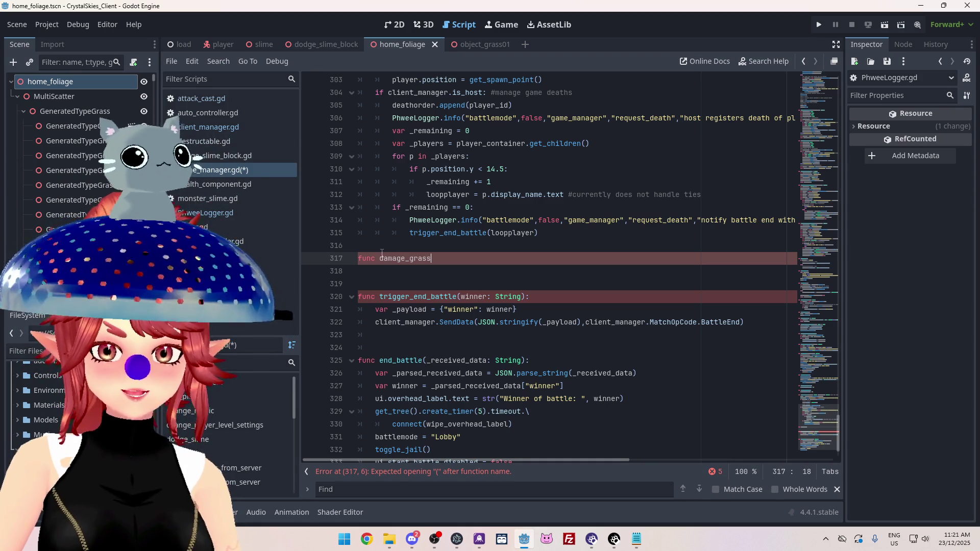
# - Save game_manager.gd and check the DamageGrass case in client_manager.gd
pyautogui.moveTo(380, 259); pyautogui.dragTo(406, 259)
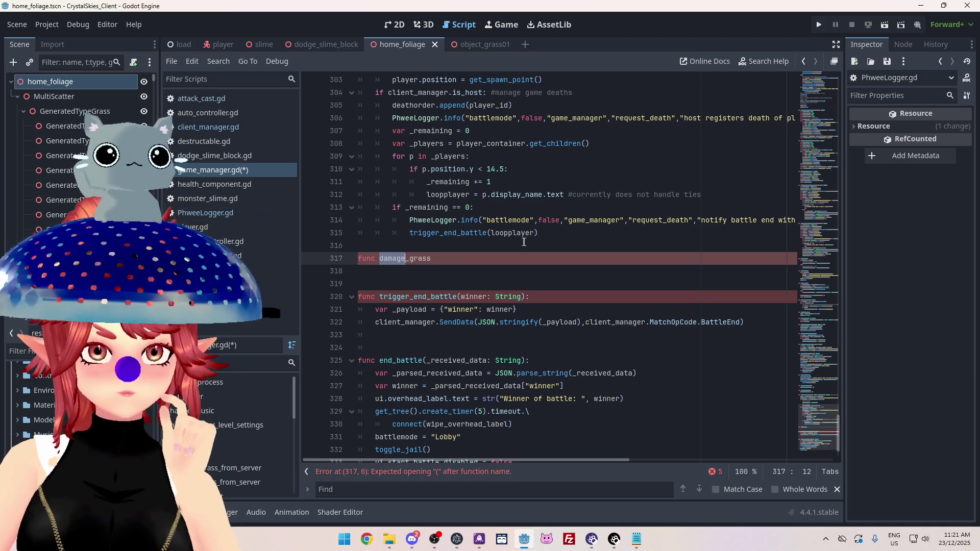
pyautogui.hotkey('ctrl', 's')
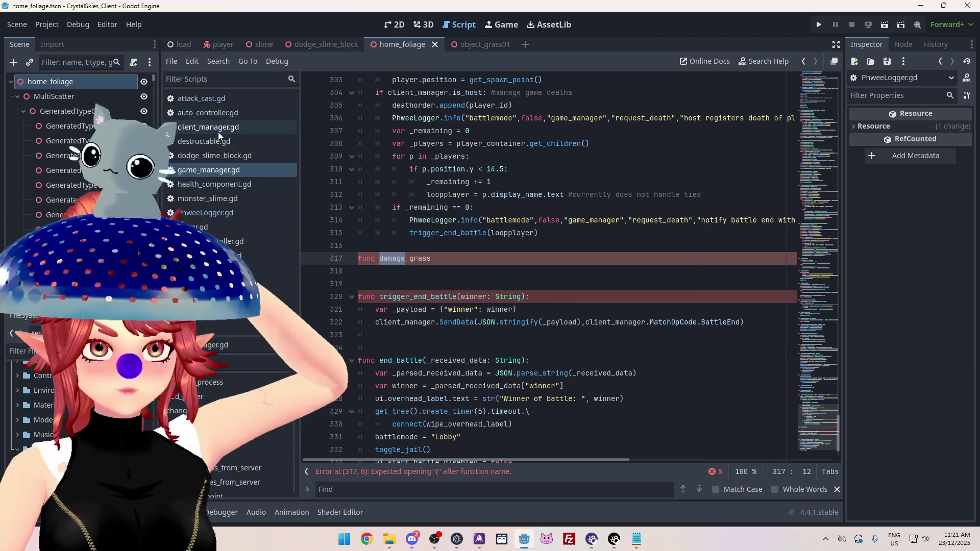
pyautogui.click(219, 128)
pyautogui.scroll(-1, 517, 417)
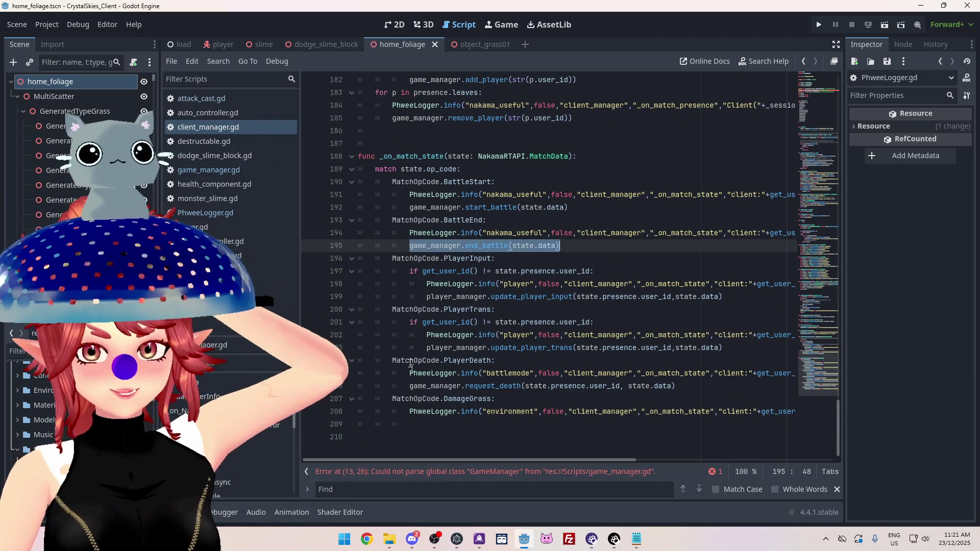
pyautogui.click(517, 425)
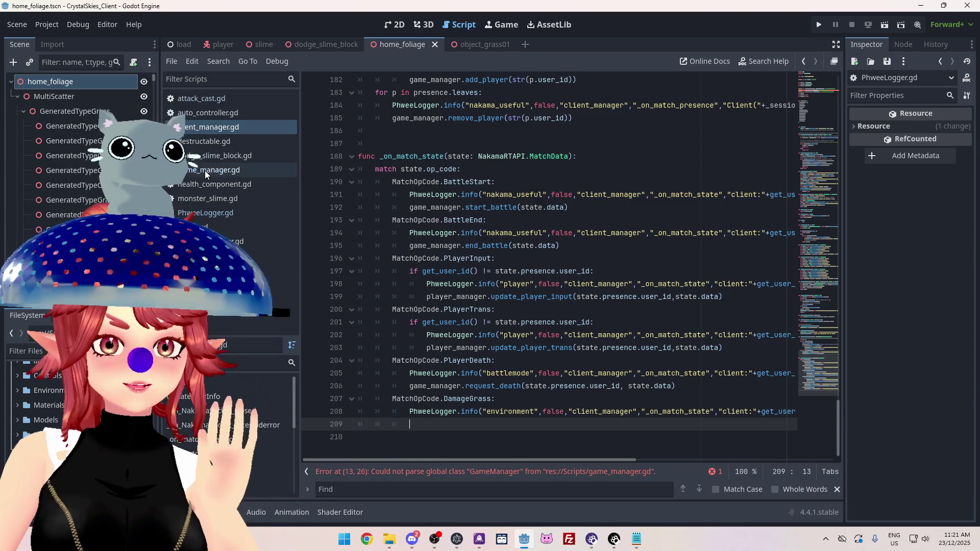
# - Complete damage_grass(): with a pass body and add a 'func destroy_grass():' header below
pyautogui.click(204, 170)
pyautogui.write('():')
pyautogui.press('Return')
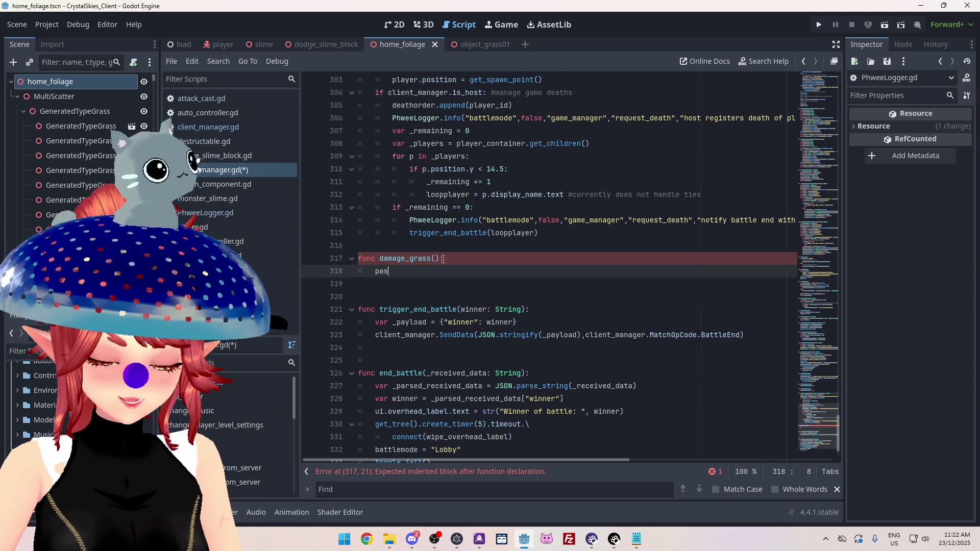
pyautogui.write('pass')
pyautogui.press('Return')
pyautogui.press('Return')
pyautogui.write('func destroy_grass()')
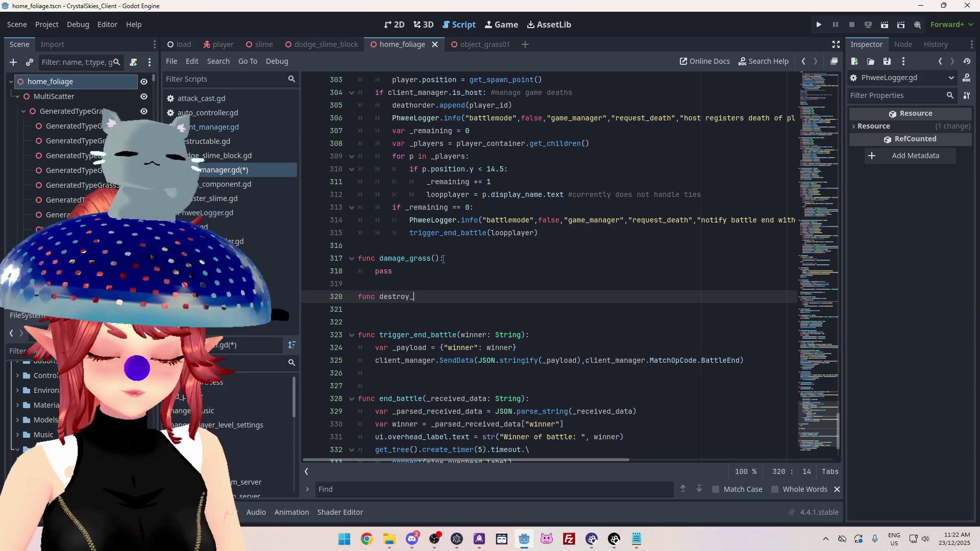
pyautogui.write(':')
pyautogui.press('Return')
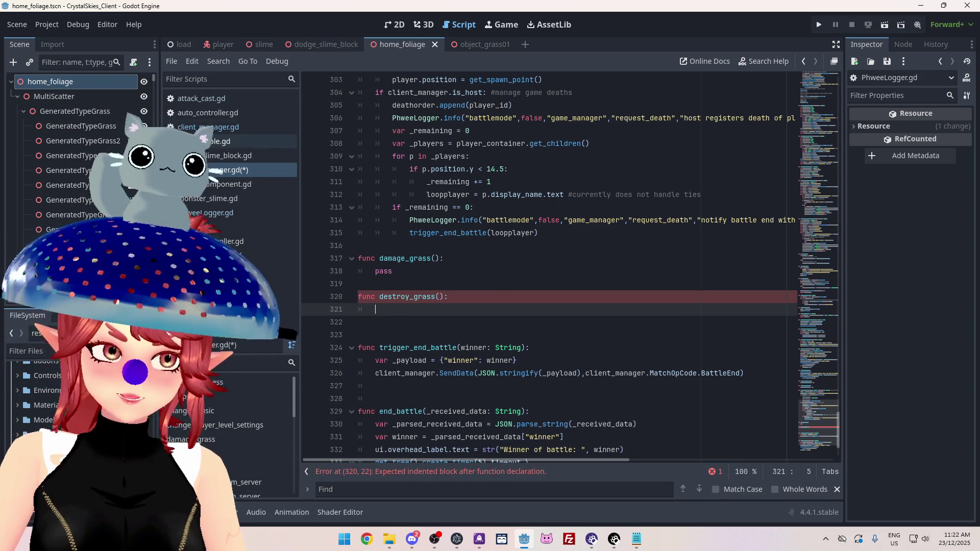
pyautogui.hotkey('alt', 'Left')
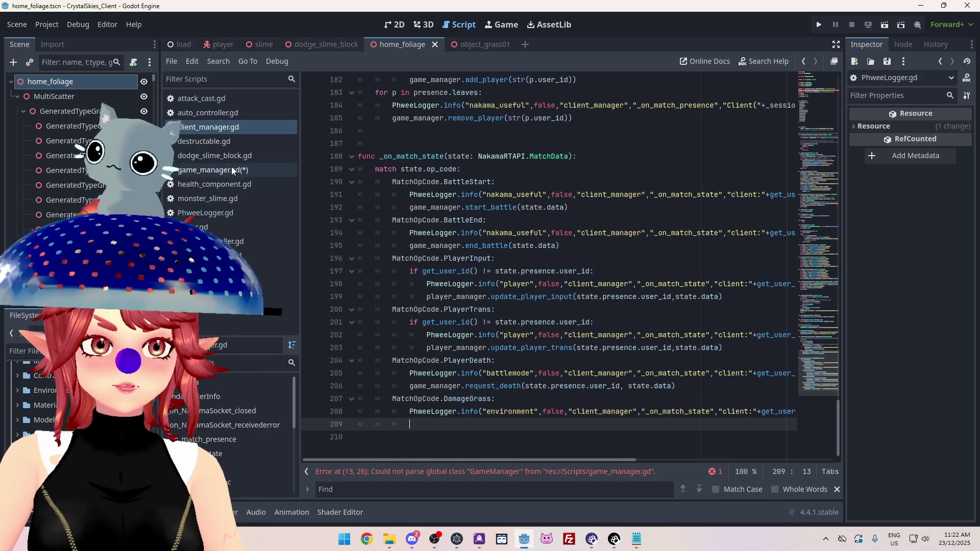
# - Add pass to destroy_grass() and call game_manager.destroy_grass() at client_manager.gd line 209, then save
pyautogui.click(231, 167)
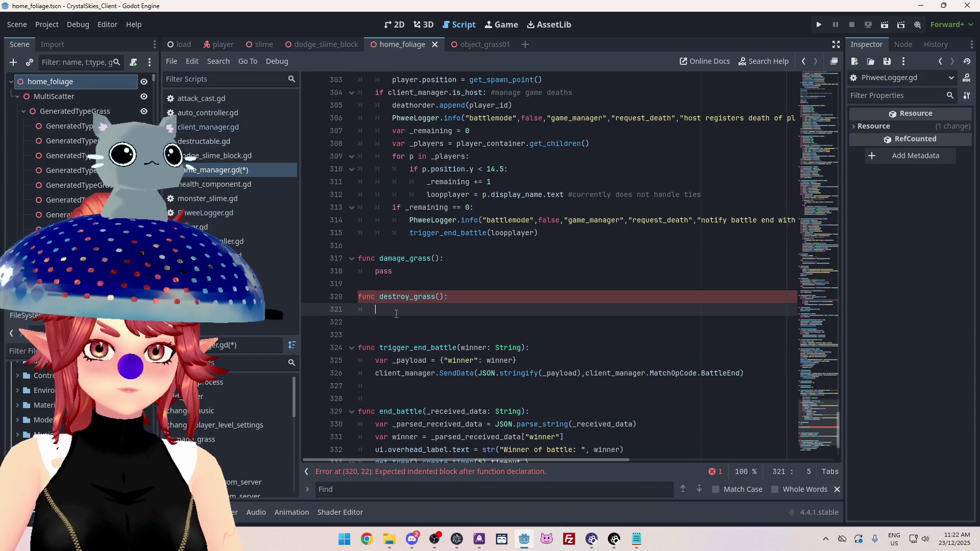
pyautogui.write('pass')
pyautogui.click(225, 127)
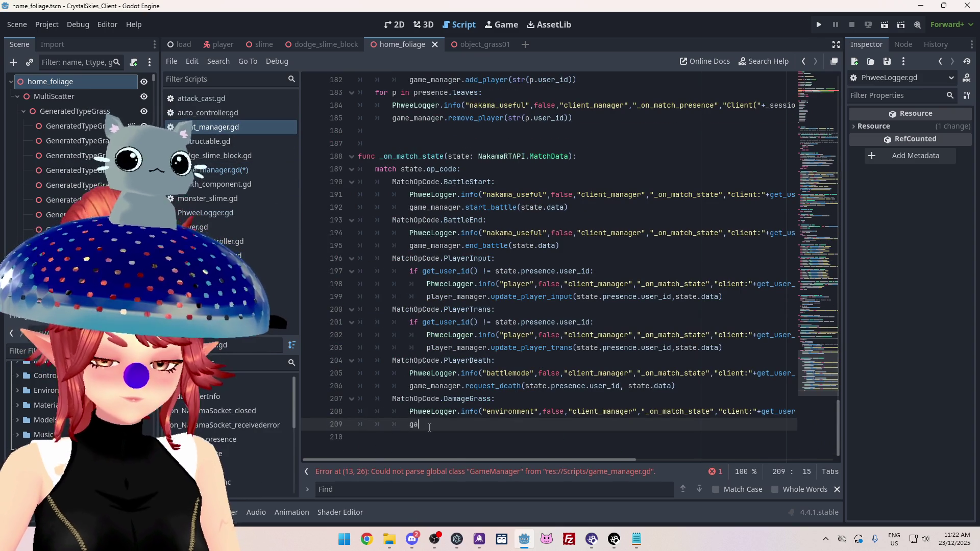
pyautogui.write('game_manager')
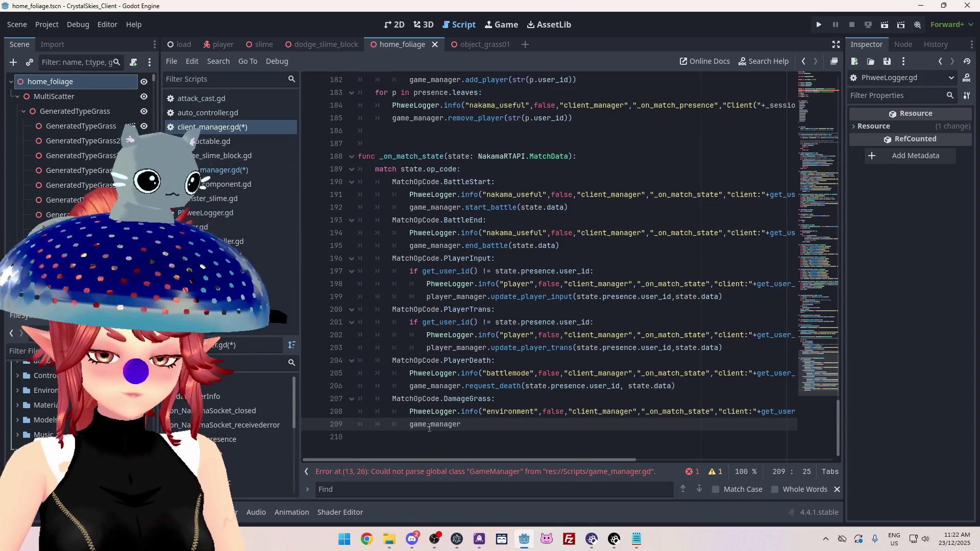
pyautogui.write('.destroy')
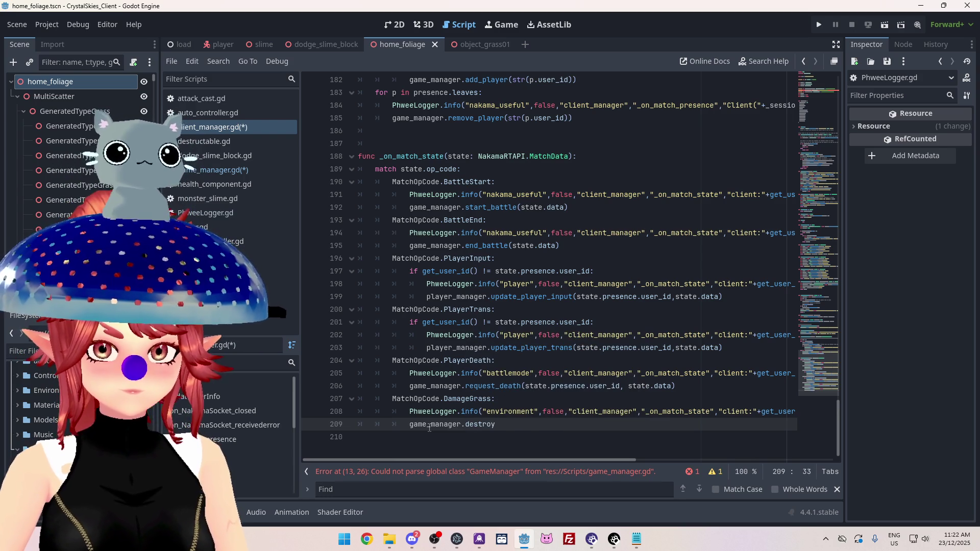
pyautogui.write('_grass()')
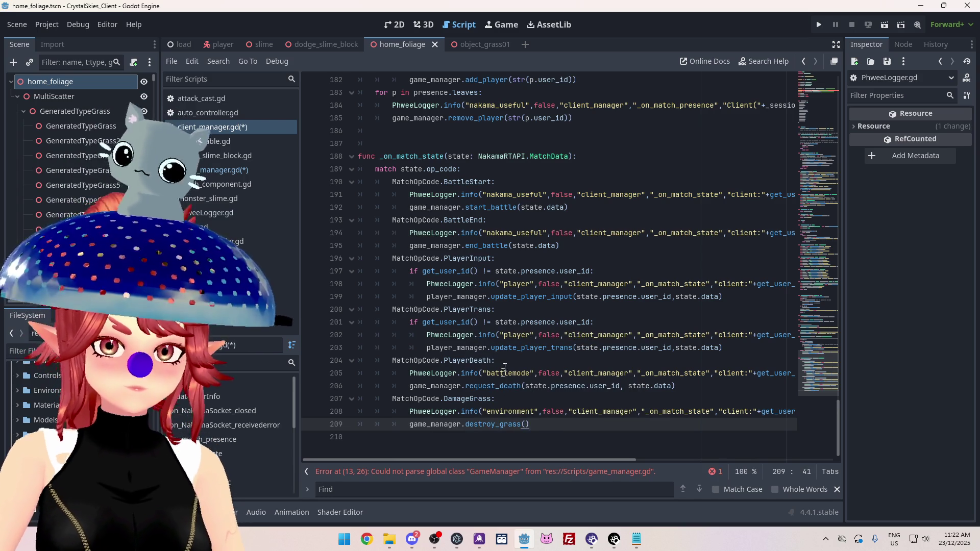
pyautogui.hotkey('ctrl', 's')
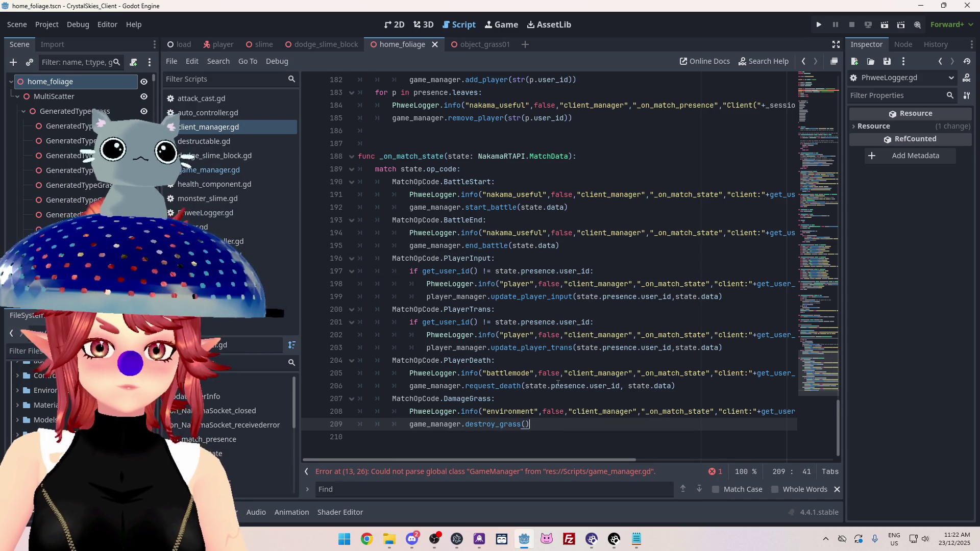
pyautogui.click(514, 473)
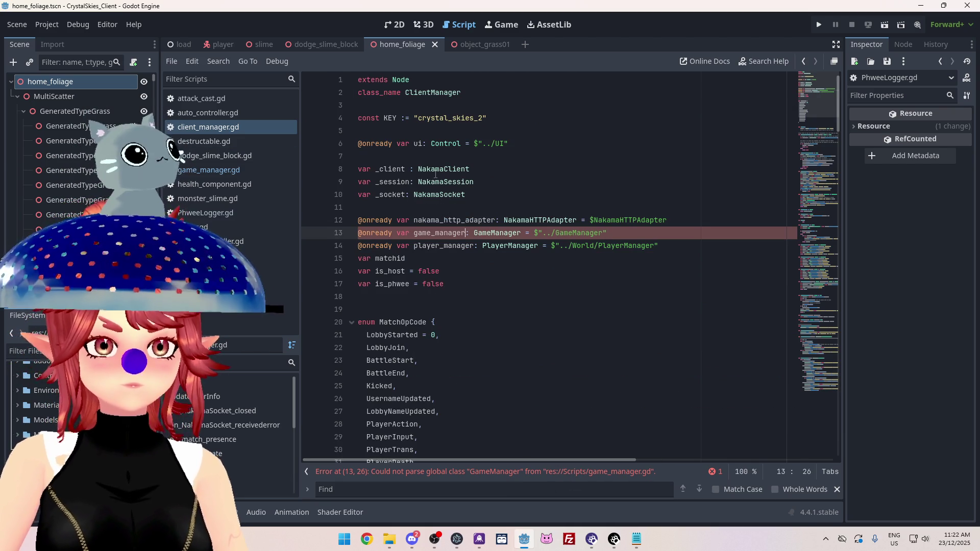
# - Open the load scene and collapse its UI node to reveal ClientManager and GameManager
pyautogui.click(155, 45)
pyautogui.click(173, 45)
pyautogui.click(175, 46)
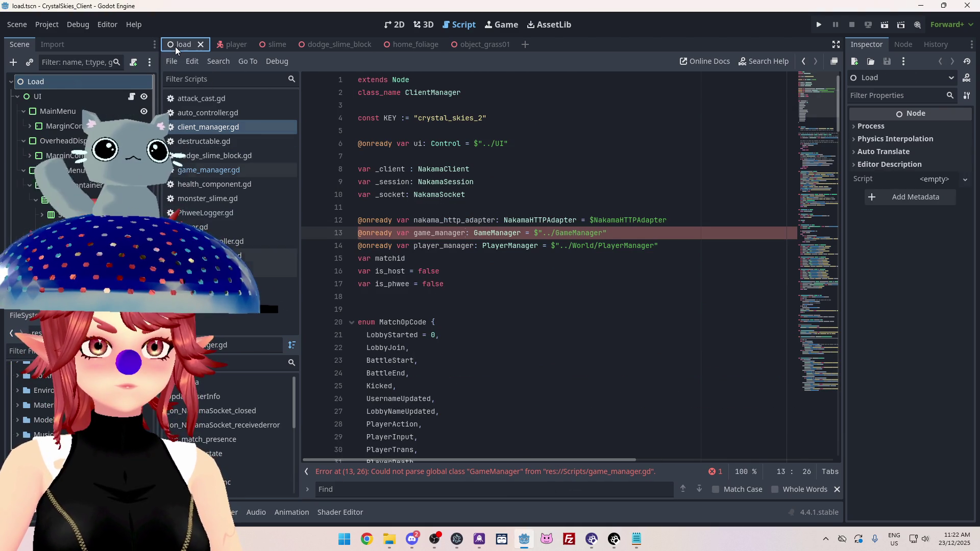
pyautogui.click(17, 96)
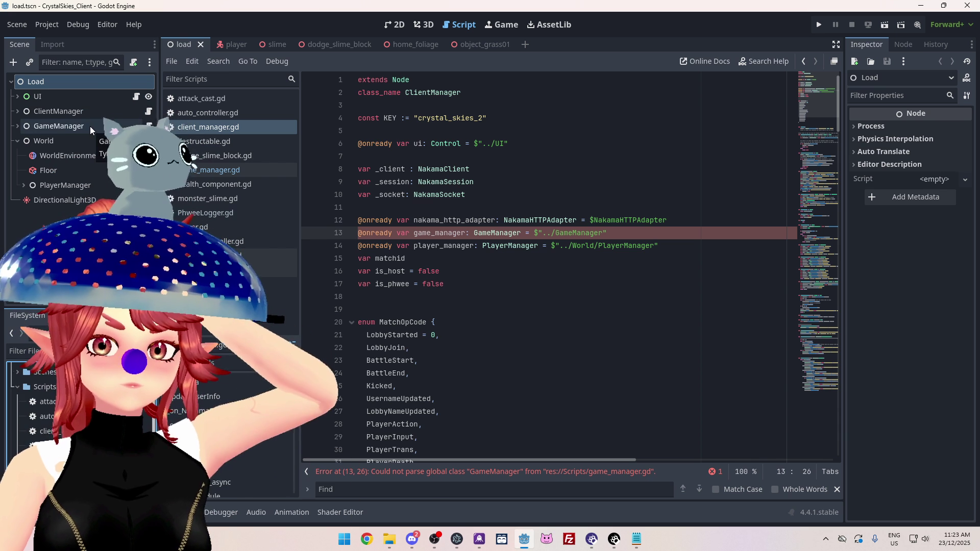
# - Look over the game_manager declaration in client_manager.gd, then bring up game_manager.gd's grass functions
pyautogui.click(512, 231)
pyautogui.scroll(-10, 817, 240)
pyautogui.scroll(-20, 816, 357)
pyautogui.scroll(20, 597, 331)
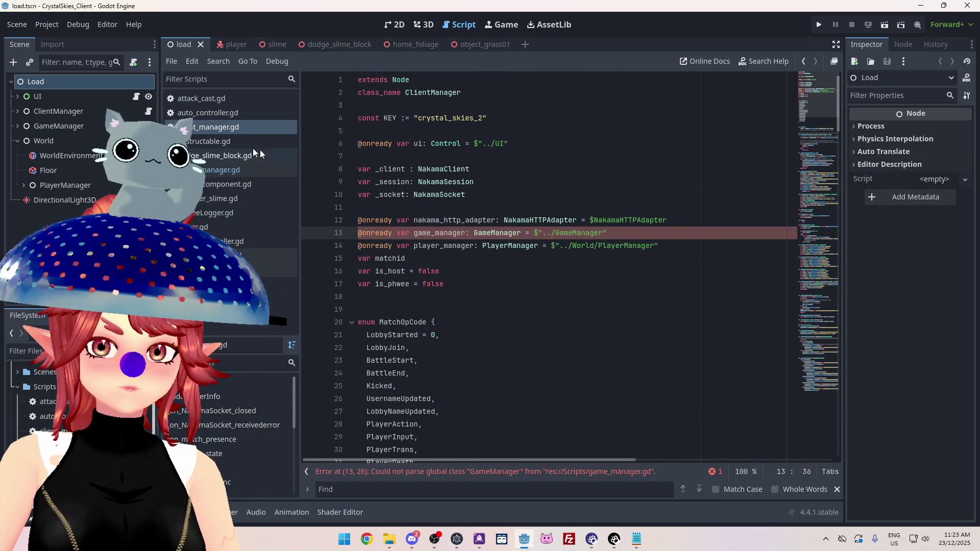
pyautogui.click(235, 171)
pyautogui.scroll(-2, 593, 327)
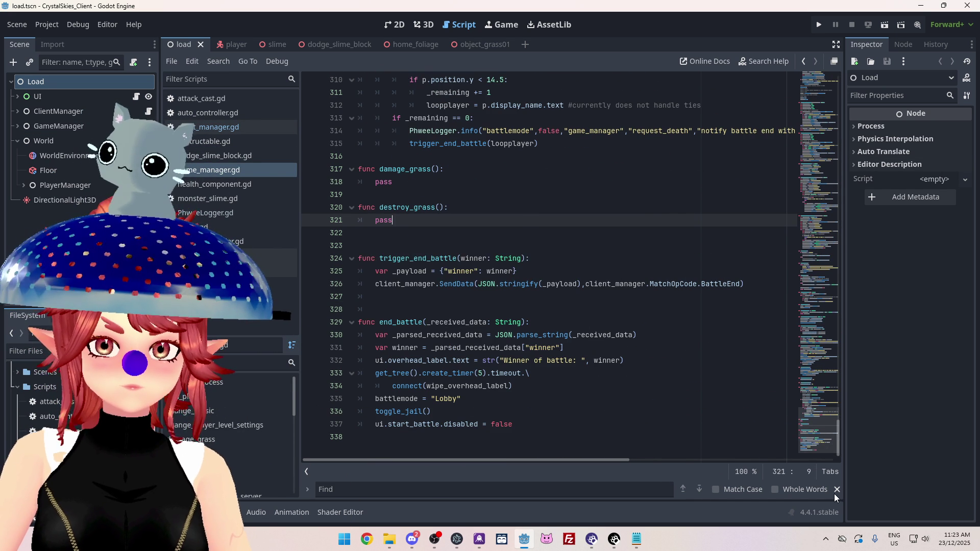
# - Close the code search and inspect the GameManager node's properties
pyautogui.click(837, 489)
pyautogui.click(459, 233)
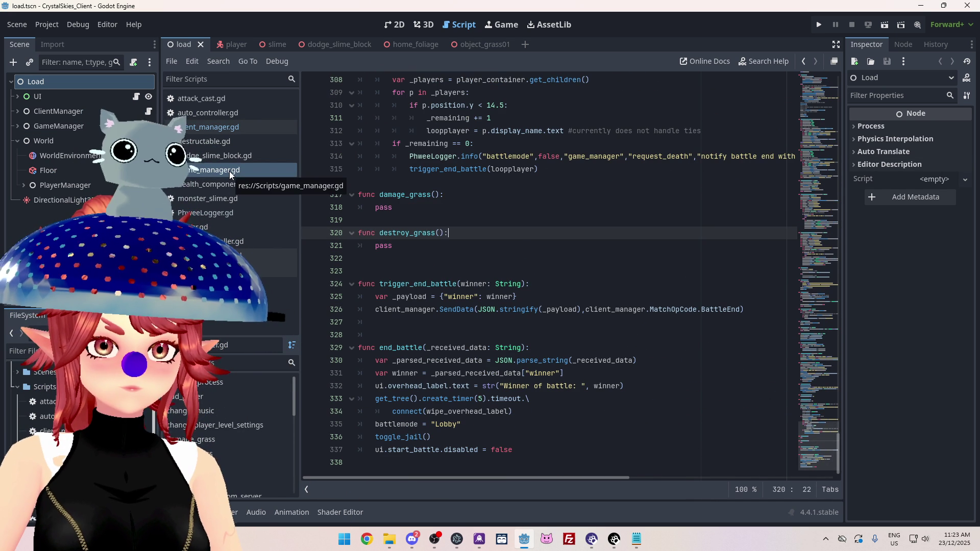
pyautogui.click(454, 195)
pyautogui.click(102, 130)
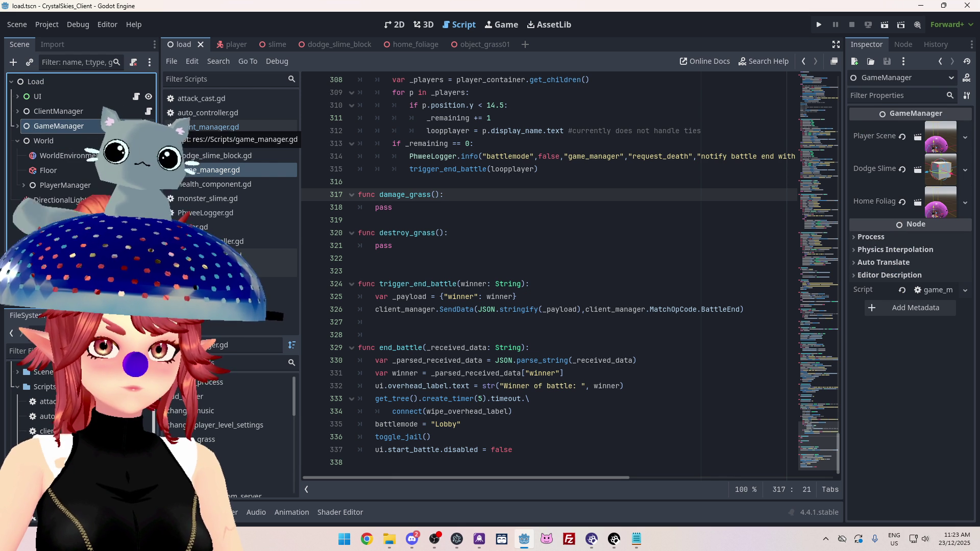
pyautogui.click(403, 245)
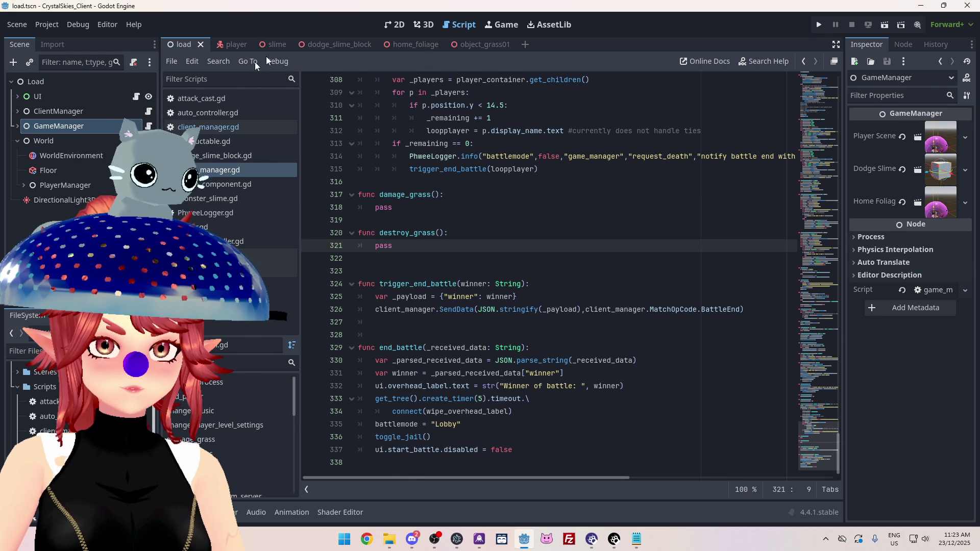
# - Review client_manager.gd's top variables, including is_host, and save the scripts
pyautogui.click(214, 127)
pyautogui.moveTo(459, 274); pyautogui.dragTo(458, 265)
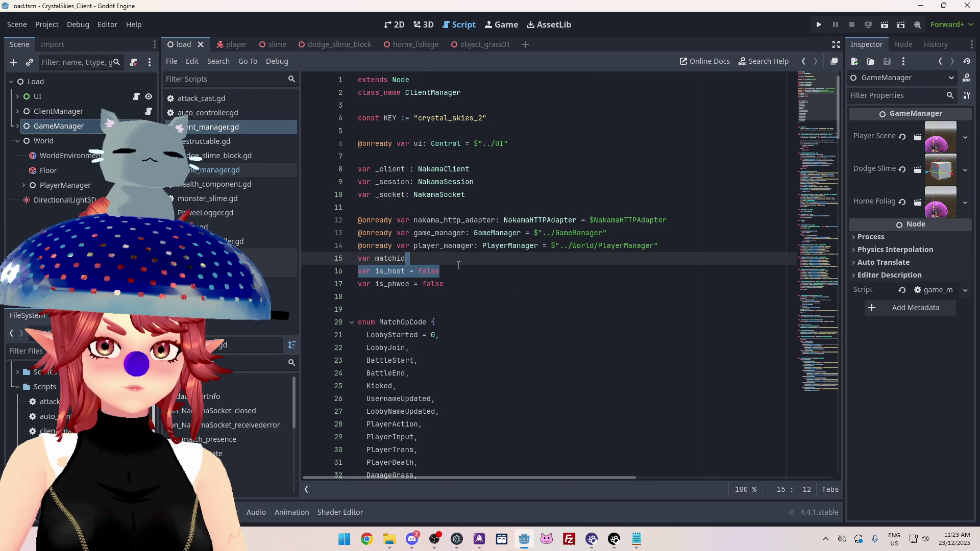
pyautogui.click(628, 233)
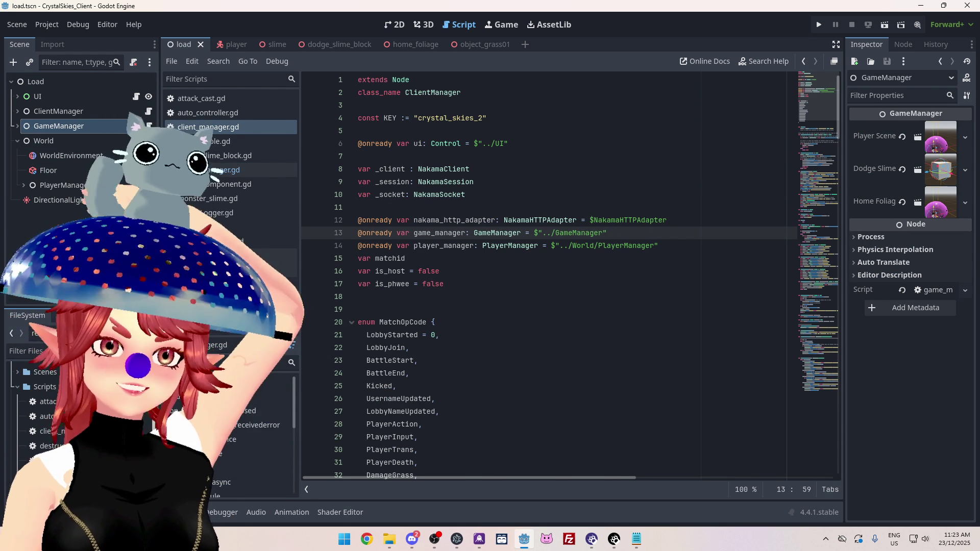
pyautogui.click(467, 195)
pyautogui.hotkey('ctrl', 's')
# - Return to client_manager.gd and place the caret after the destroy_grass() call on line 209
pyautogui.click(255, 170)
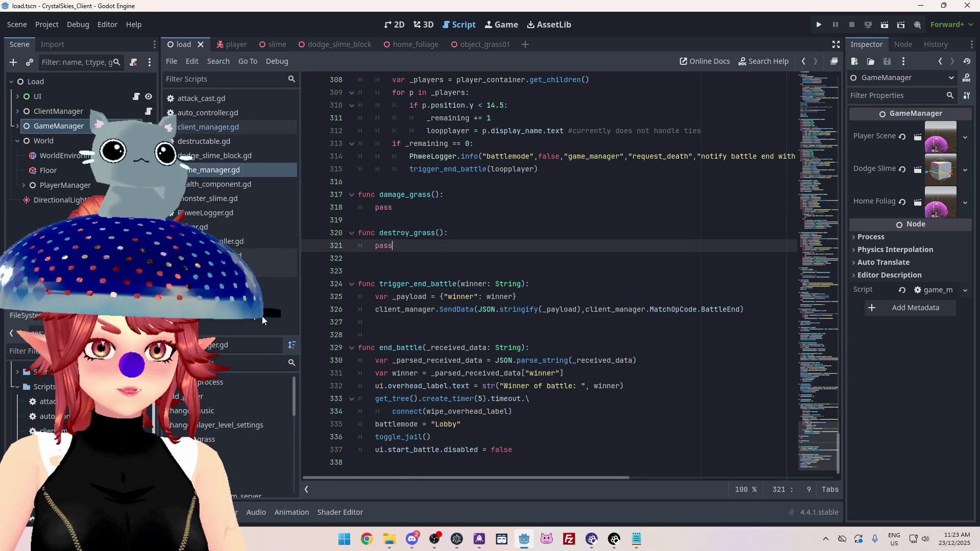
pyautogui.click(213, 130)
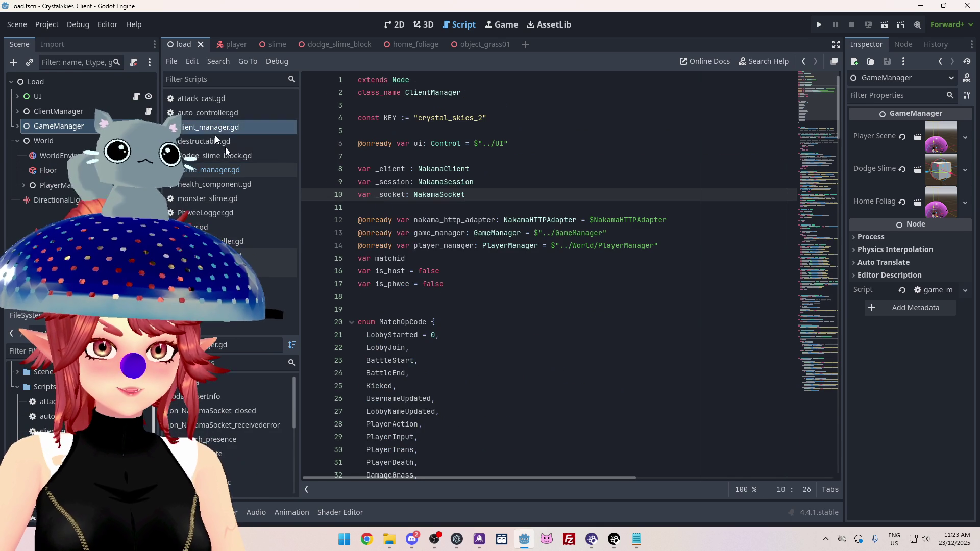
pyautogui.scroll(-20, 565, 397)
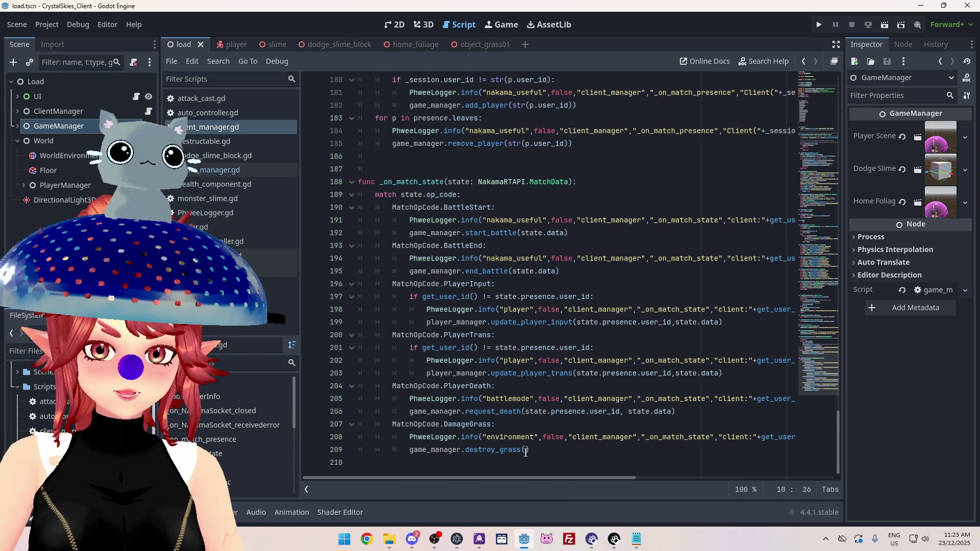
pyautogui.click(544, 451)
pyautogui.moveTo(534, 478)
pyautogui.mouseDown()
pyautogui.moveTo(546, 477)
pyautogui.moveTo(532, 478)
pyautogui.mouseUp()
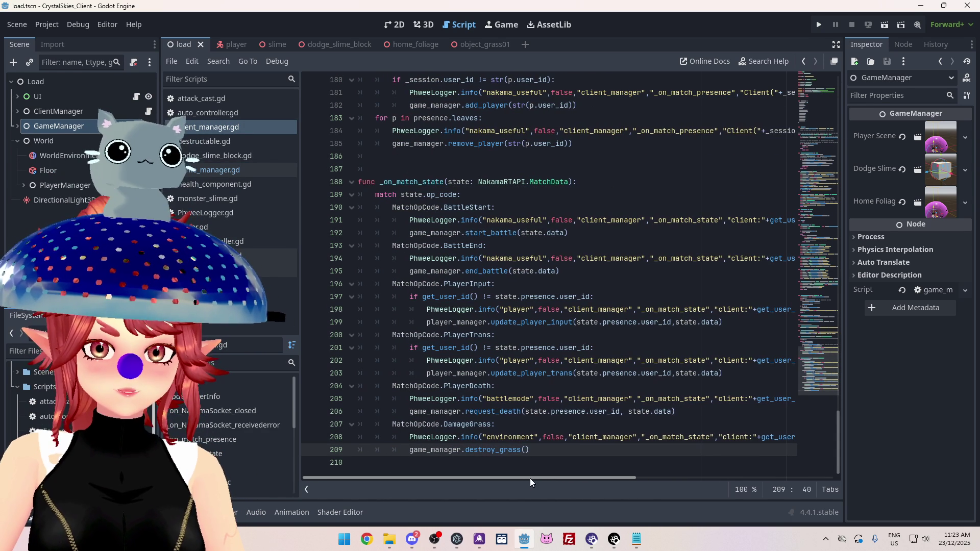
# - Pass state.data from line 206 into the game_manager.destroy_grass() call
pyautogui.click(628, 412)
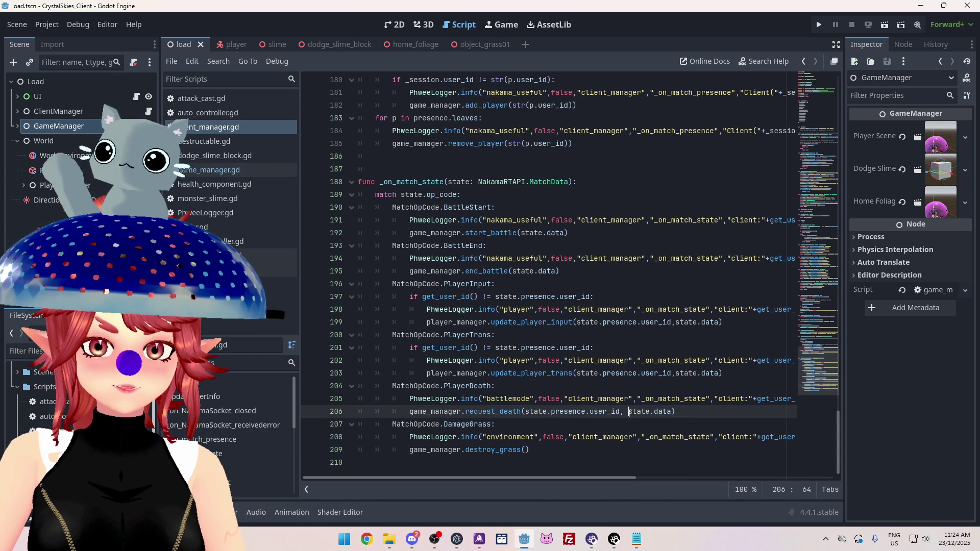
pyautogui.moveTo(628, 412); pyautogui.dragTo(672, 412)
pyautogui.hotkey('ctrl', 'c')
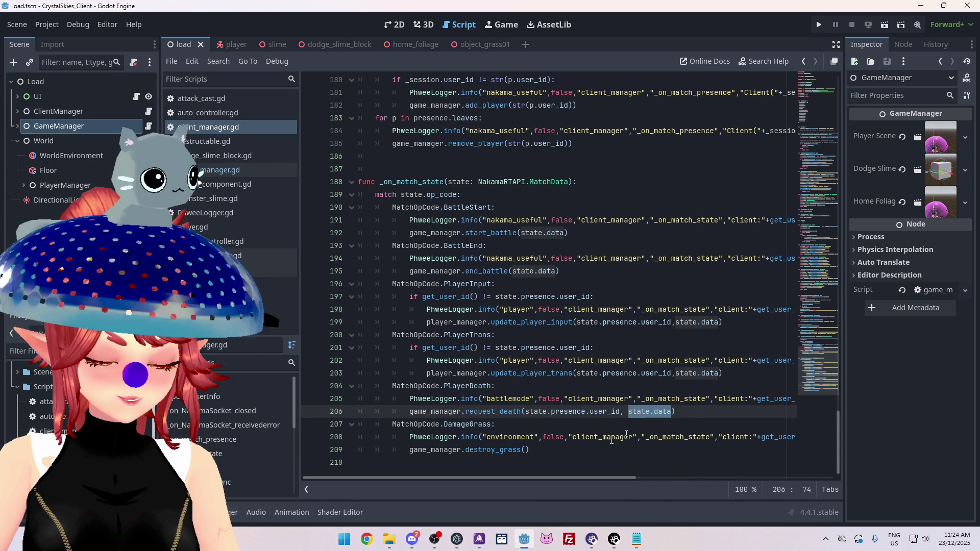
pyautogui.click(526, 450)
pyautogui.hotkey('ctrl', 'v')
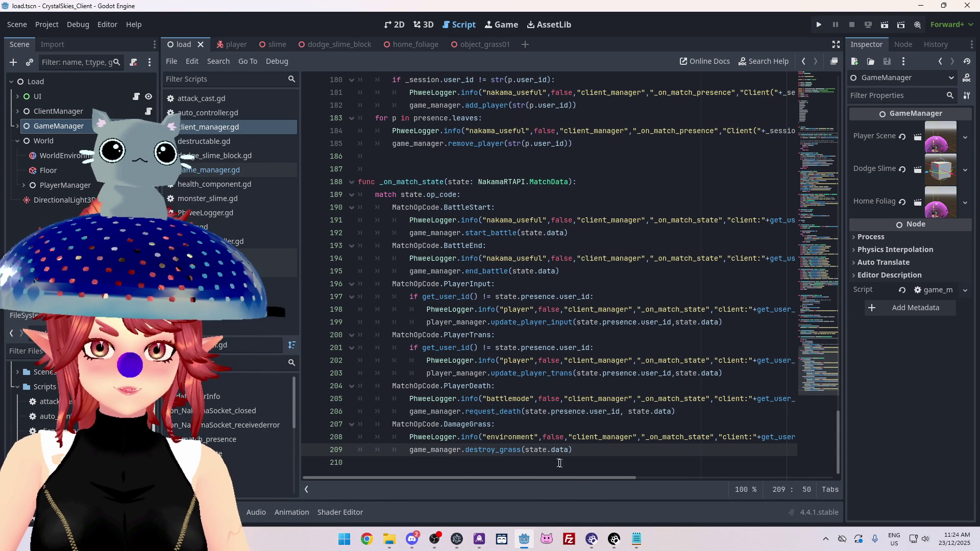
# - Copy request_death's _received_data: String parameter into destroy_grass() and save all scripts
pyautogui.keyDown('ctrl'); pyautogui.click(481, 412); pyautogui.keyUp('ctrl')
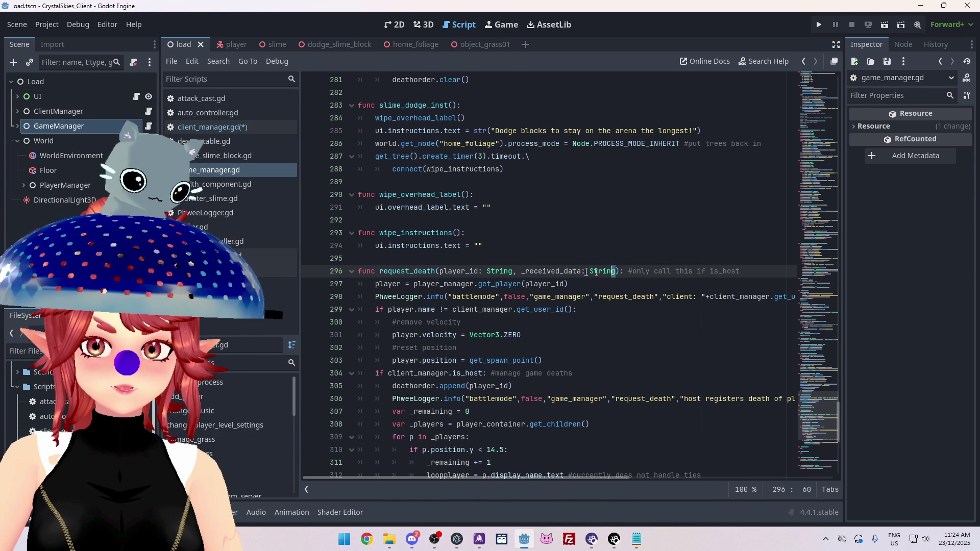
pyautogui.moveTo(616, 271); pyautogui.dragTo(521, 271)
pyautogui.hotkey('ctrl', 'c')
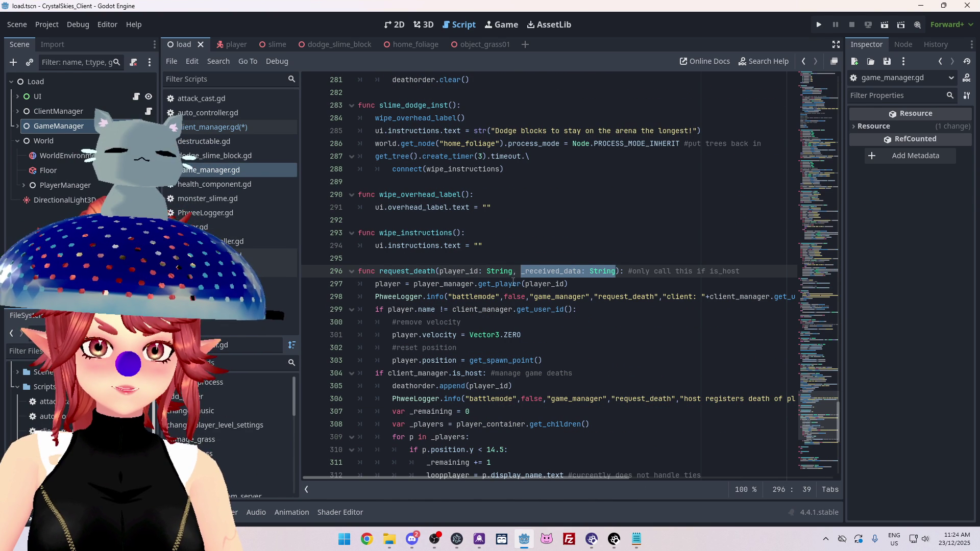
pyautogui.scroll(-9, 453, 294)
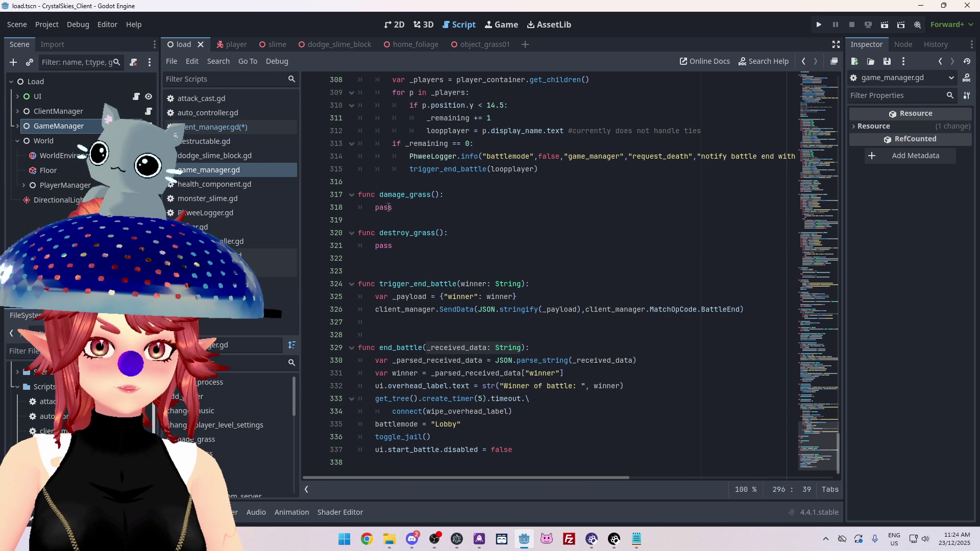
pyautogui.click(441, 232)
pyautogui.hotkey('ctrl', 'v')
pyautogui.click(423, 258)
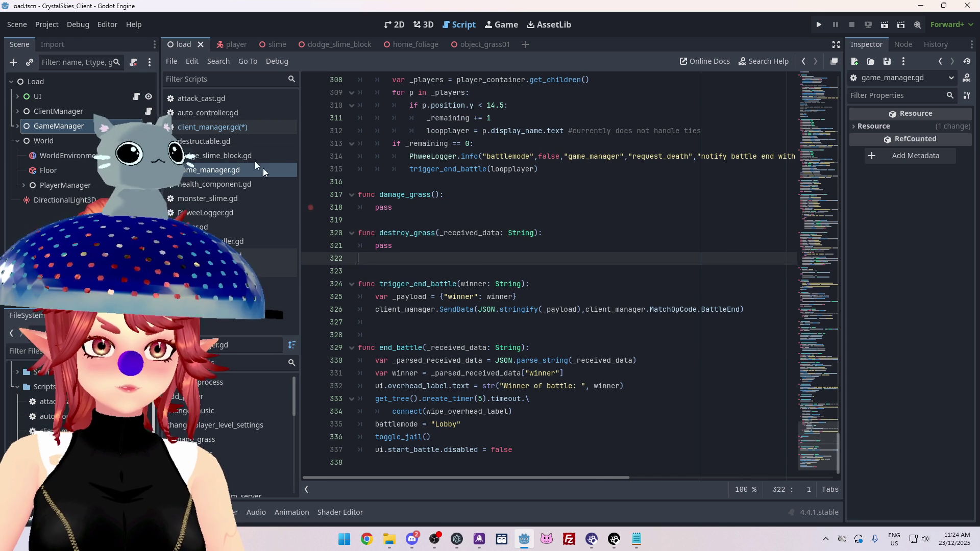
pyautogui.click(244, 131)
pyautogui.hotkey('ctrl', 's')
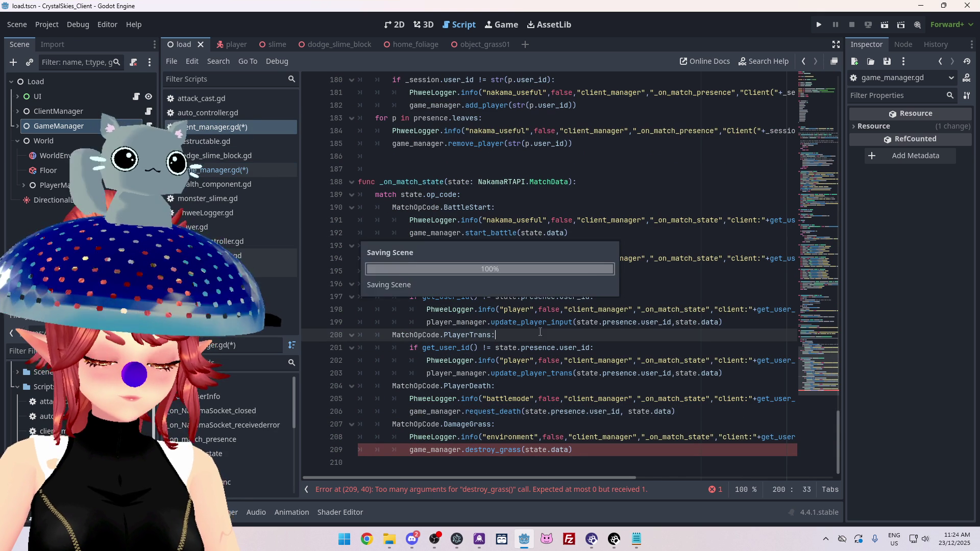
# - Check the too-many-arguments error in client_manager.gd, then go back to destroy_grass in game_manager.gd
pyautogui.click(207, 171)
pyautogui.click(510, 321)
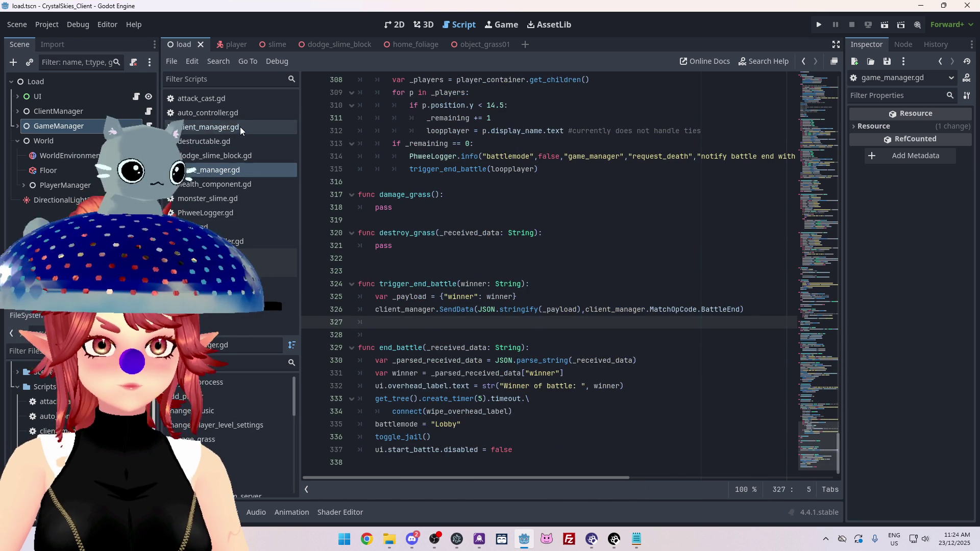
pyautogui.click(240, 127)
pyautogui.click(227, 171)
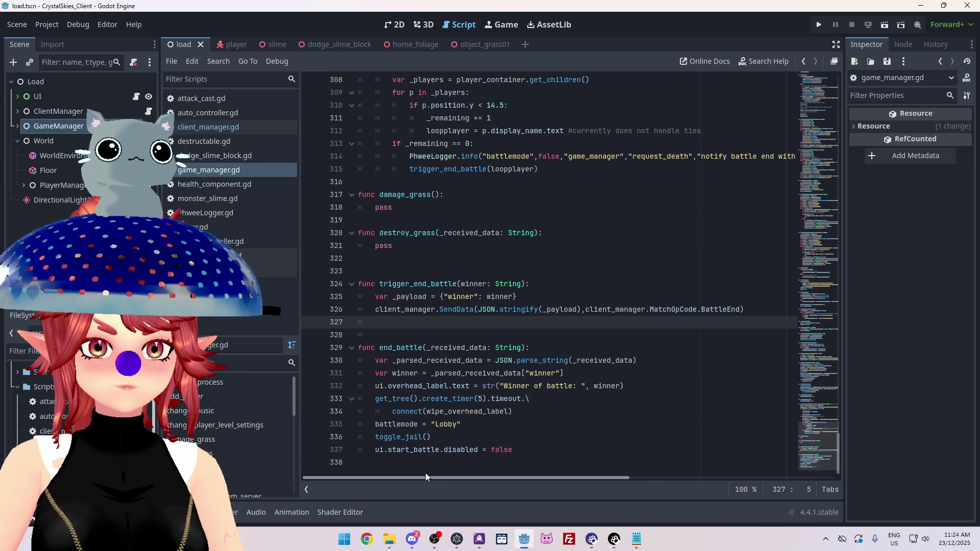
pyautogui.click(462, 246)
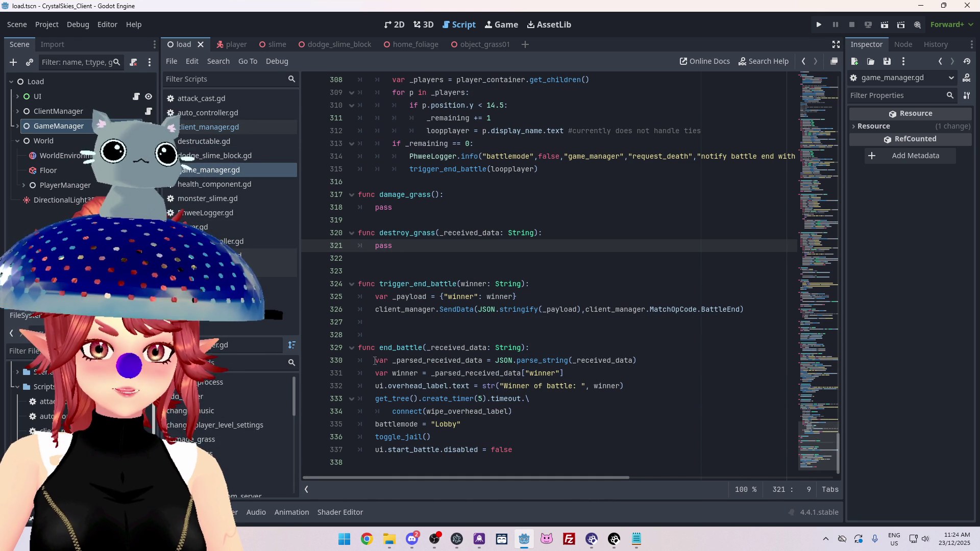
# - Replace pass in destroy_grass with end_battle's two JSON parsing lines, selecting the winner variable
pyautogui.moveTo(376, 361); pyautogui.dragTo(419, 360)
pyautogui.moveTo(527, 362); pyautogui.dragTo(565, 373)
pyautogui.hotkey('ctrl', 'c')
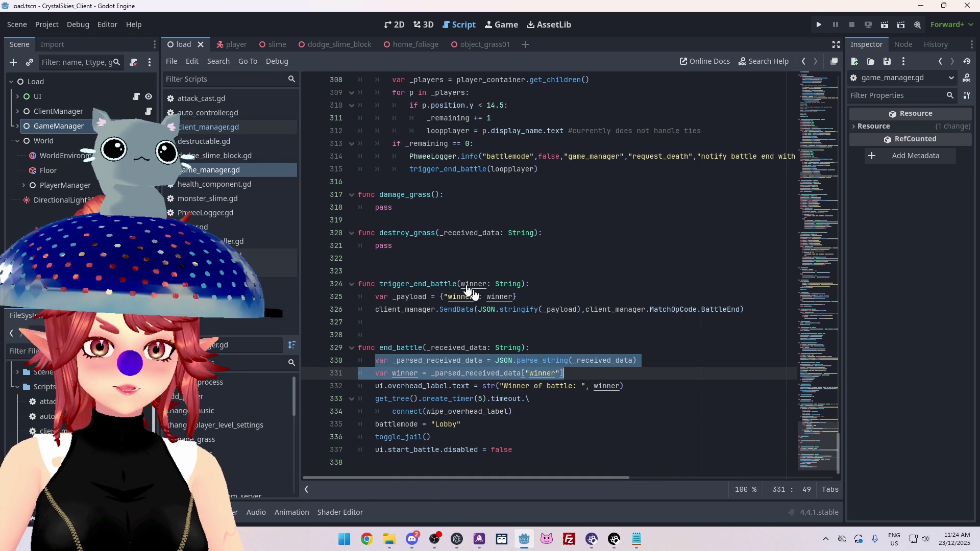
pyautogui.doubleClick(383, 246)
pyautogui.hotkey('ctrl', 'v')
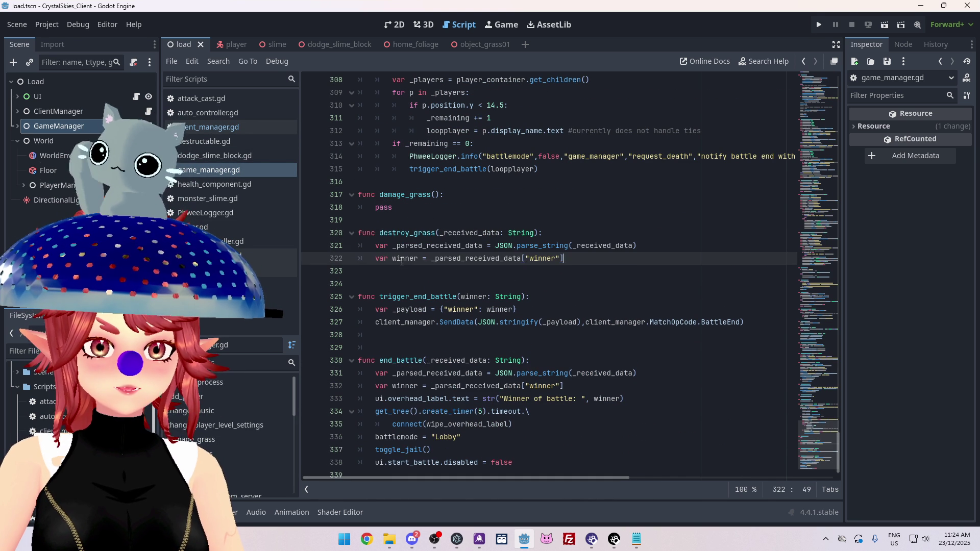
pyautogui.click(484, 277)
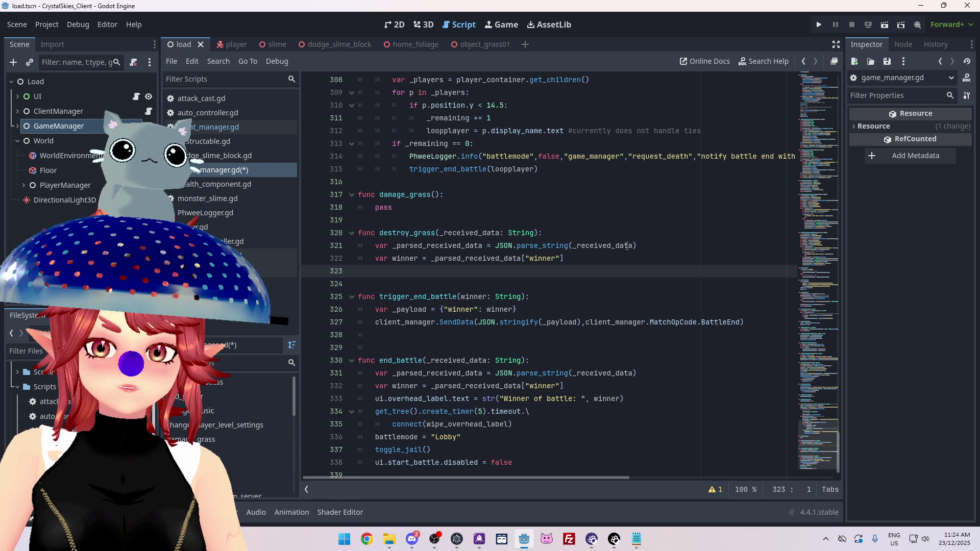
pyautogui.doubleClick(397, 259)
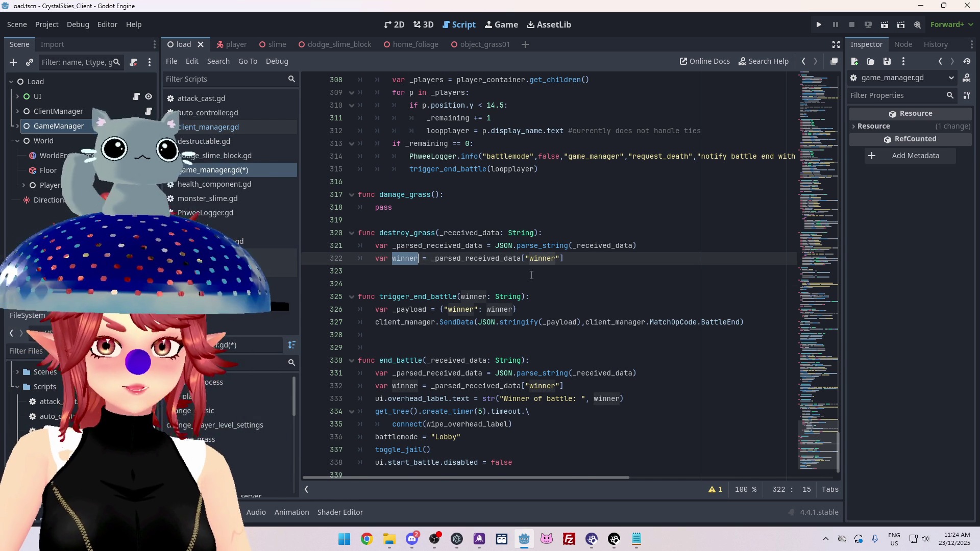
pyautogui.scroll(5, 525, 297)
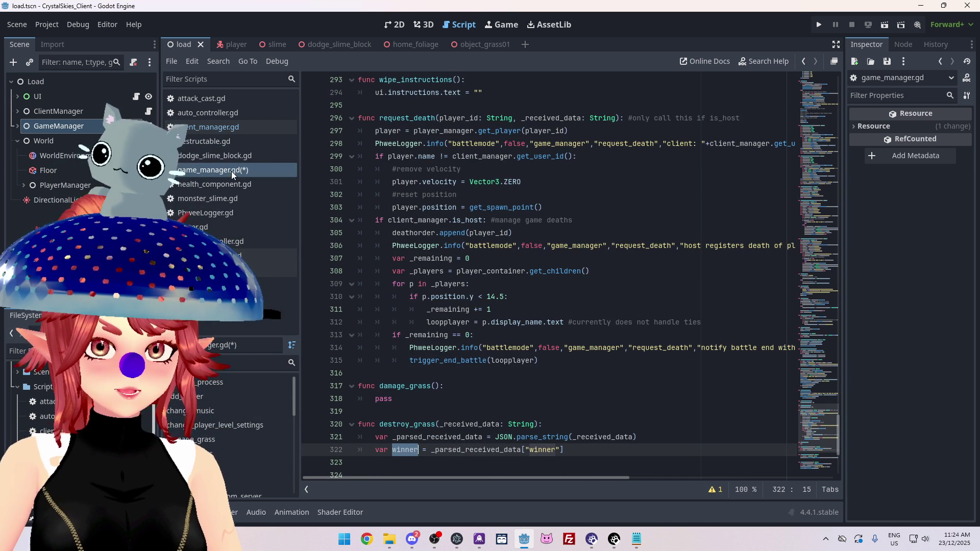
pyautogui.click(201, 98)
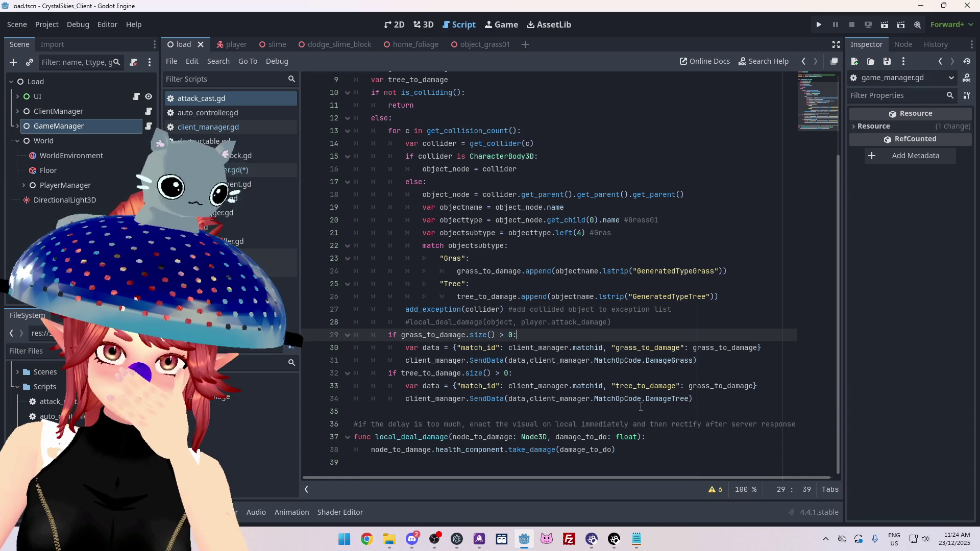
# - Replace winner on line 322 with grass_to_damage copied from attack_cast.gd
pyautogui.moveTo(616, 347); pyautogui.dragTo(681, 349)
pyautogui.hotkey('ctrl', 'c')
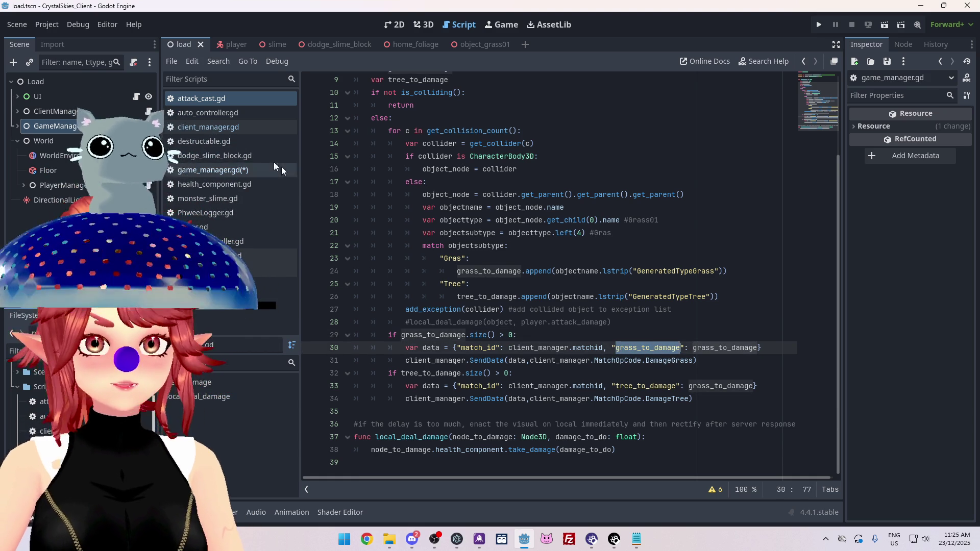
pyautogui.click(231, 172)
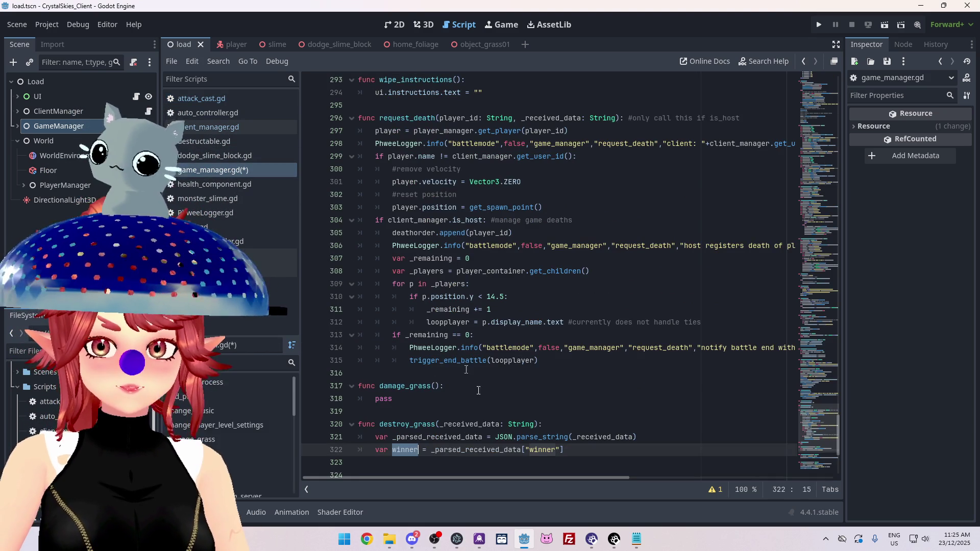
pyautogui.moveTo(567, 450); pyautogui.dragTo(595, 450)
pyautogui.click(596, 449)
pyautogui.hotkey('ctrl', 'v')
pyautogui.press('End')
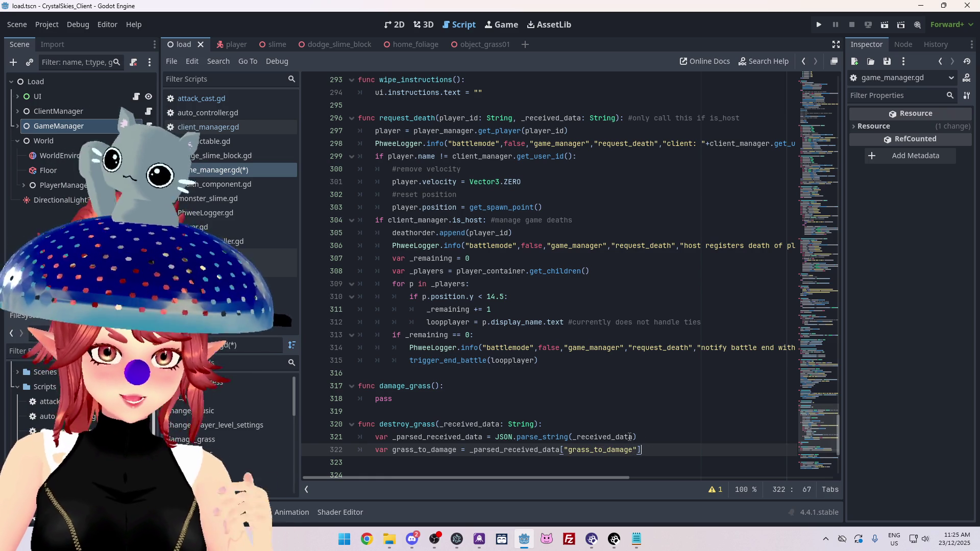
pyautogui.scroll(-5, 580, 409)
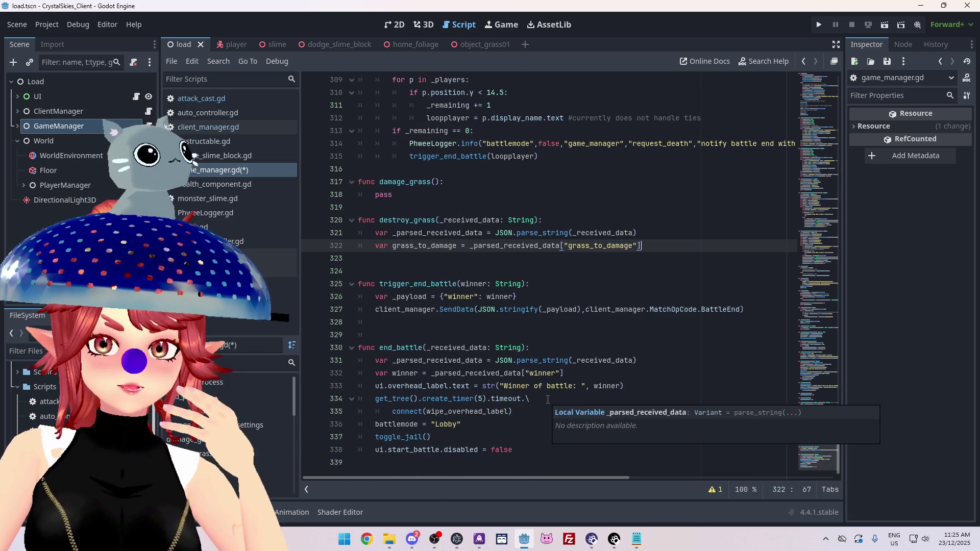
pyautogui.scroll(5, 546, 395)
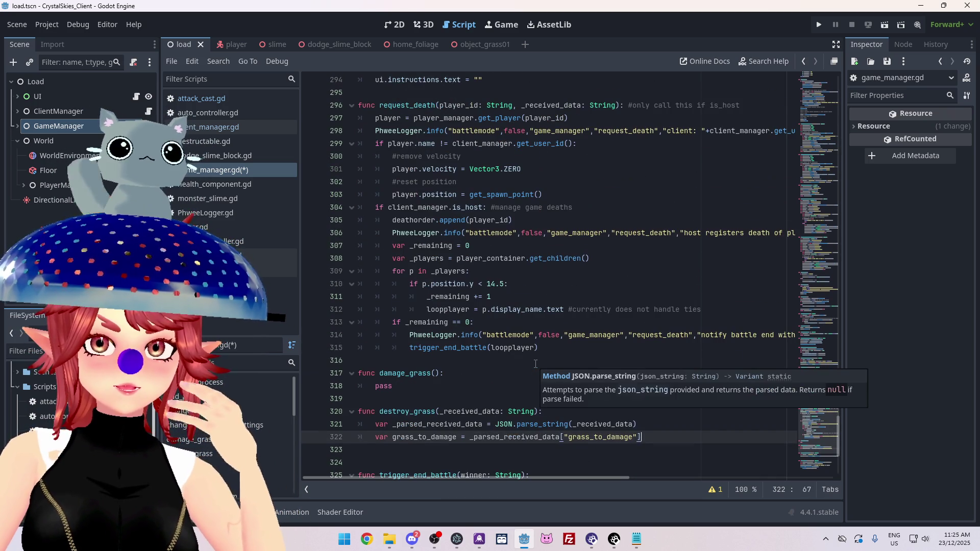
pyautogui.scroll(11, 535, 364)
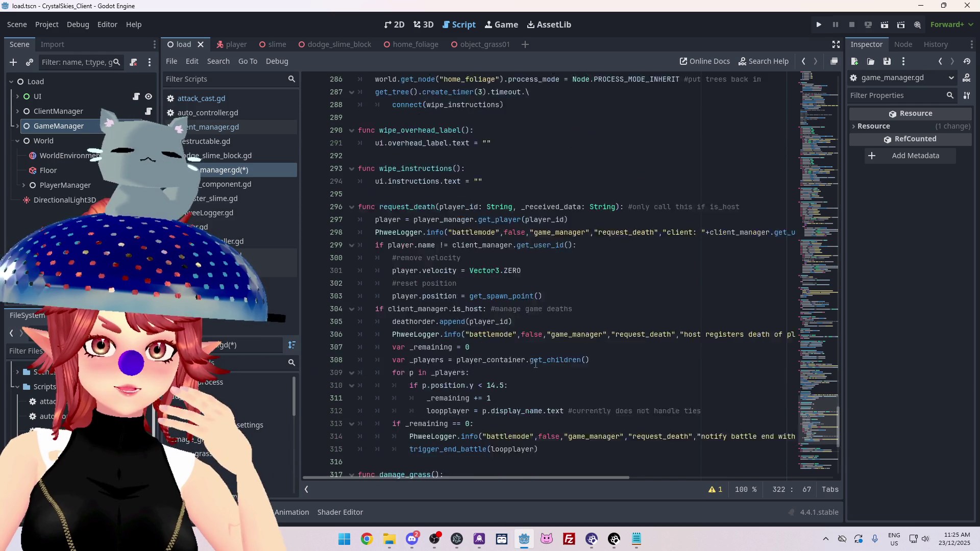
pyautogui.scroll(1, 535, 364)
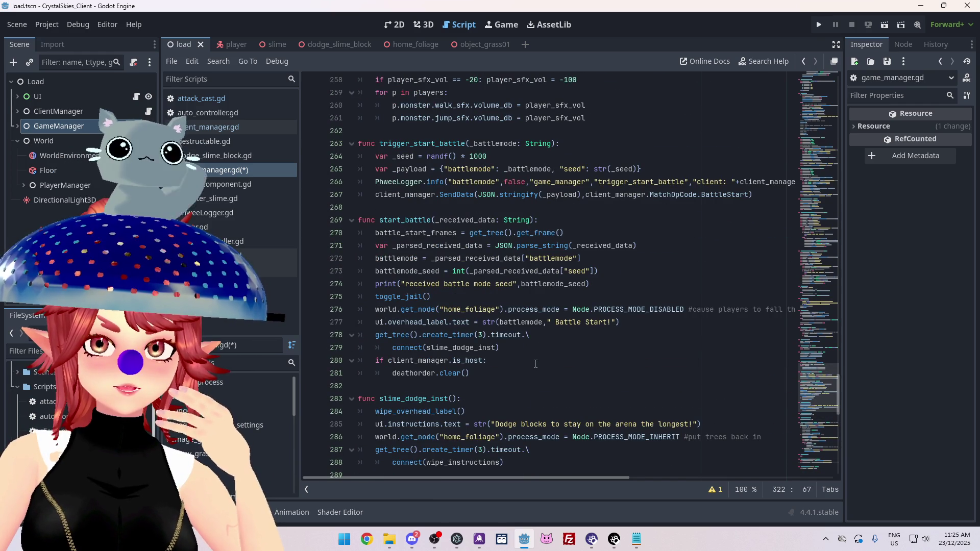
pyautogui.scroll(3, 535, 364)
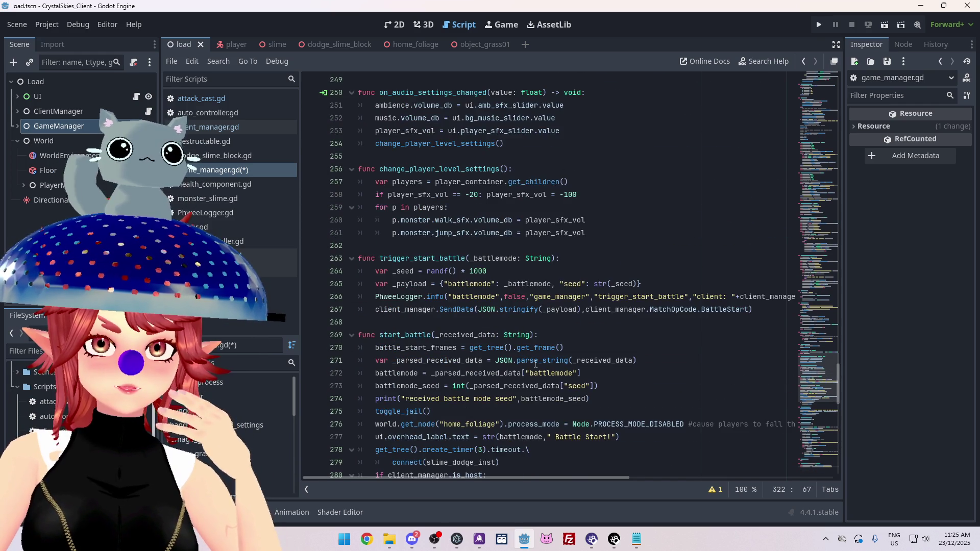
pyautogui.scroll(4, 536, 364)
pyautogui.scroll(-20, 535, 364)
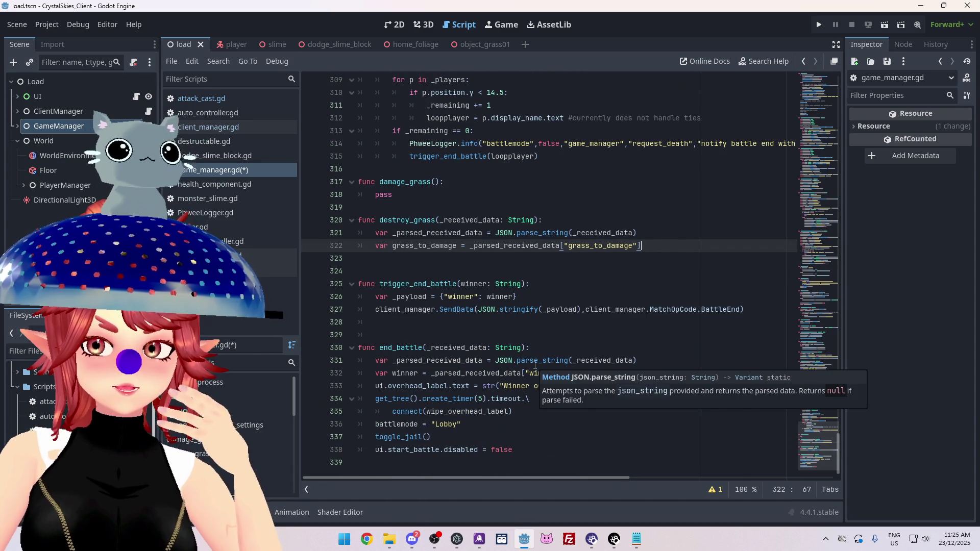
# - Add a 'for g in grass_to_damage:' loop after line 322 with an empty indented body
pyautogui.press('Return')
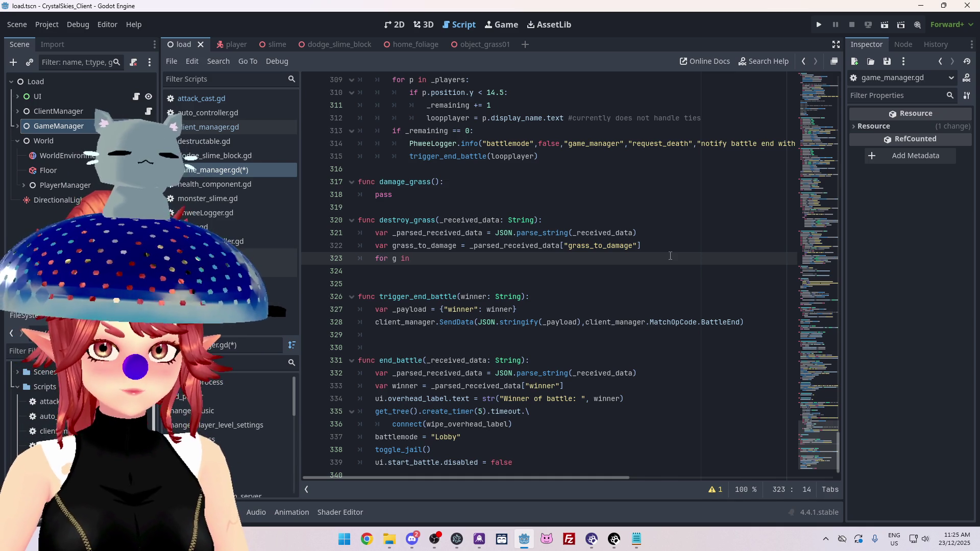
pyautogui.press('Return')
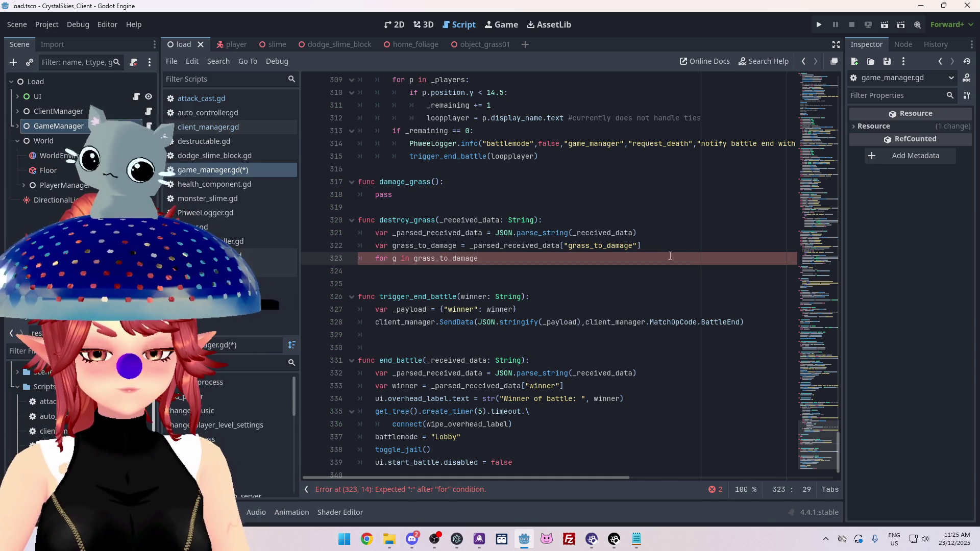
pyautogui.write(':')
pyautogui.press('Return')
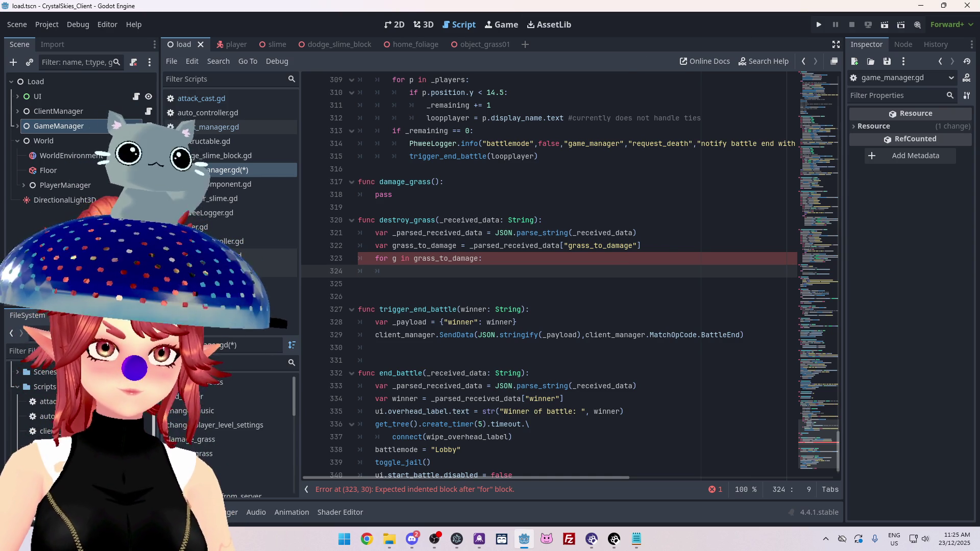
pyautogui.hotkey('alt', 'Tab')
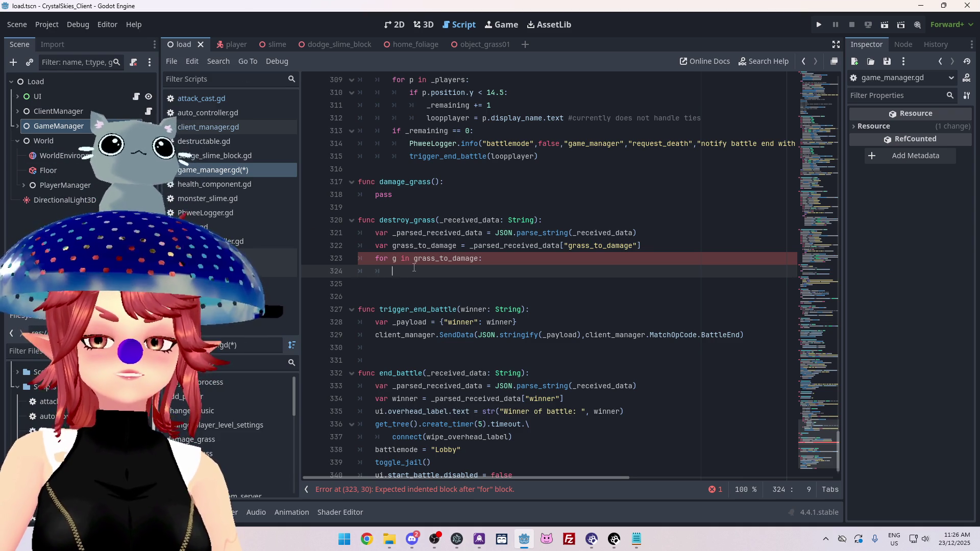
pyautogui.hotkey('alt', 'Tab')
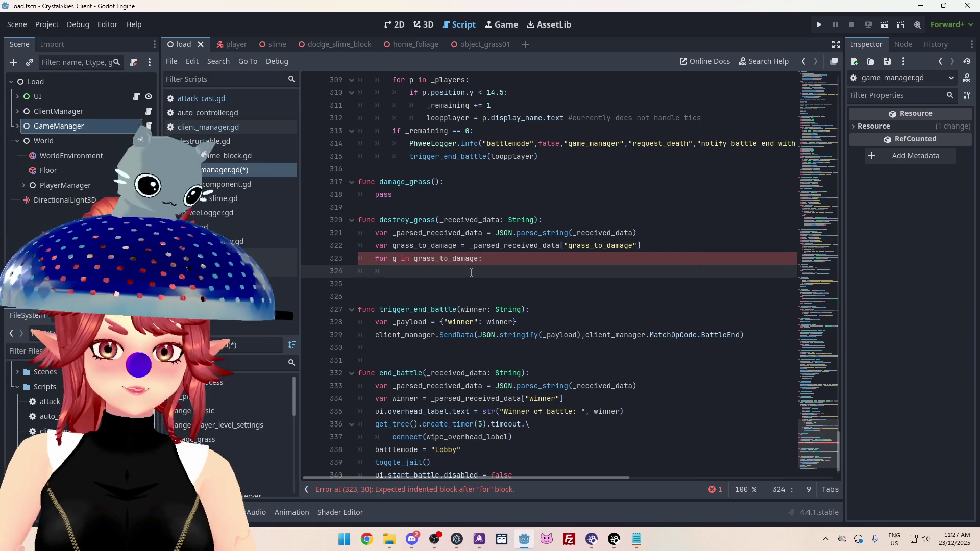
# - Type 'node_to_destroy =' as the loop's first body line, then scroll to the script's top
pyautogui.write('node_to_d')
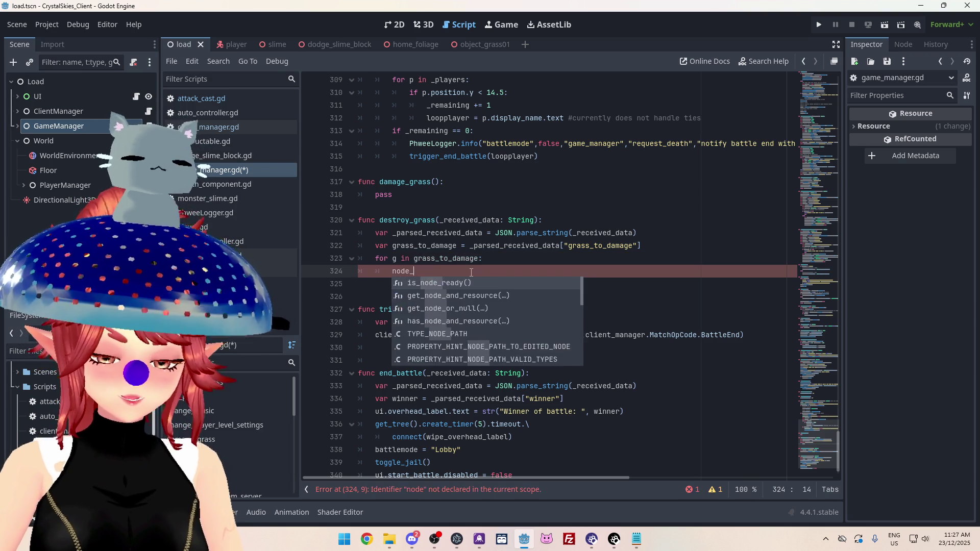
pyautogui.write('estroy')
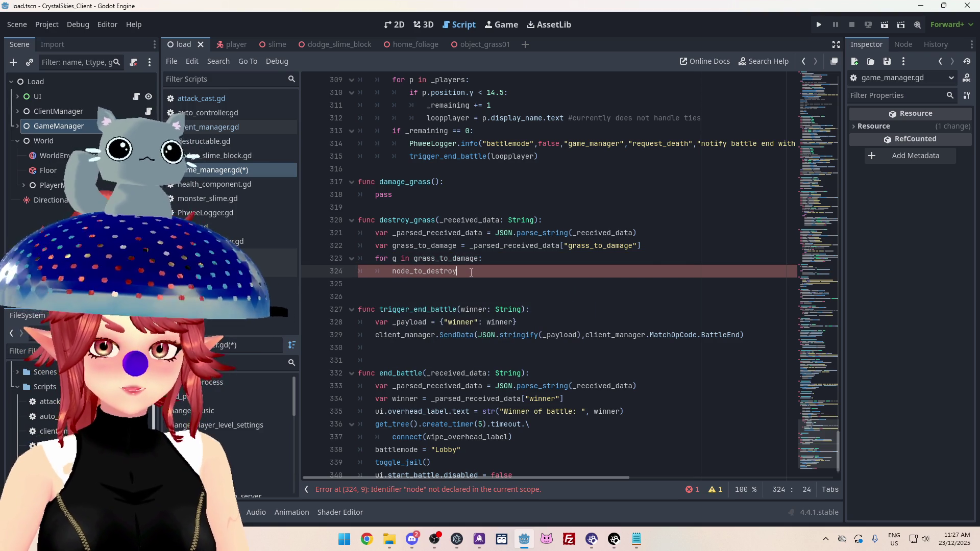
pyautogui.write(' =')
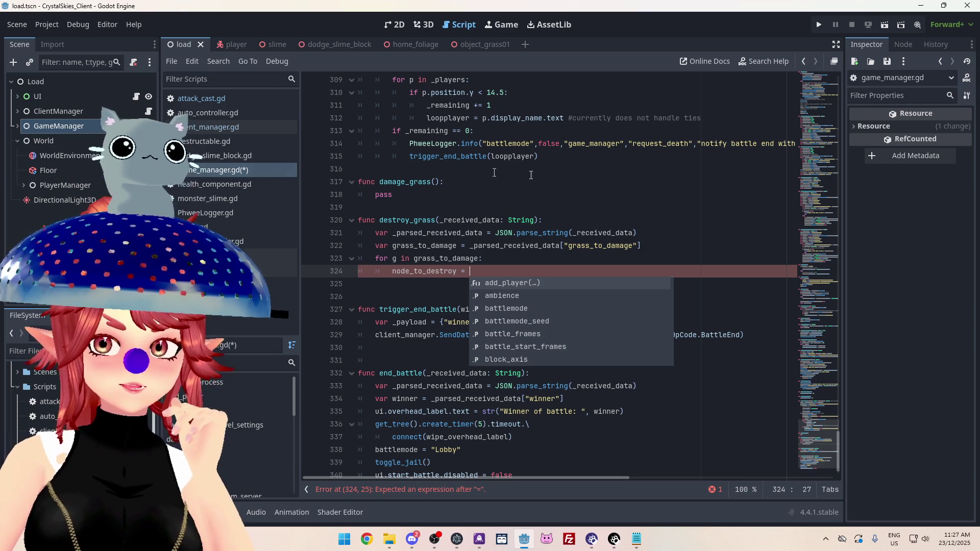
pyautogui.moveTo(837, 449); pyautogui.dragTo(819, 60)
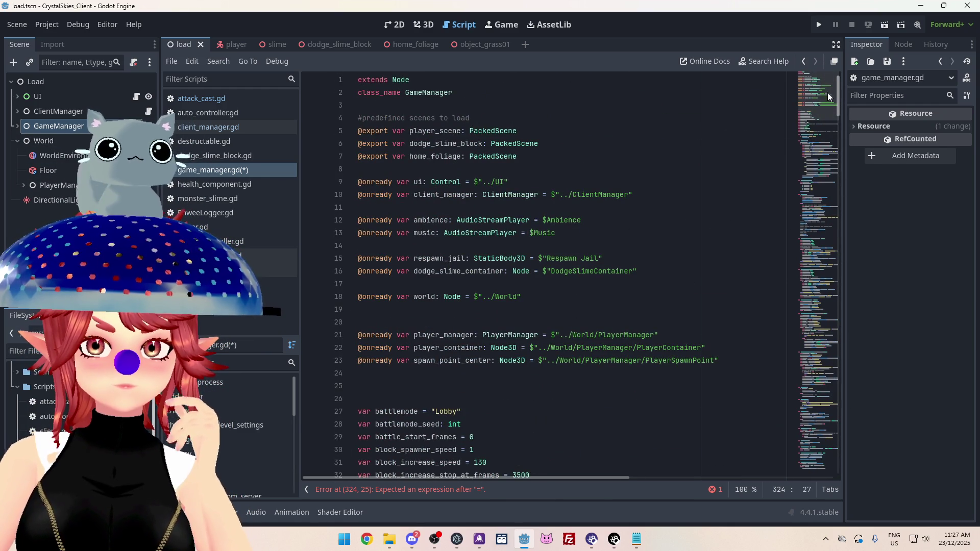
# - Scroll to generate_trees_from_server and examine its add_child call on line 162
pyautogui.scroll(-2, 827, 102)
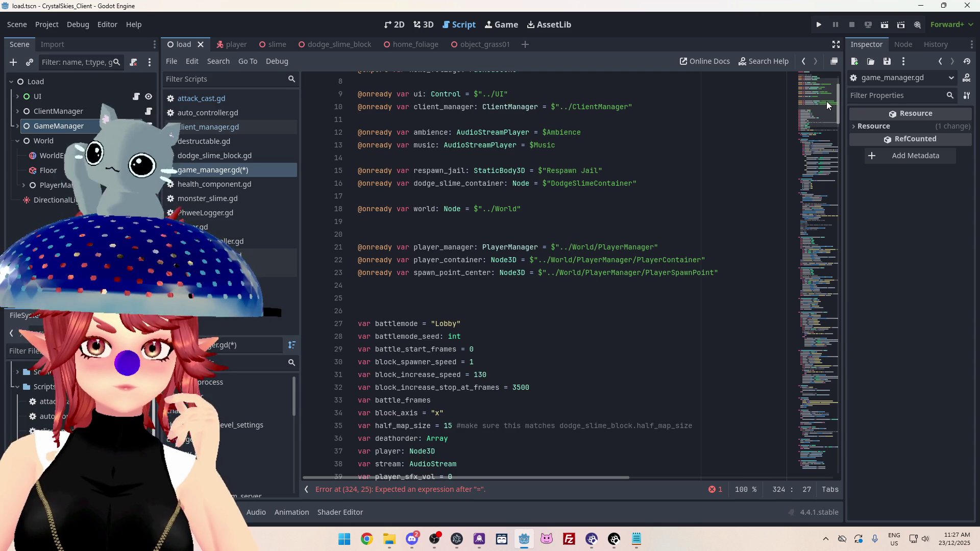
pyautogui.scroll(-2, 827, 113)
pyautogui.scroll(-4, 827, 117)
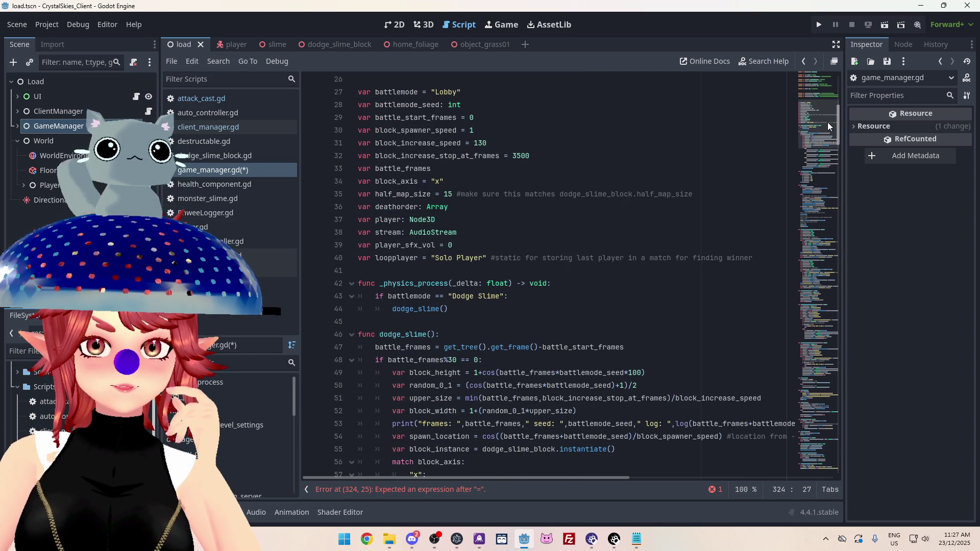
pyautogui.scroll(-2, 829, 126)
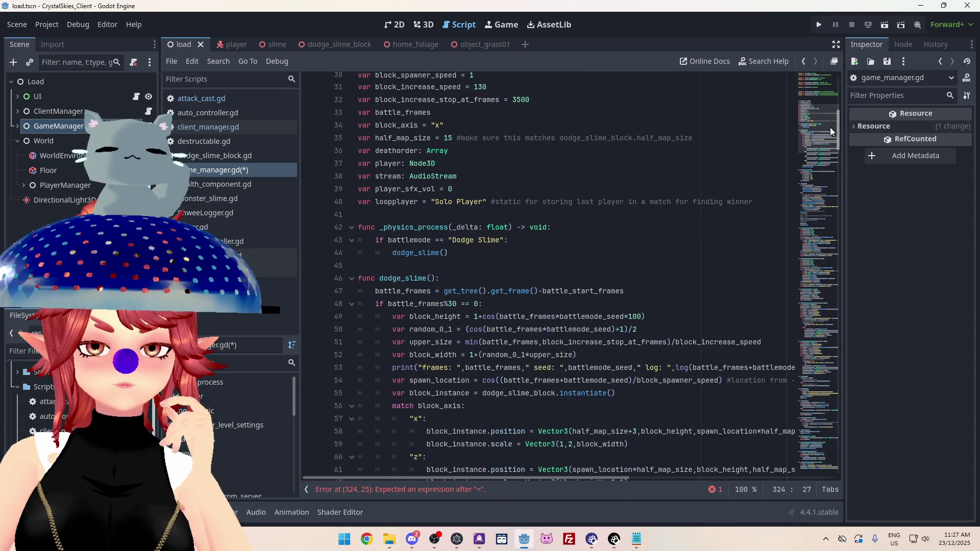
pyautogui.scroll(3, 831, 122)
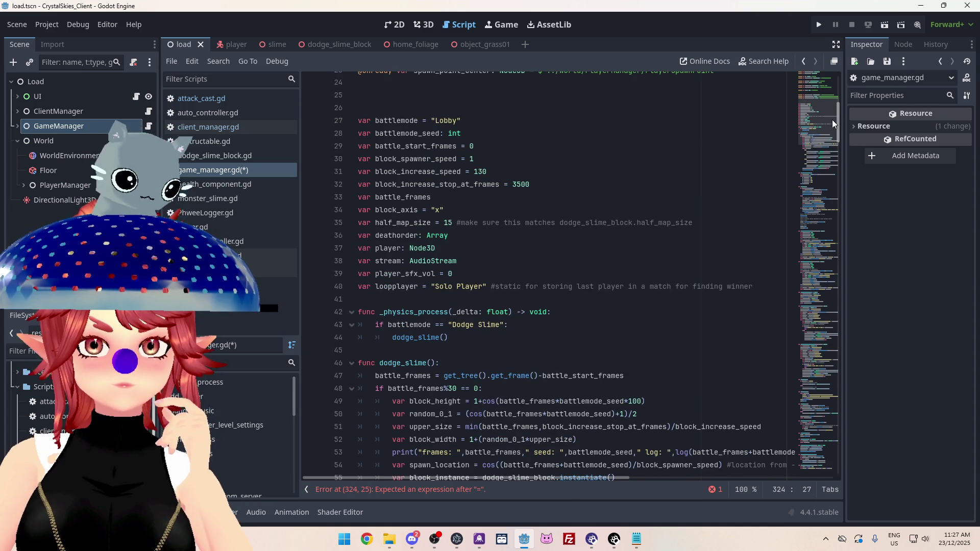
pyautogui.moveTo(832, 119)
pyautogui.mouseDown()
pyautogui.moveTo(847, 252)
pyautogui.moveTo(859, 270)
pyautogui.mouseUp()
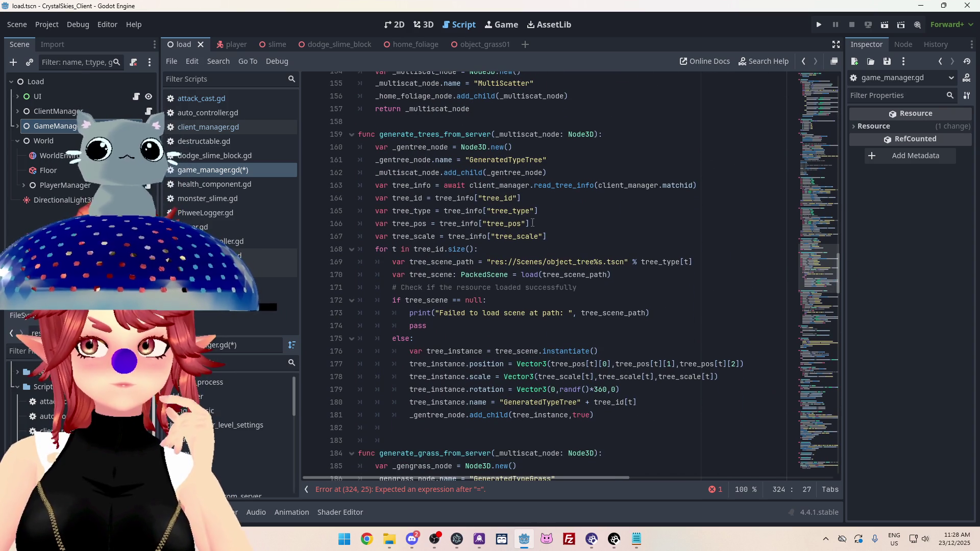
pyautogui.click(457, 173)
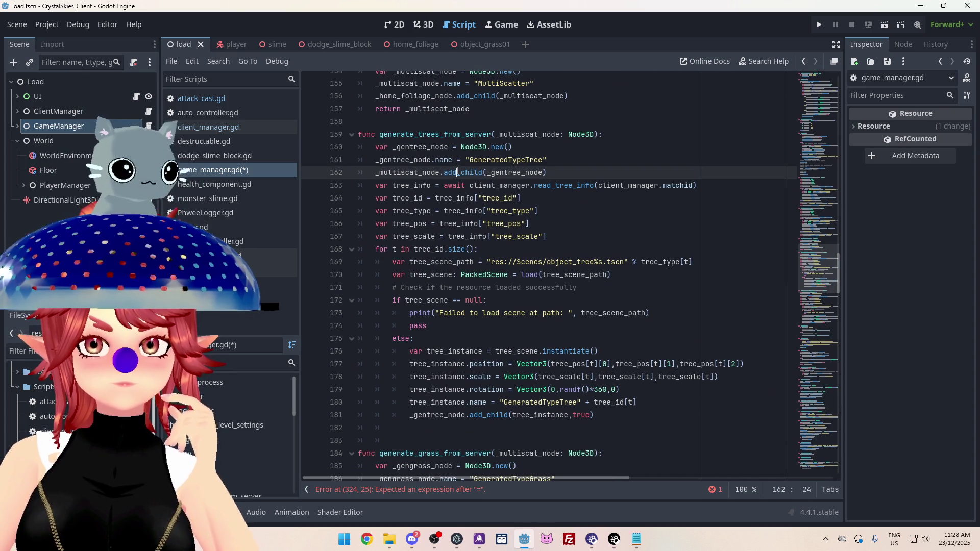
pyautogui.scroll(1, 456, 153)
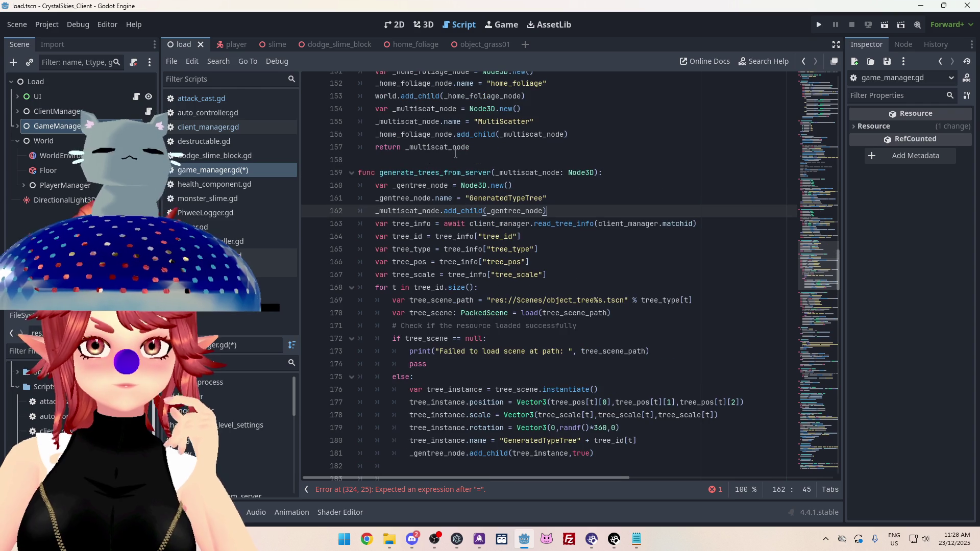
pyautogui.scroll(-1, 475, 174)
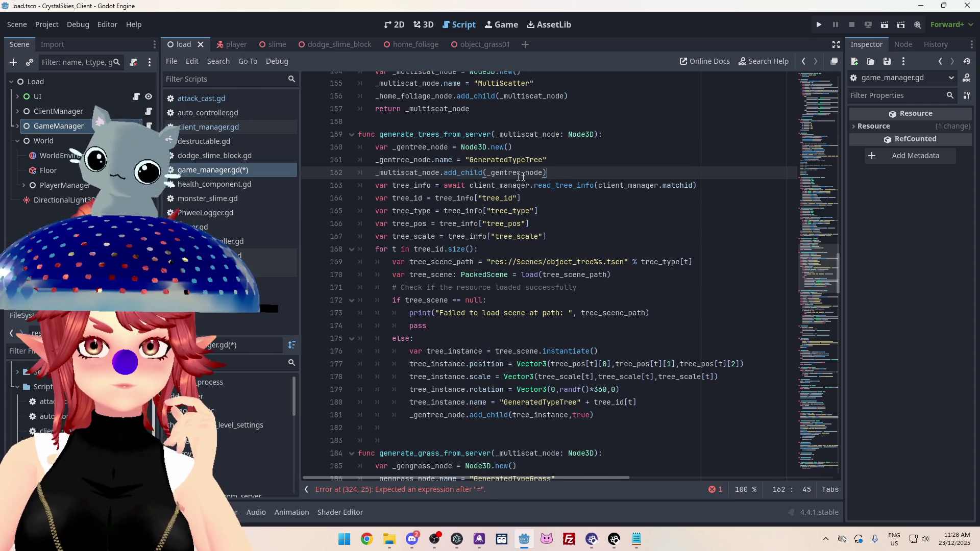
pyautogui.scroll(-1, 553, 180)
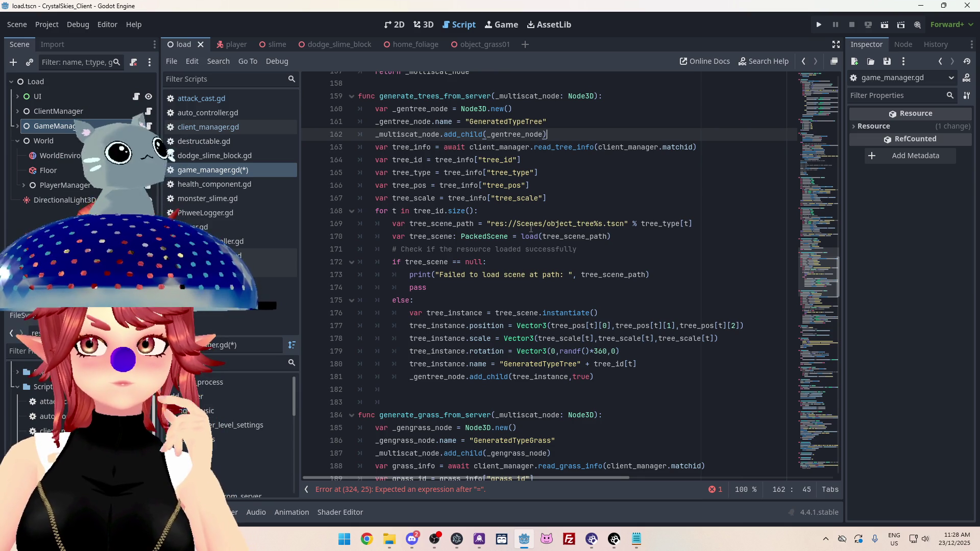
pyautogui.scroll(-1, 531, 228)
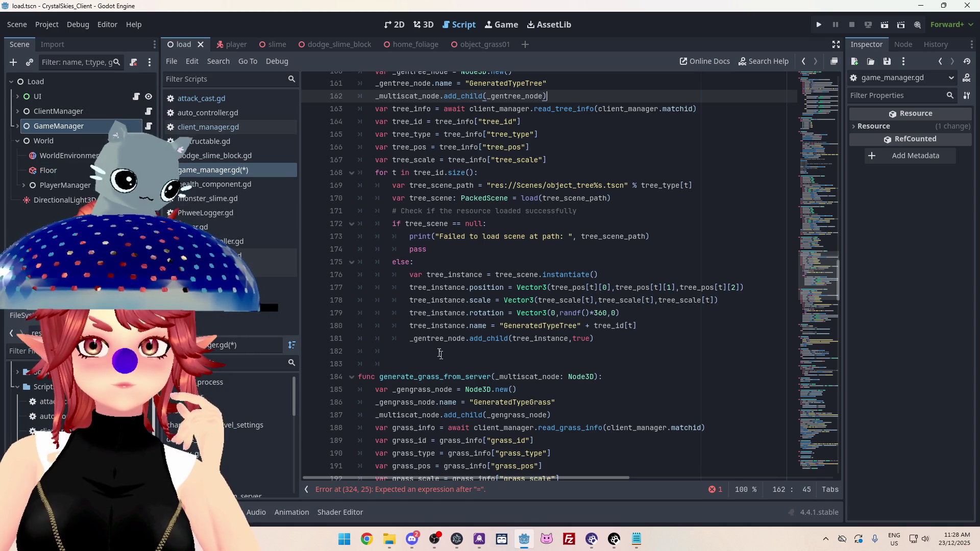
pyautogui.scroll(2, 412, 203)
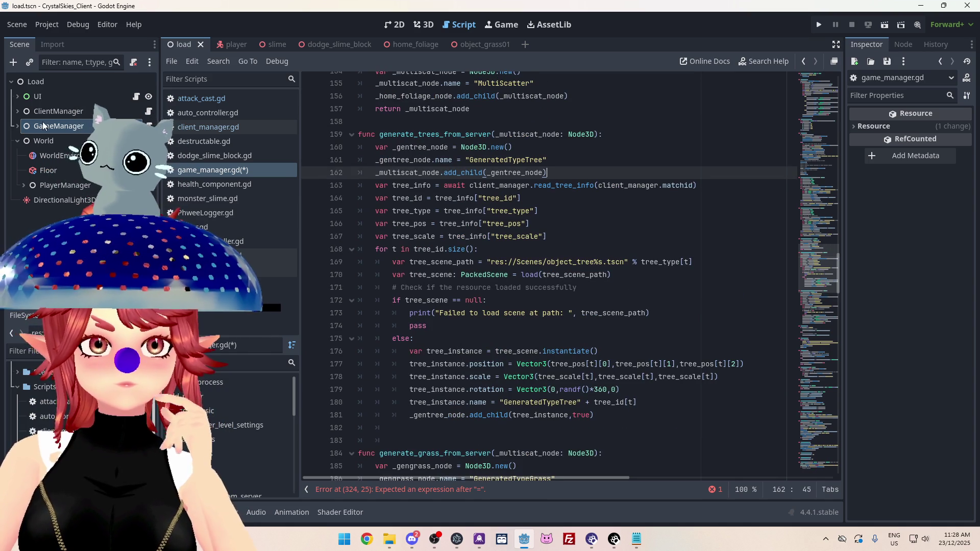
# - Expand GameManager in the Scene dock and study how _gentree_node is declared on lines 160–161
pyautogui.click(17, 125)
pyautogui.click(444, 172)
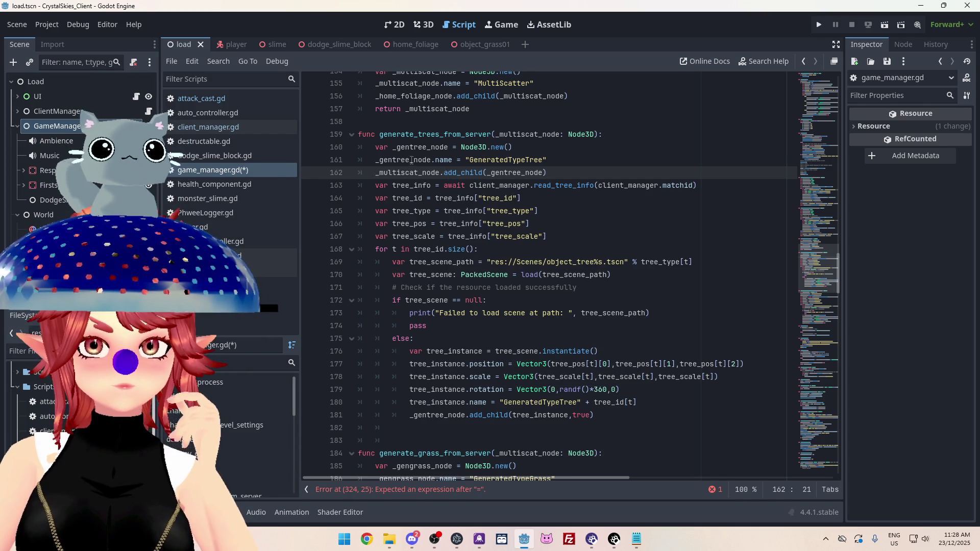
pyautogui.click(561, 162)
pyautogui.click(562, 161)
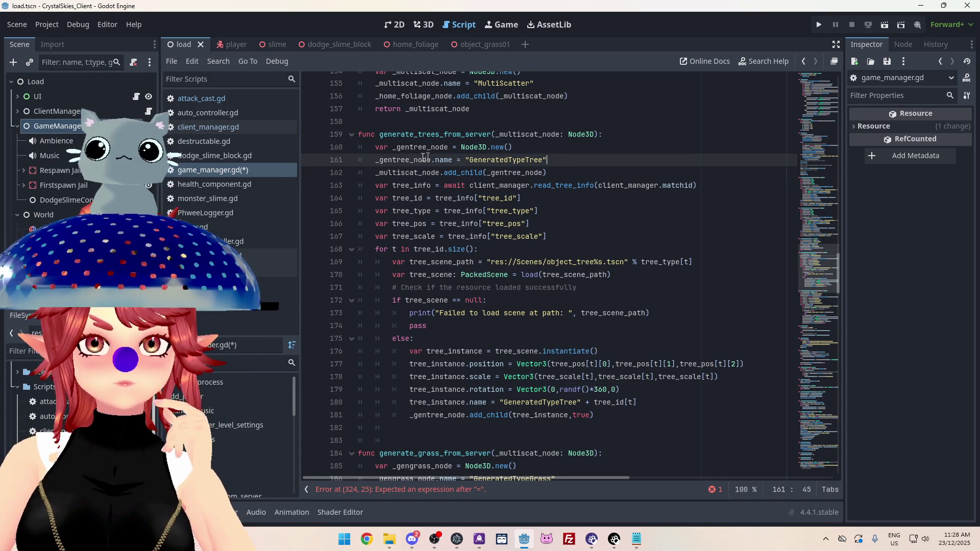
pyautogui.moveTo(378, 160); pyautogui.dragTo(429, 160)
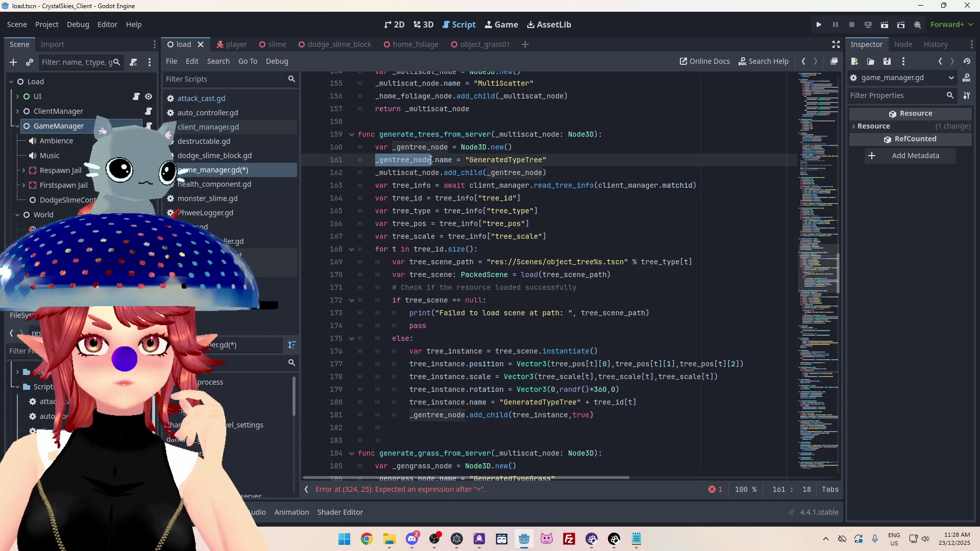
pyautogui.click(429, 149)
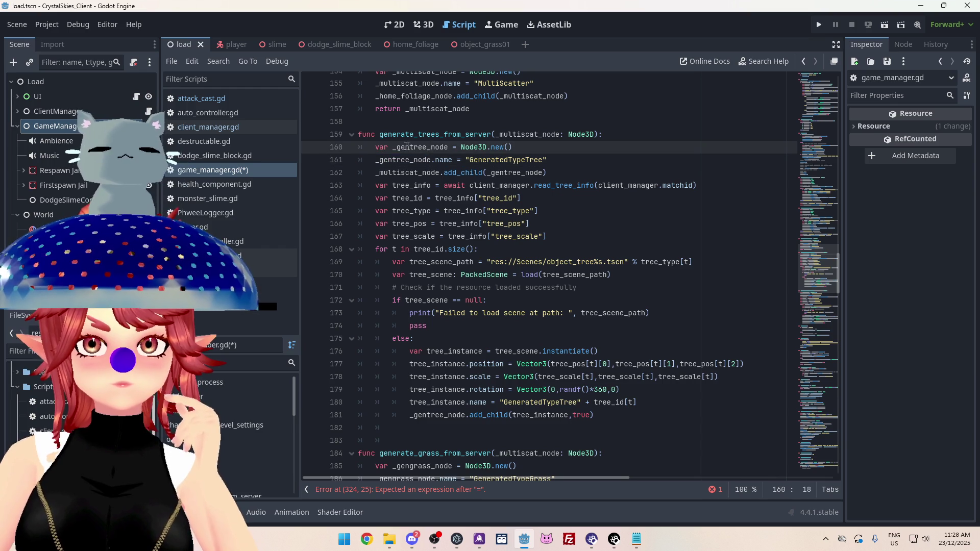
pyautogui.moveTo(392, 147); pyautogui.dragTo(454, 147)
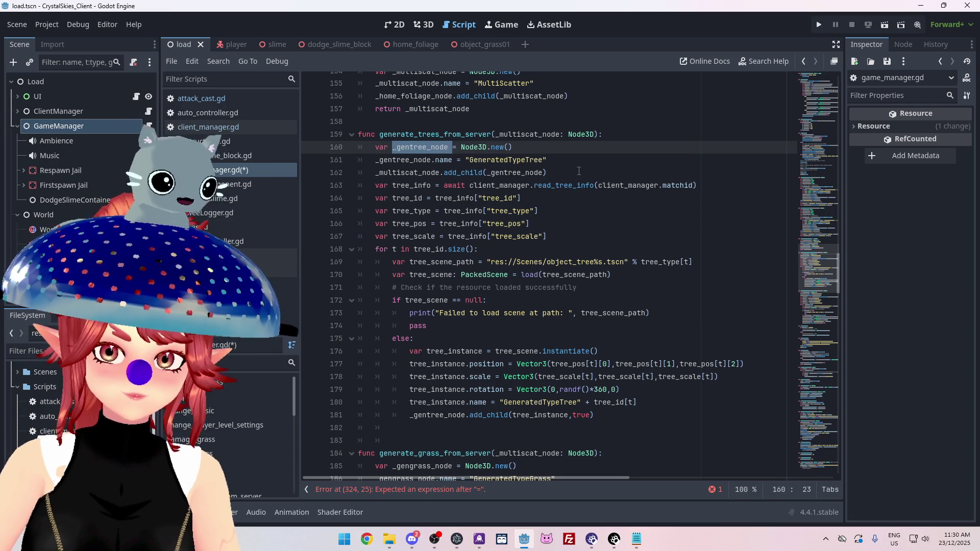
pyautogui.click(422, 173)
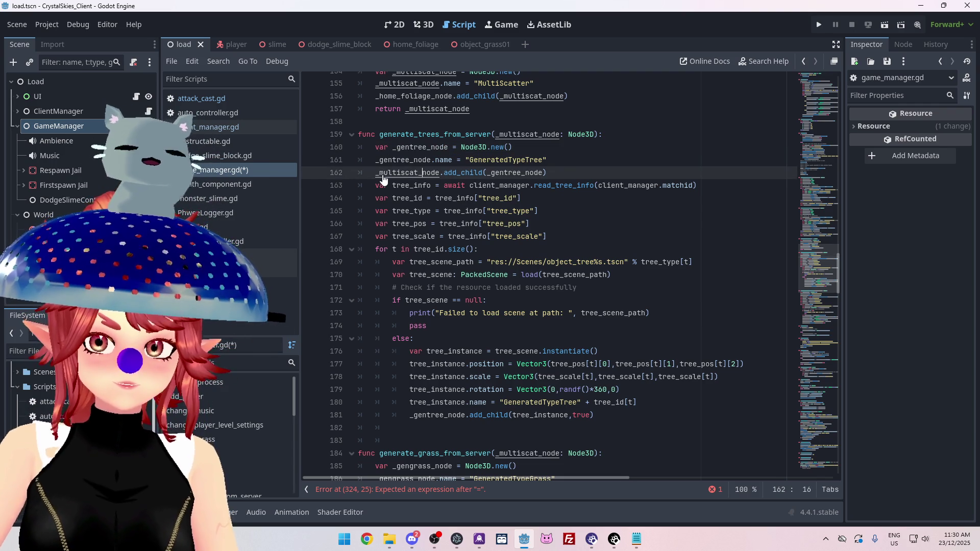
pyautogui.scroll(3, 534, 168)
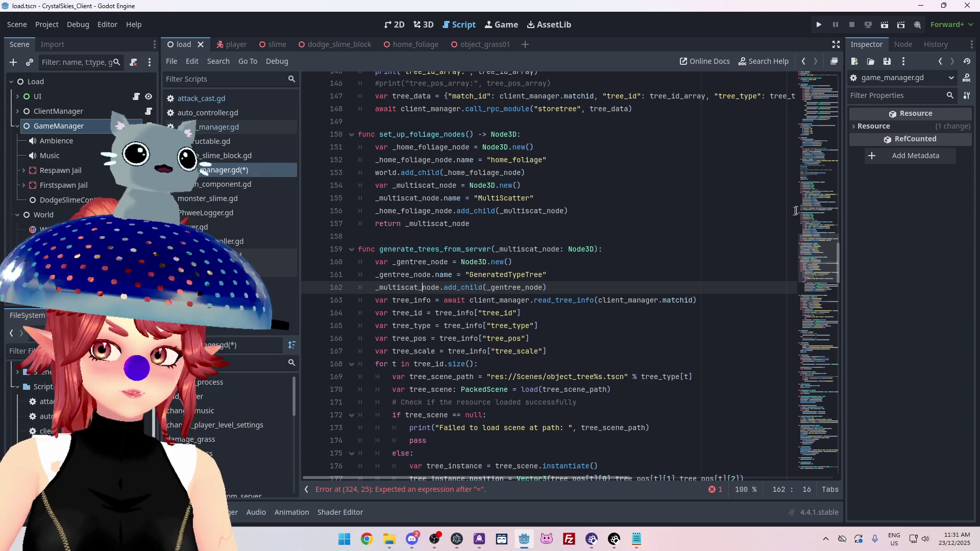
# - Insert a blank line after the grass_to_damage assignment on line 322, above the for loop
pyautogui.scroll(-9, 837, 357)
pyautogui.moveTo(844, 368); pyautogui.dragTo(838, 470)
pyautogui.click(477, 247)
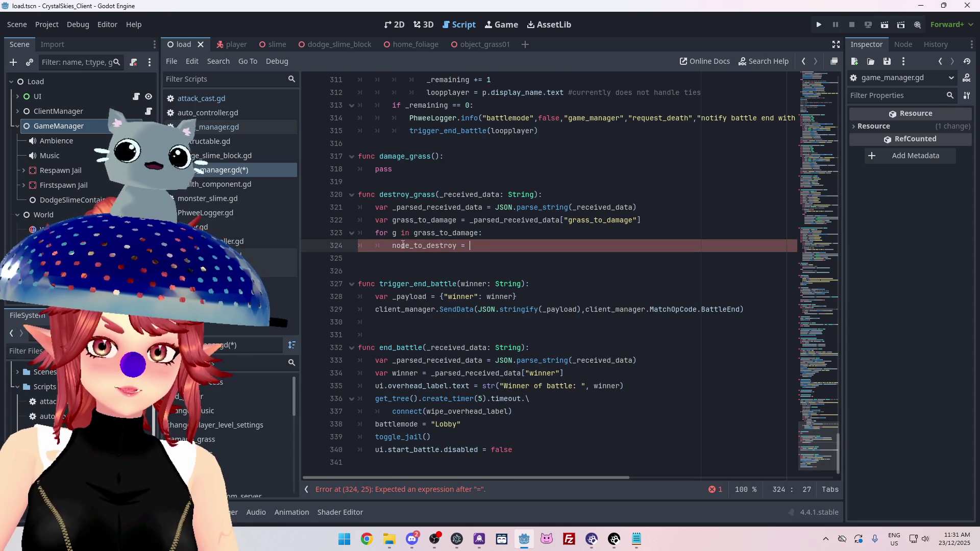
pyautogui.click(663, 220)
pyautogui.press('Return')
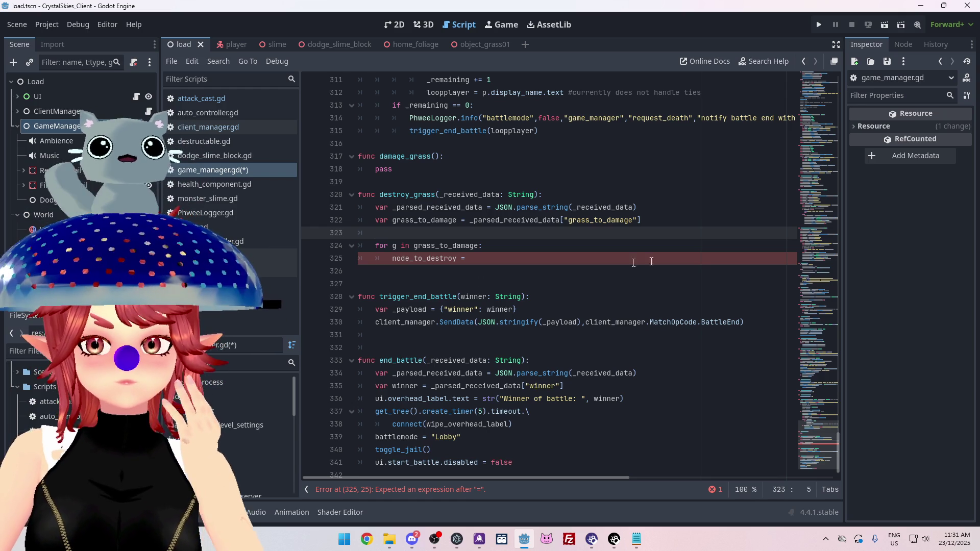
pyautogui.moveTo(839, 447)
pyautogui.mouseDown()
pyautogui.moveTo(869, 243)
pyautogui.moveTo(850, 115)
pyautogui.mouseUp()
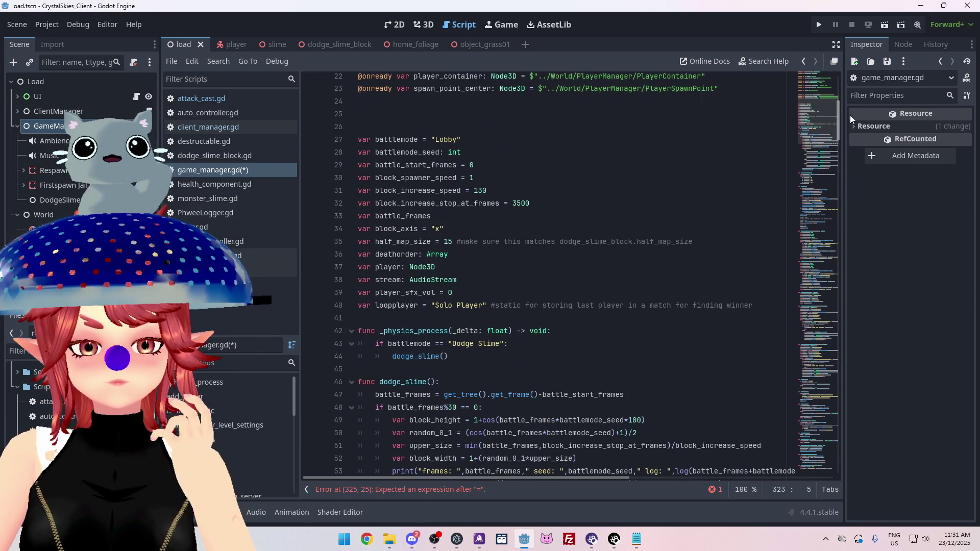
# - Add 'var grass_container' and 'var tree_container' declarations just below loopplayer in game_manager.gd
pyautogui.scroll(-2, 648, 185)
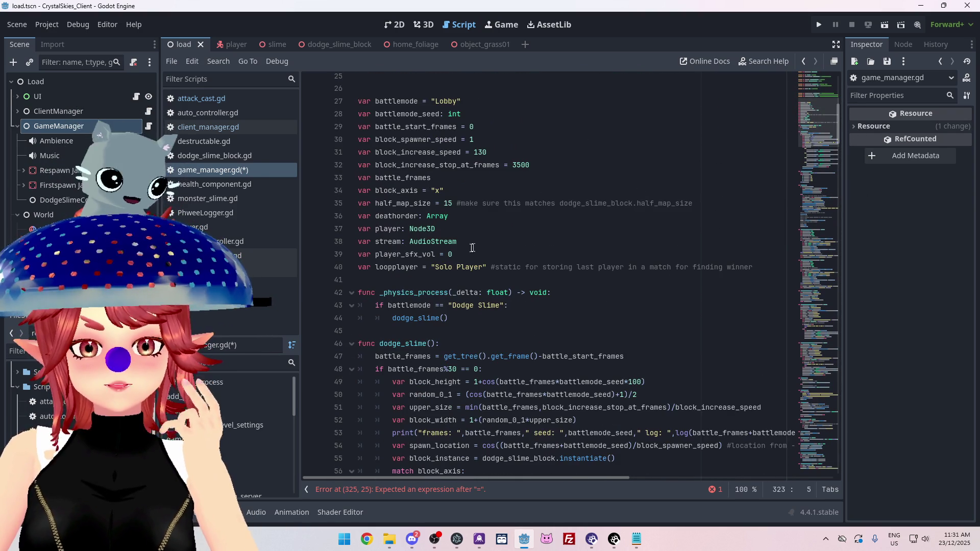
pyautogui.click(422, 238)
pyautogui.press('Return')
pyautogui.press('Return')
pyautogui.press('Up')
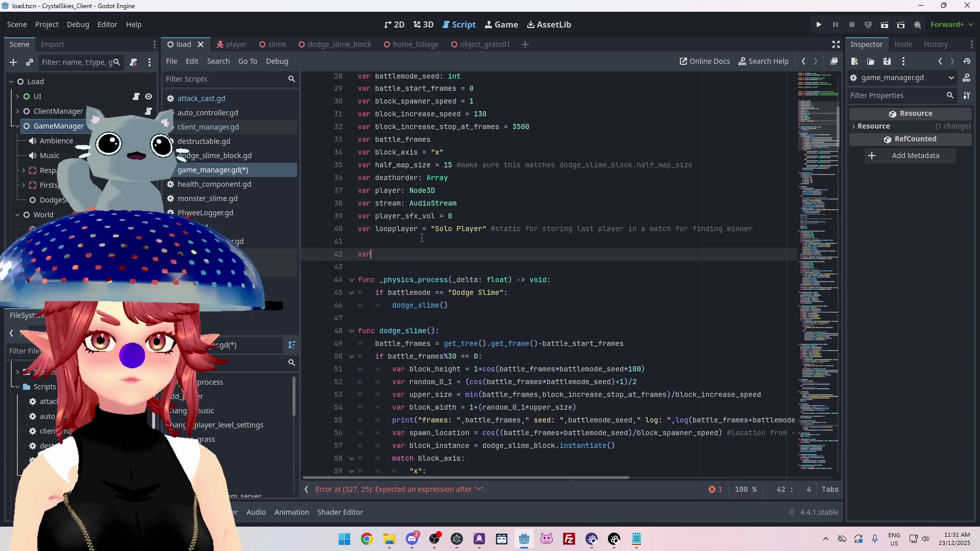
pyautogui.write('ss_container')
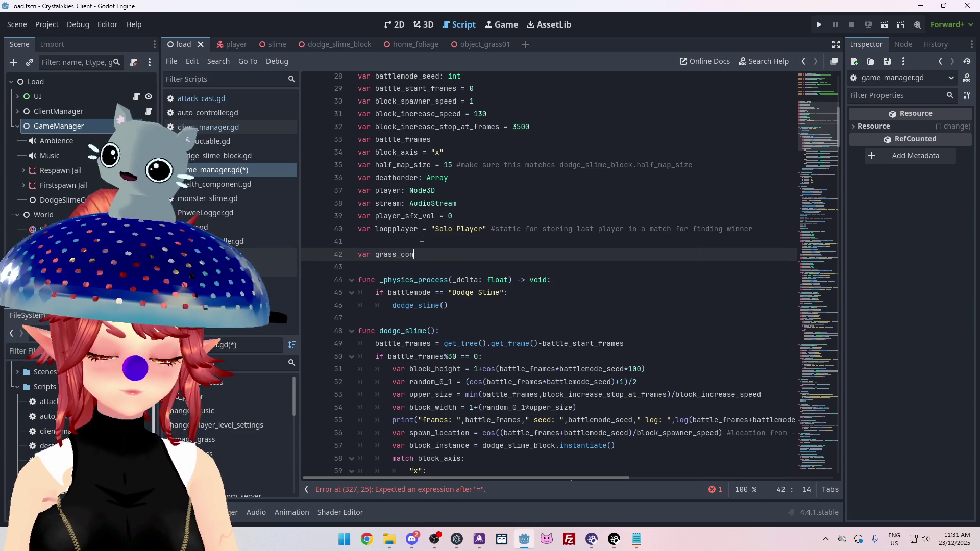
pyautogui.press('Return')
pyautogui.write('var tree')
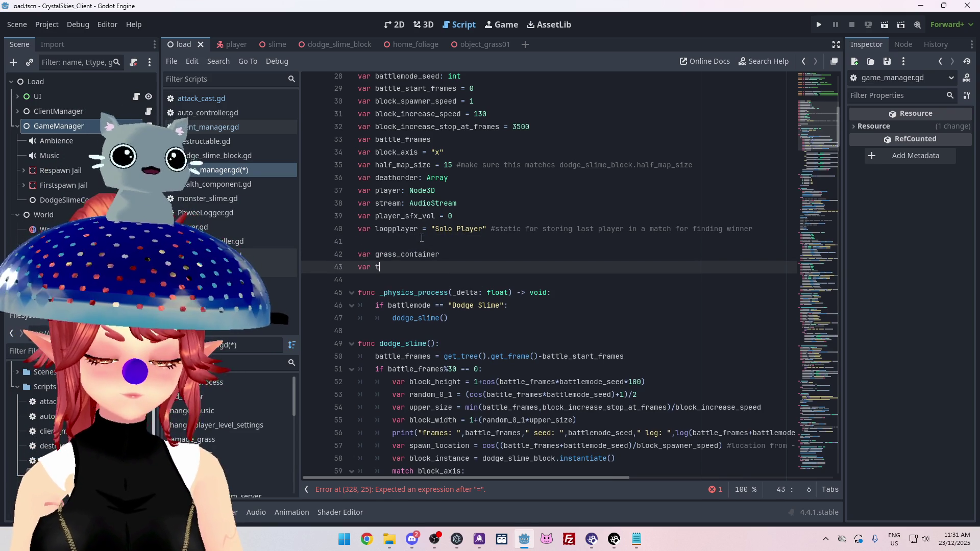
pyautogui.write('_container')
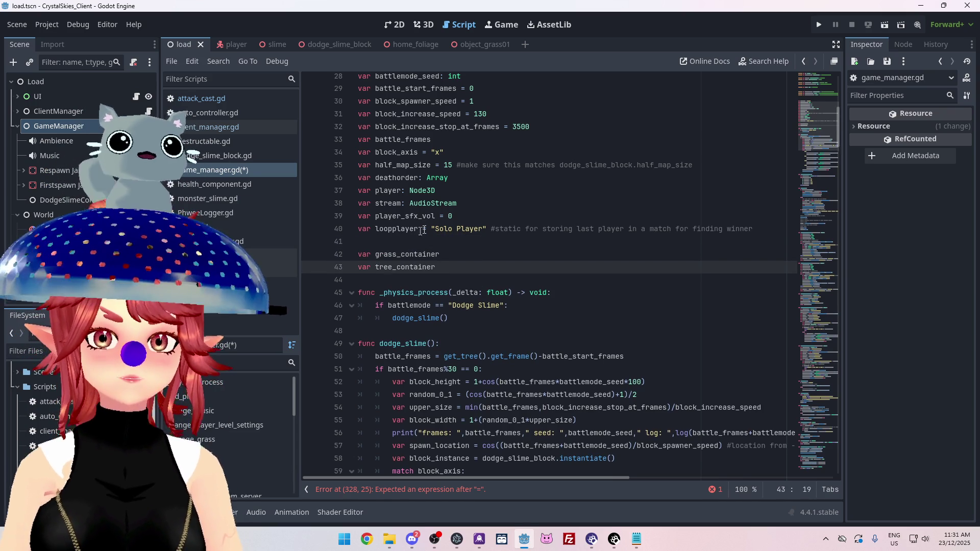
pyautogui.scroll(-15, 444, 252)
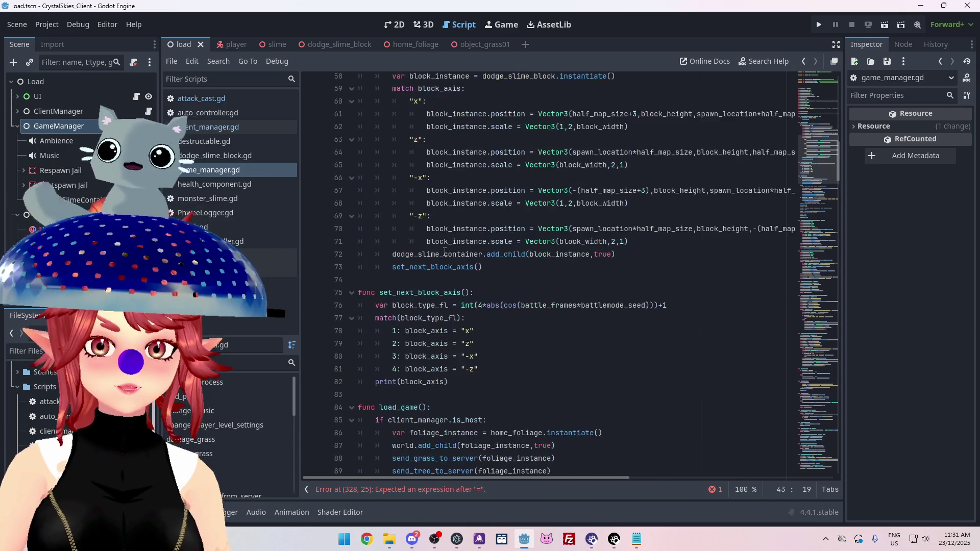
# - Switch to the home_foliage scene, select GeneratedTypeGrass under MultiScatter, and bring load_game into view
pyautogui.scroll(-7, 444, 252)
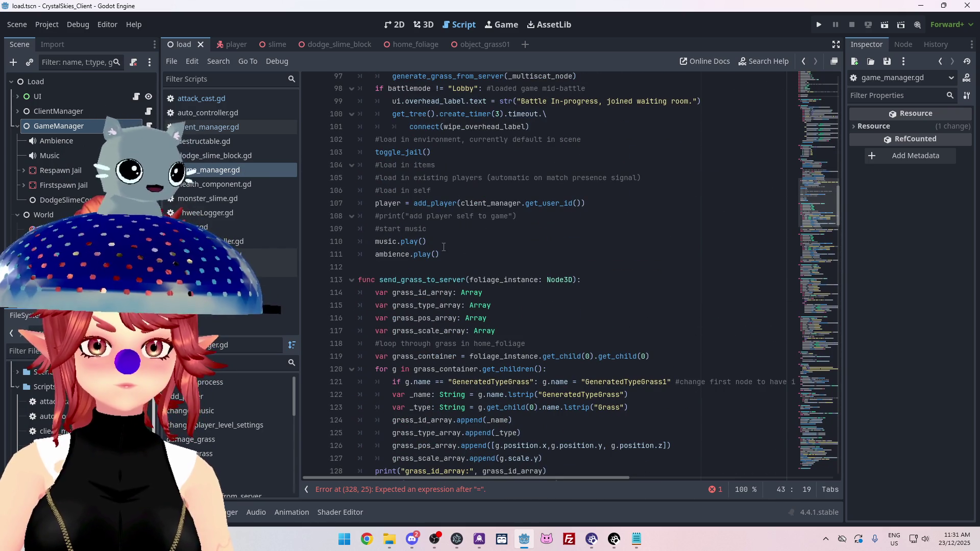
pyautogui.scroll(9, 444, 247)
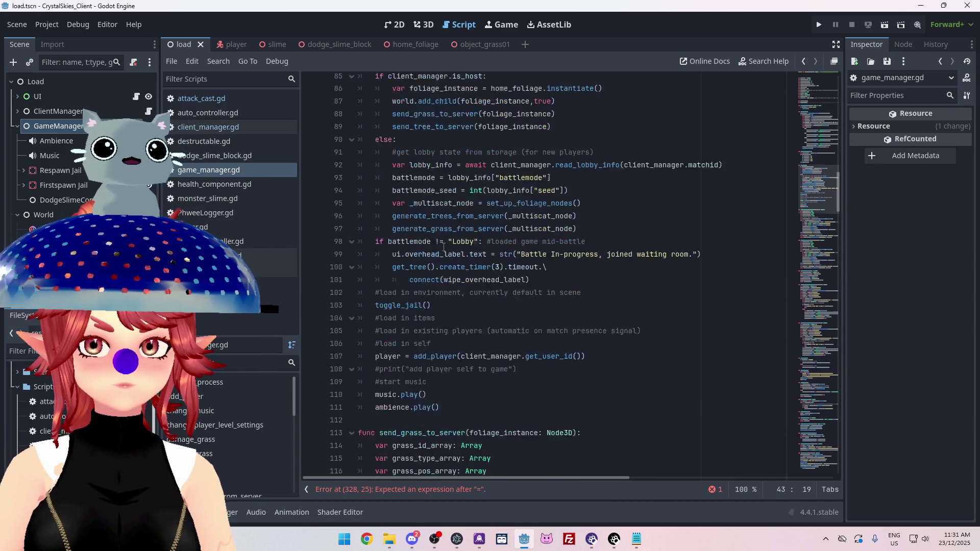
pyautogui.click(416, 45)
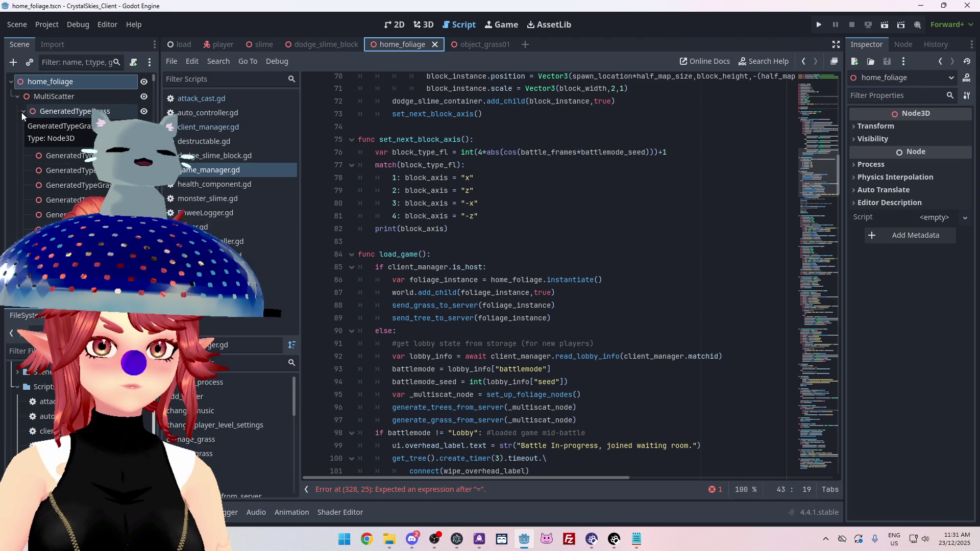
pyautogui.click(53, 112)
pyautogui.scroll(4, 619, 266)
pyautogui.scroll(7, 618, 266)
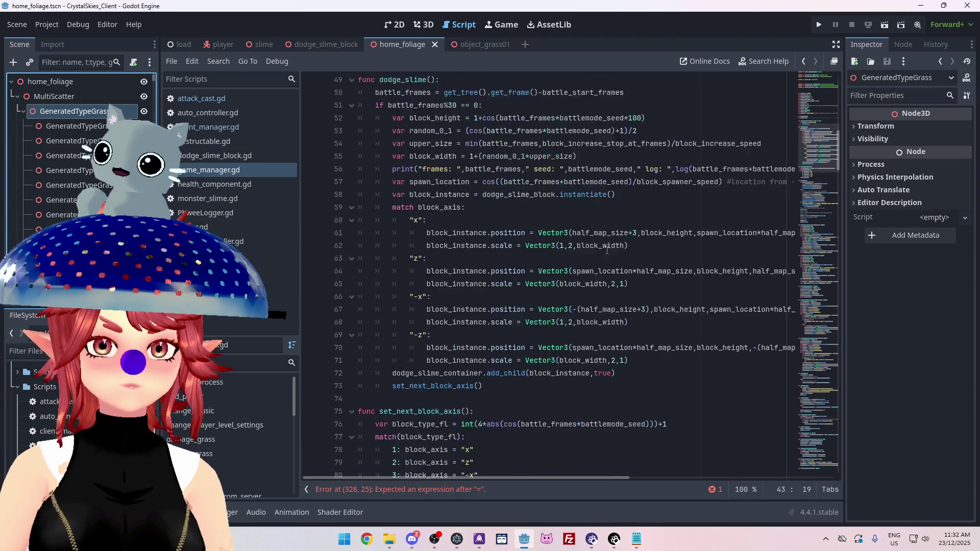
pyautogui.scroll(-13, 488, 259)
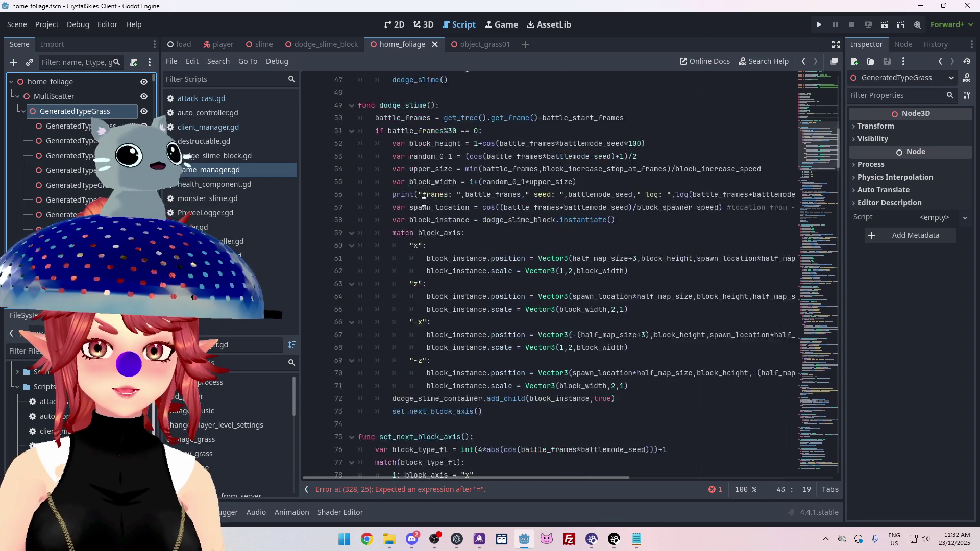
pyautogui.scroll(-2, 398, 166)
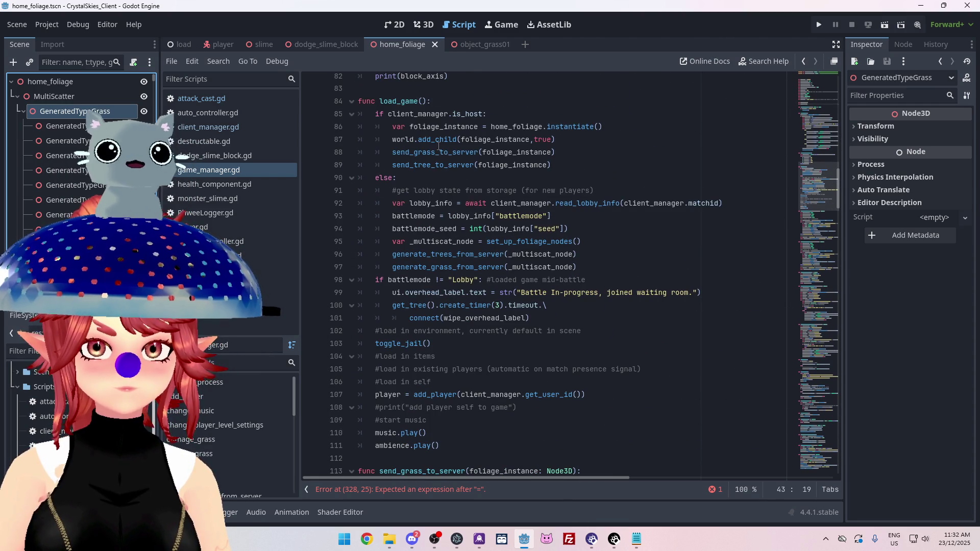
# - After world.add_child, add grass_container = foliage_instance.get_child(0).get_child(0)
pyautogui.click(559, 140)
pyautogui.press('Return')
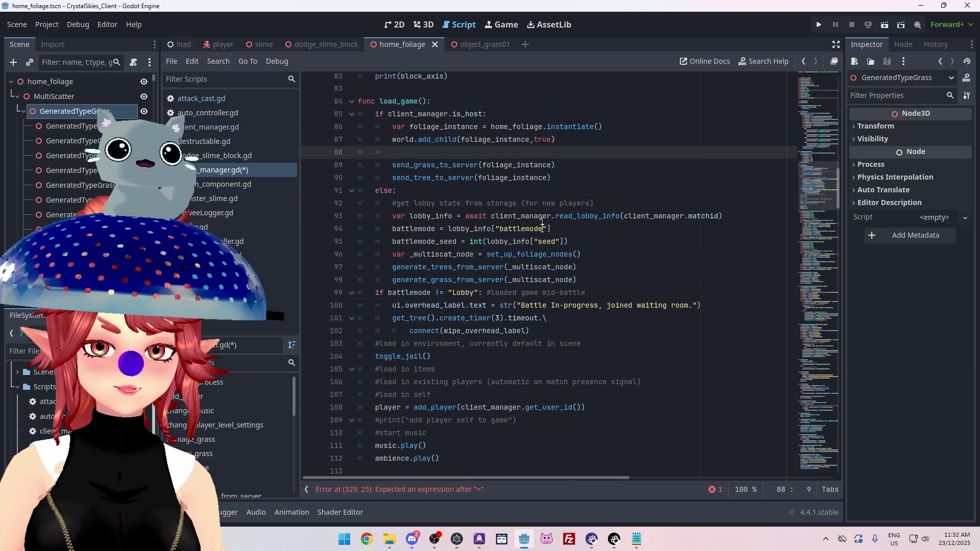
pyautogui.scroll(1, 543, 195)
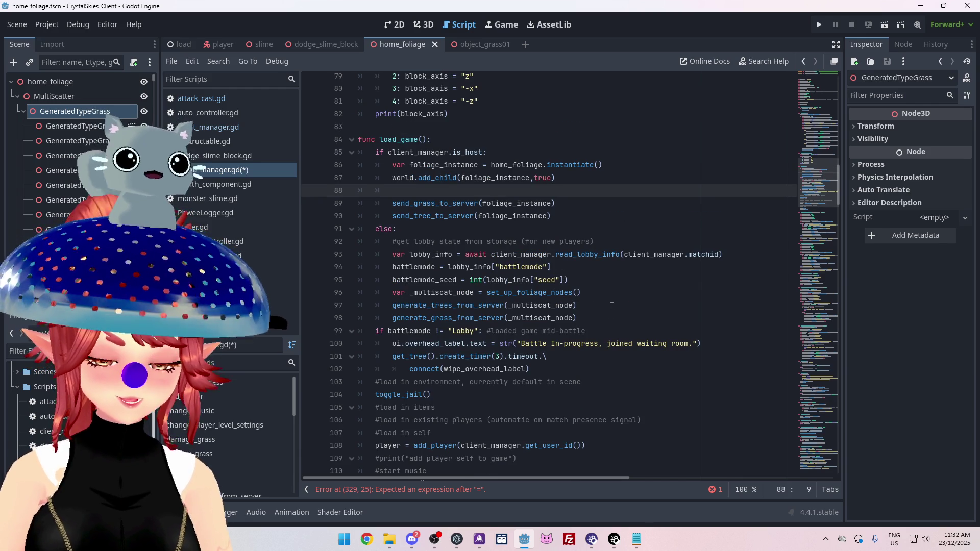
pyautogui.write('ss')
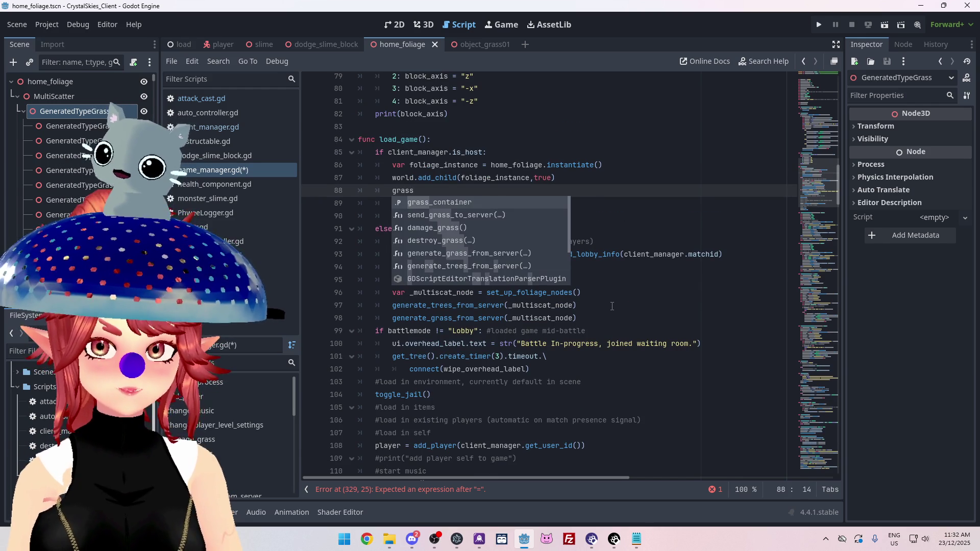
pyautogui.press('Return')
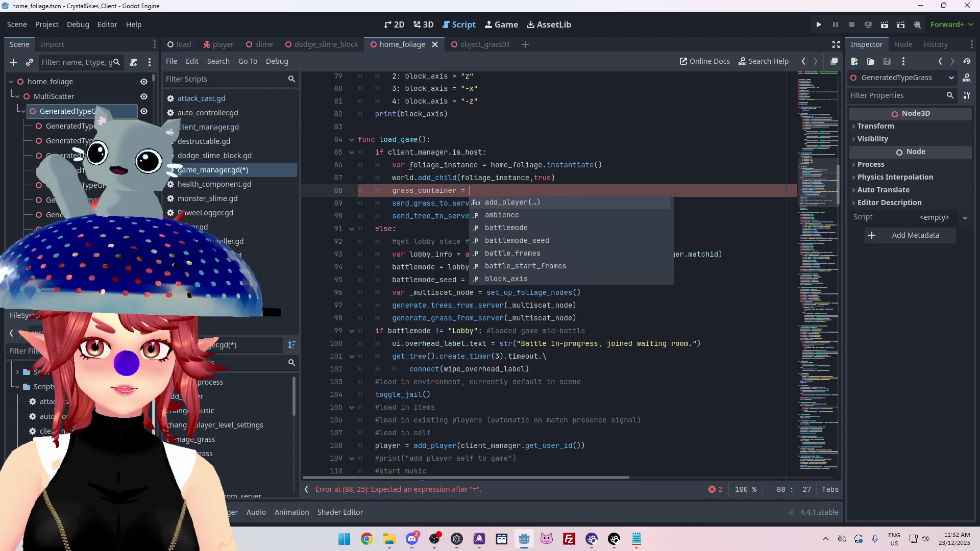
pyautogui.moveTo(410, 166); pyautogui.dragTo(476, 164)
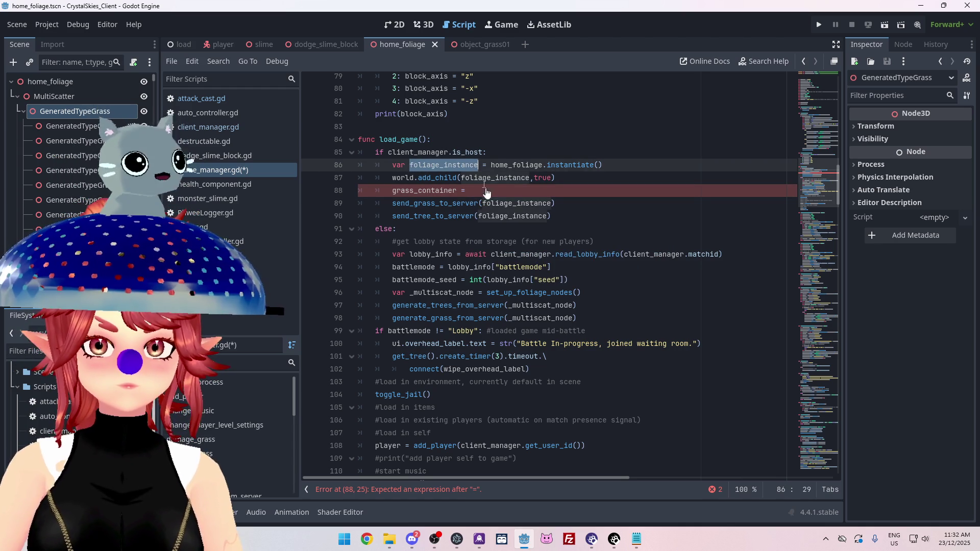
pyautogui.hotkey('ctrl', 'c')
pyautogui.click(548, 191)
pyautogui.hotkey('ctrl', 'v')
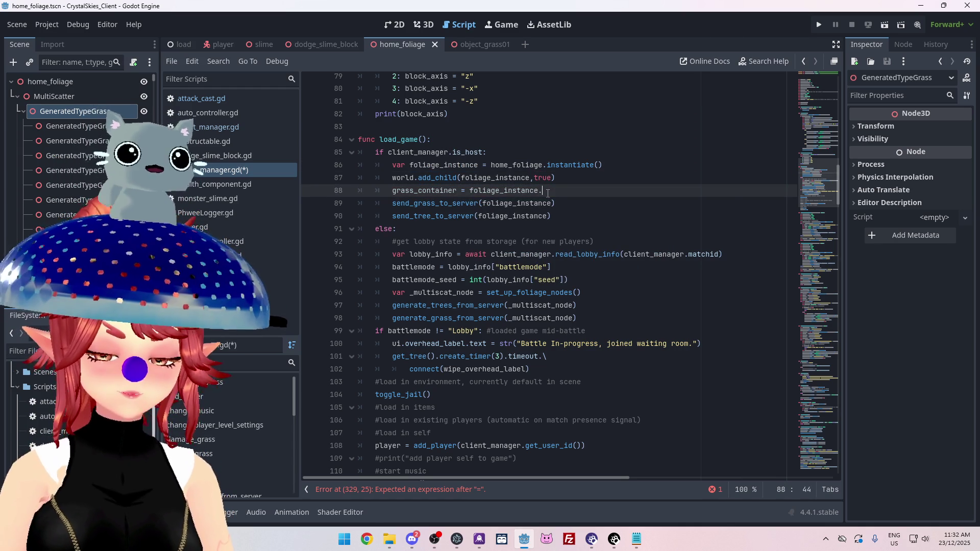
pyautogui.write('.get')
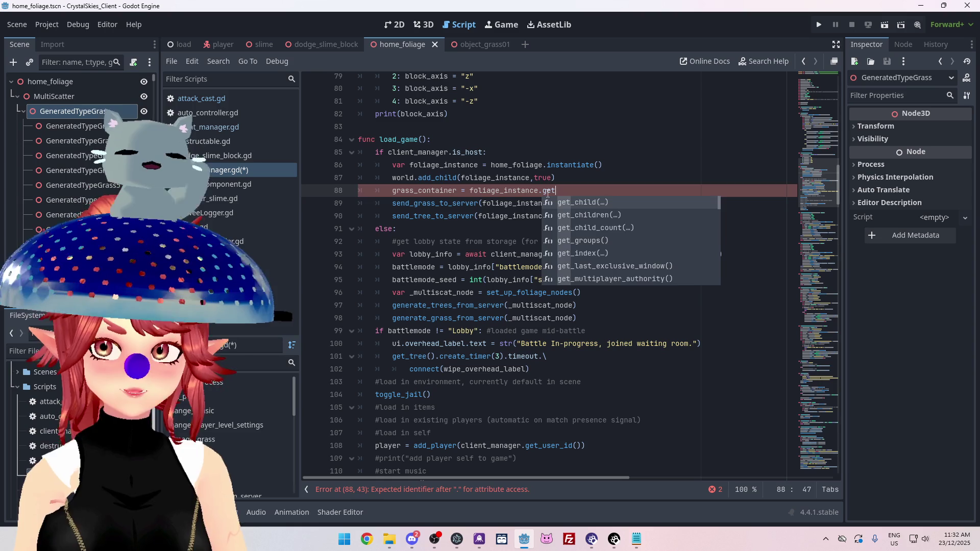
pyautogui.press('Return')
pyautogui.write('0')
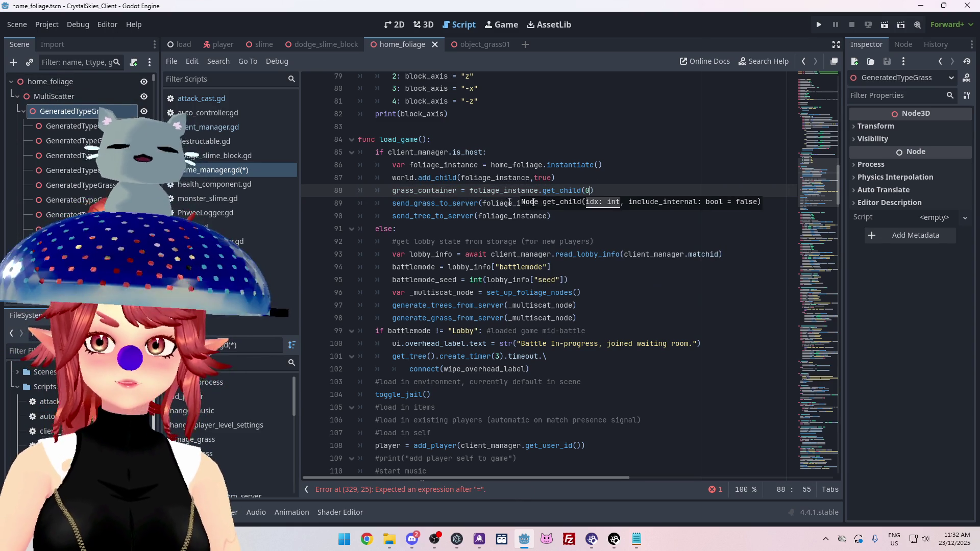
pyautogui.moveTo(595, 190); pyautogui.dragTo(543, 191)
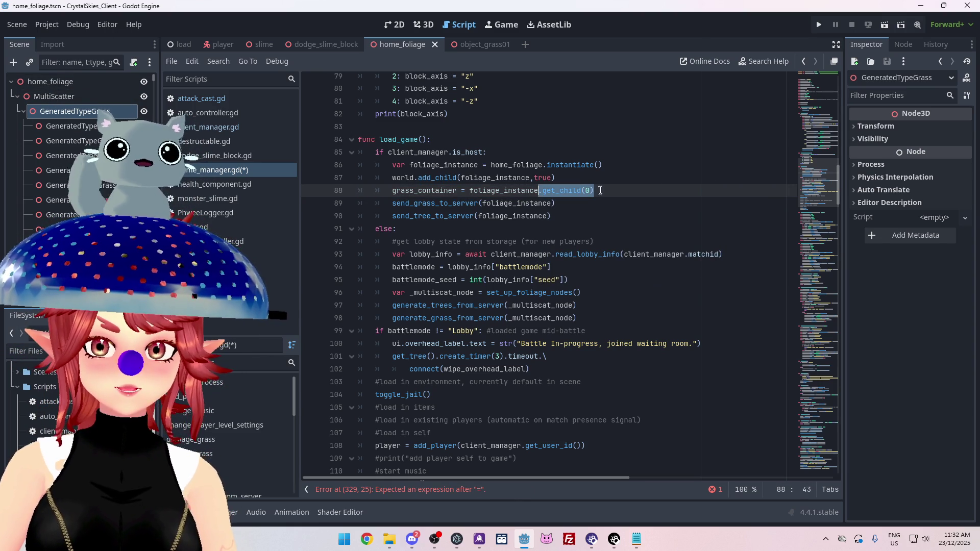
pyautogui.press('Right')
pyautogui.write('.get_child(0')
# - Add tree_container = foliage_instance.get_child(0).get_child(2) on the line below
pyautogui.click(23, 111)
pyautogui.click(672, 191)
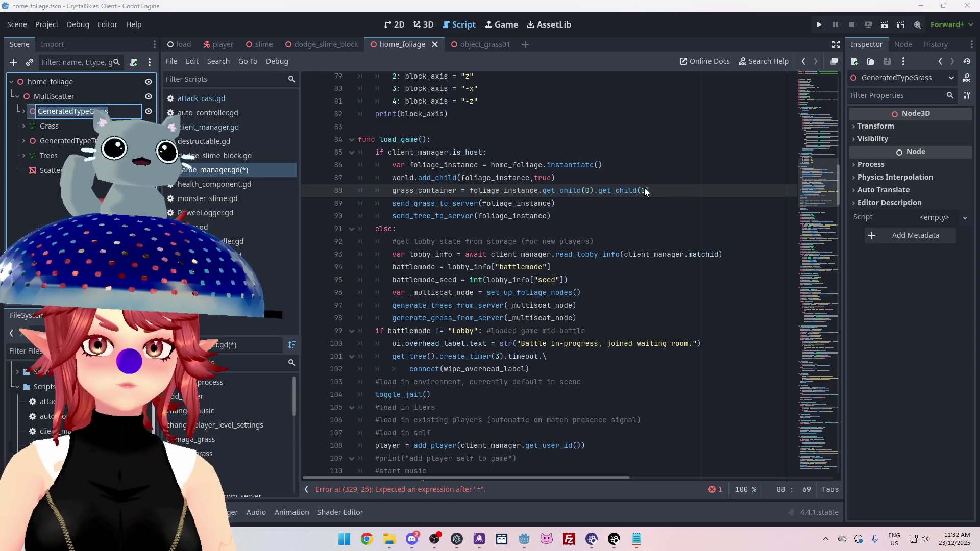
pyautogui.press('Return')
pyautogui.write('tree_container =')
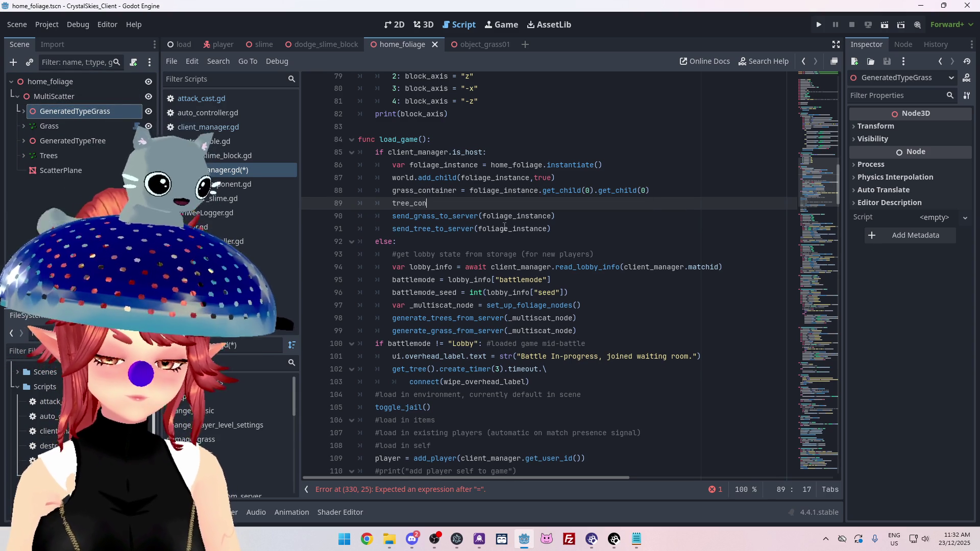
pyautogui.moveTo(650, 191); pyautogui.dragTo(470, 191)
pyautogui.hotkey('ctrl', 'c')
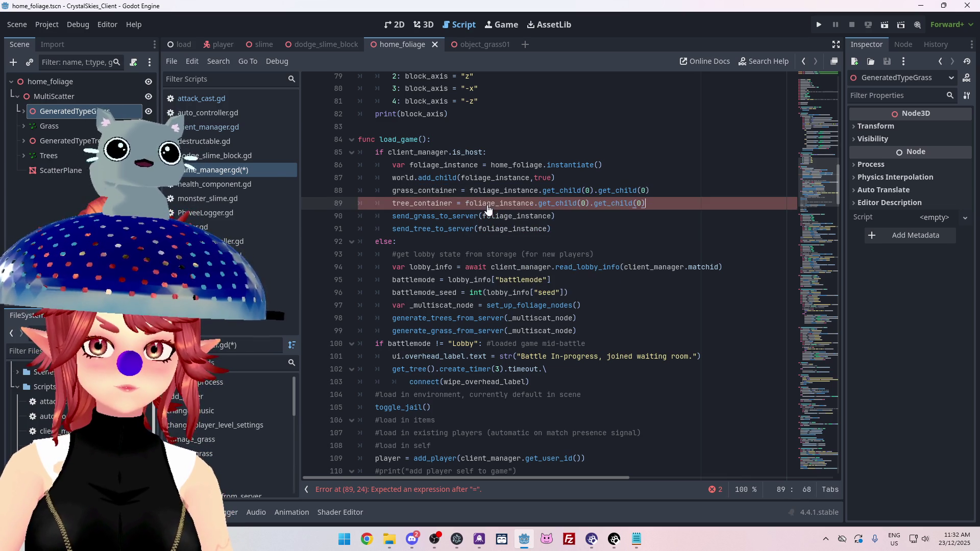
pyautogui.press('Down')
pyautogui.hotkey('ctrl', 'v')
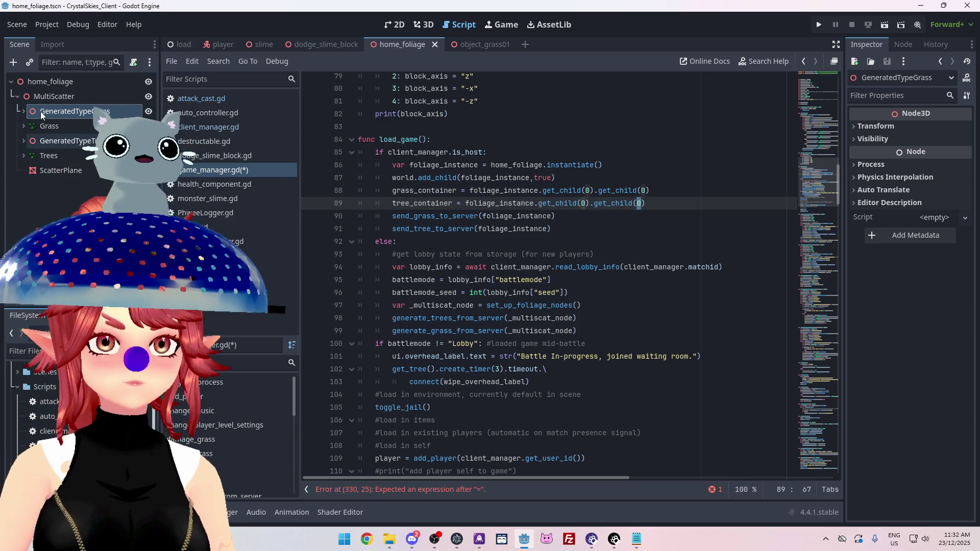
pyautogui.press('BackSpace')
pyautogui.write('2')
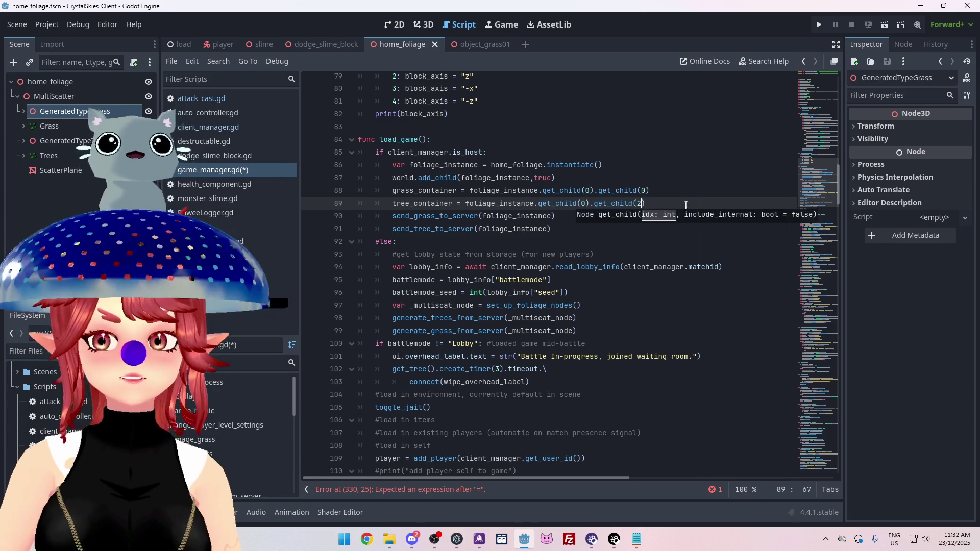
pyautogui.click(638, 204)
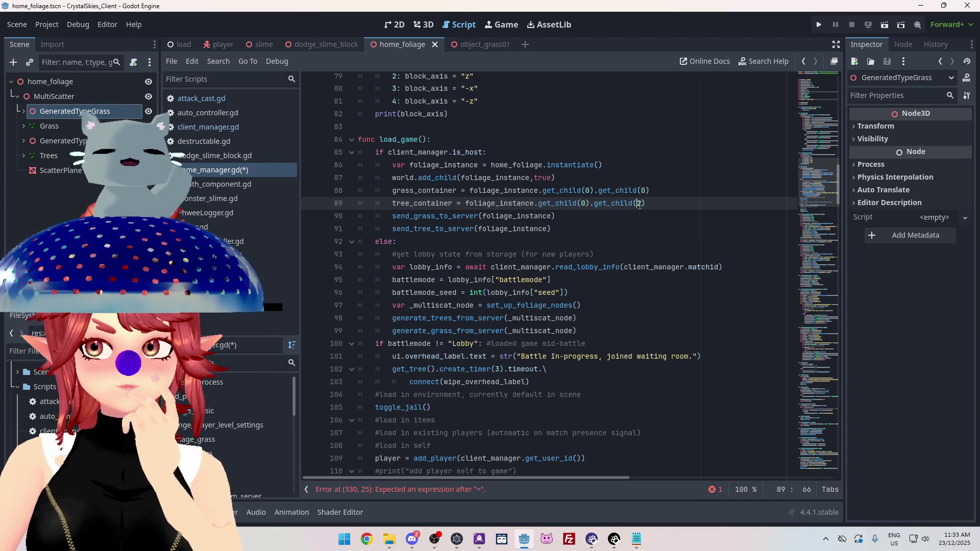
pyautogui.click(664, 190)
# - Change the first get_child call on the grass_container line to find_child
pyautogui.click(666, 202)
pyautogui.click(552, 191)
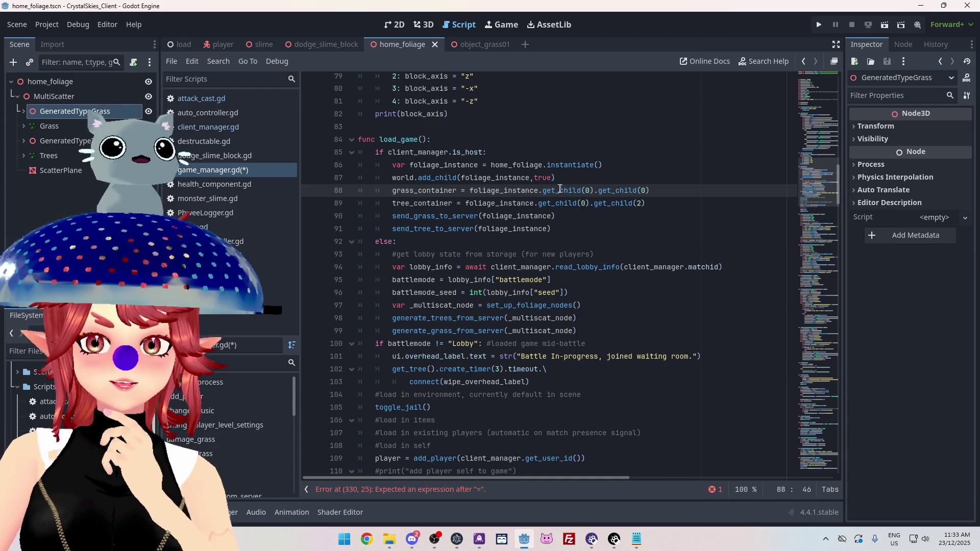
pyautogui.press('BackSpace')
pyautogui.press('BackSpace')
pyautogui.press('Delete')
pyautogui.write('find')
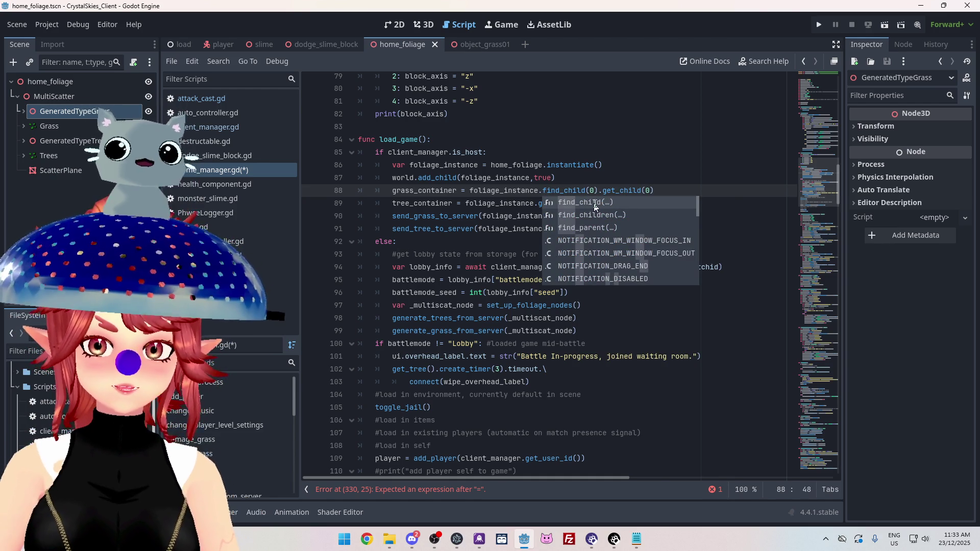
pyautogui.click(593, 204)
# - Read the find_child documentation, then replace the grass_container child lookups with get_node()
pyautogui.moveTo(620, 206)
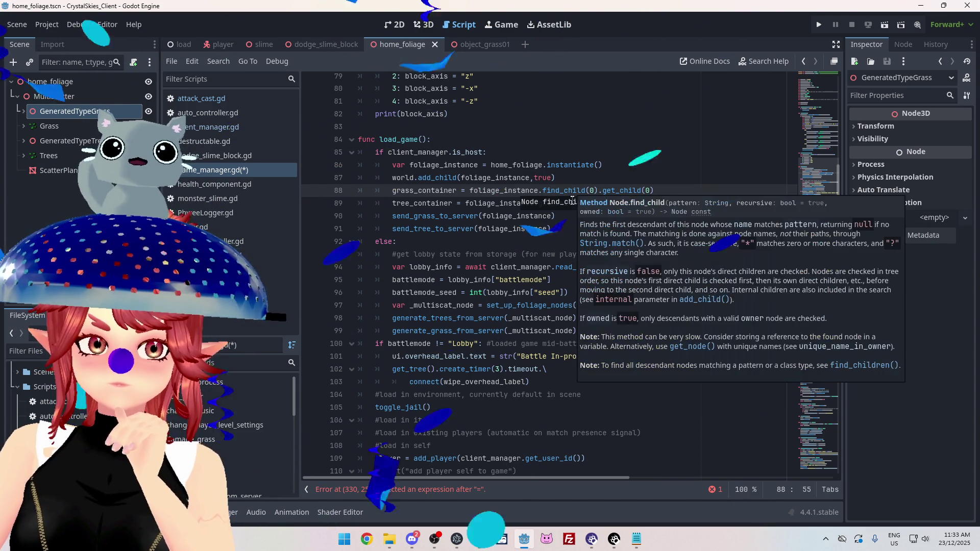
pyautogui.moveTo(620, 191)
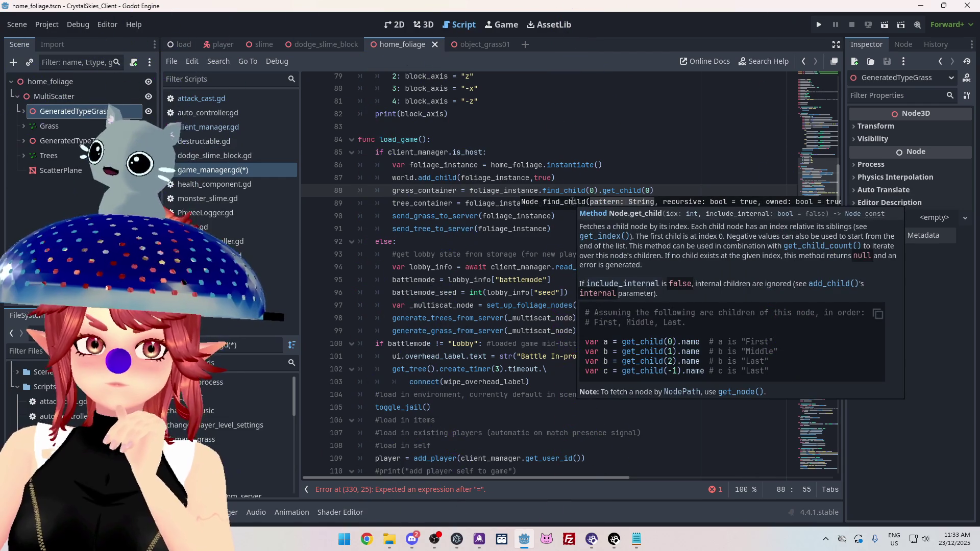
pyautogui.click(571, 203)
pyautogui.moveTo(565, 192)
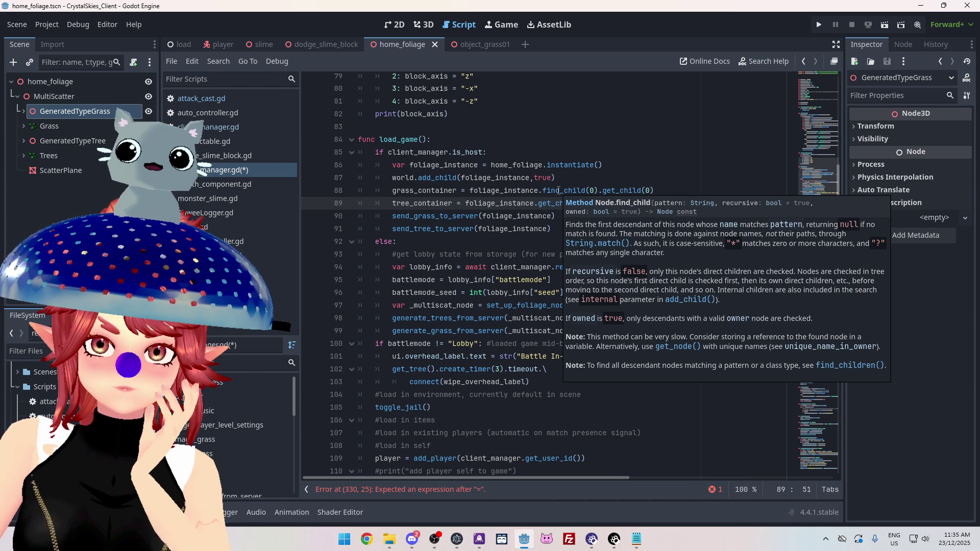
pyautogui.moveTo(543, 190); pyautogui.dragTo(672, 194)
pyautogui.write('get_node(')
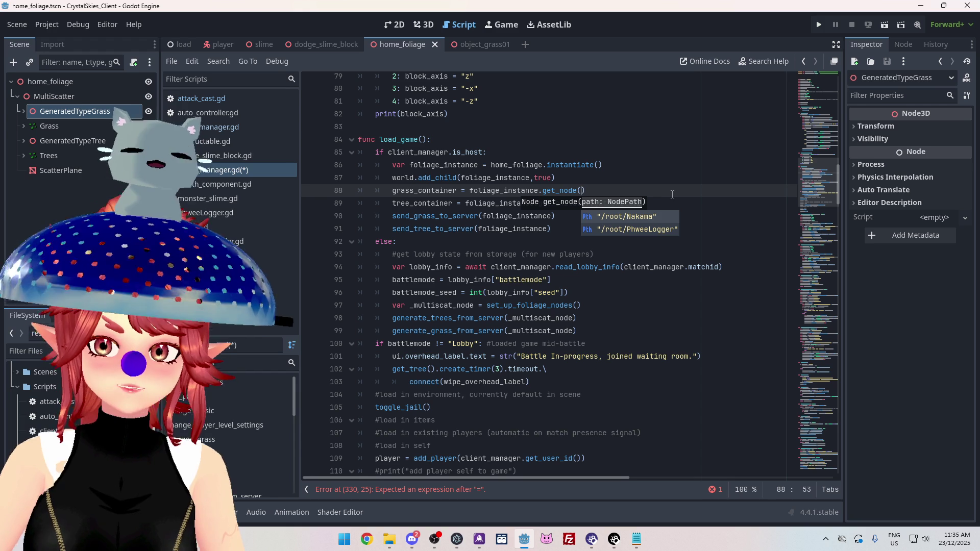
# - Check the get_node docs and use get_node("MultiScatter/GeneratedTypeGrass") and get_node("MultiScatter/GeneratedTypeTree") for the containers
pyautogui.click(638, 165)
pyautogui.moveTo(567, 190)
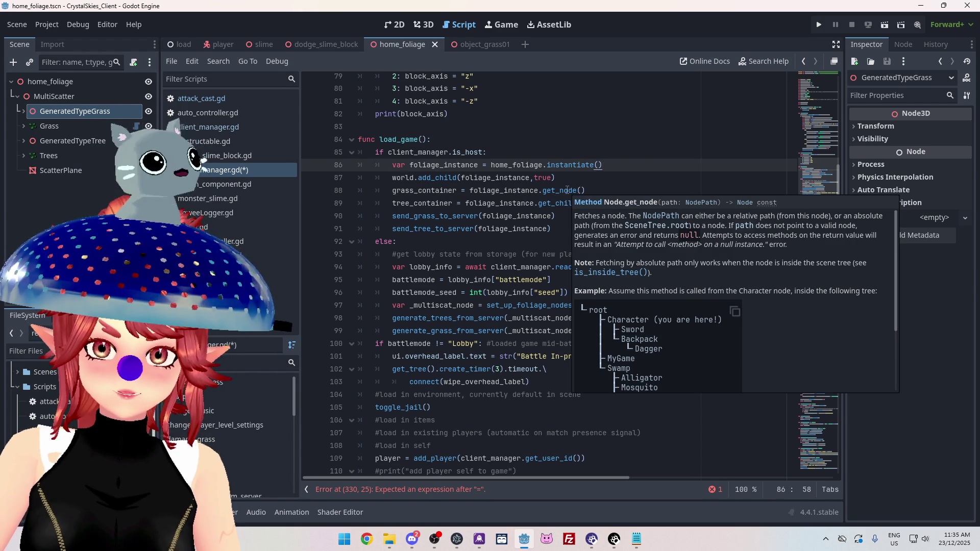
pyautogui.scroll(-3, 676, 277)
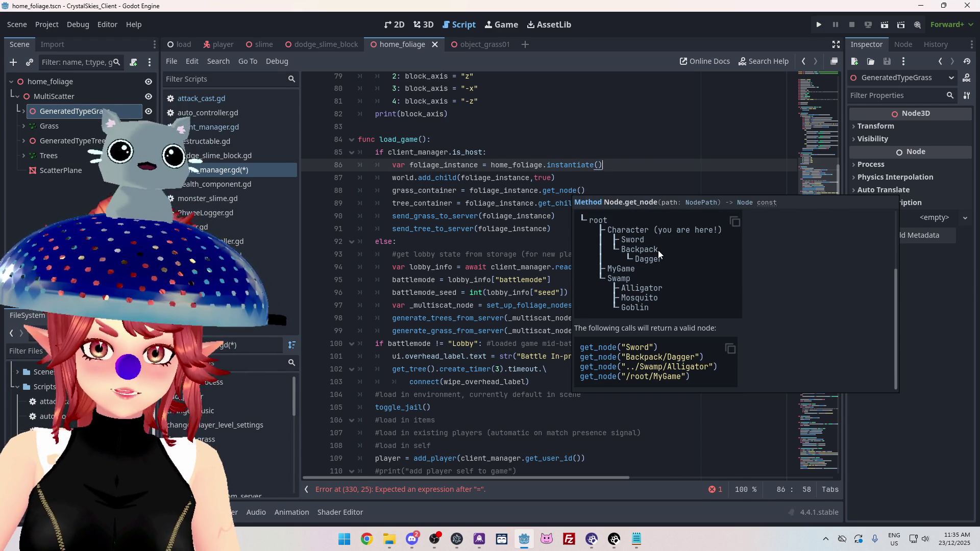
pyautogui.hotkey('ctrl', 'z')
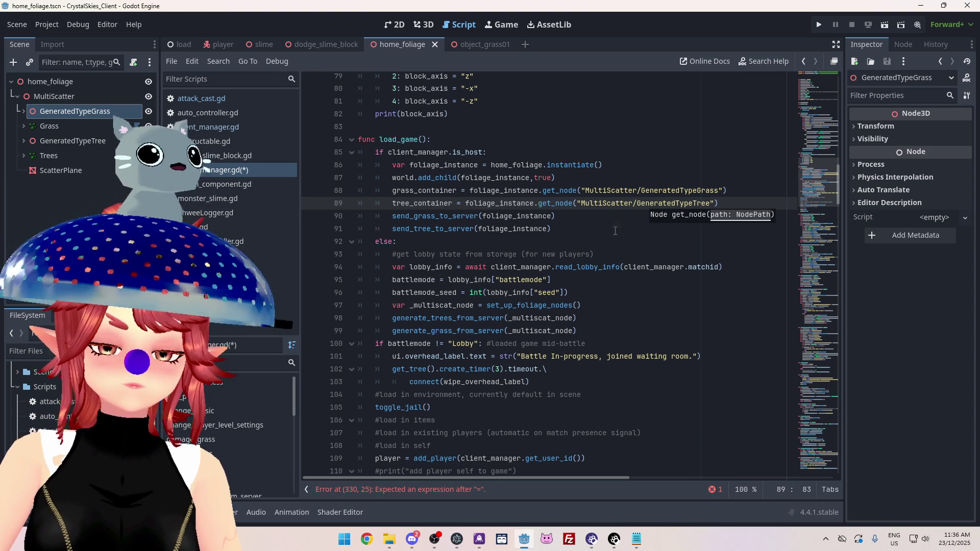
pyautogui.click(615, 230)
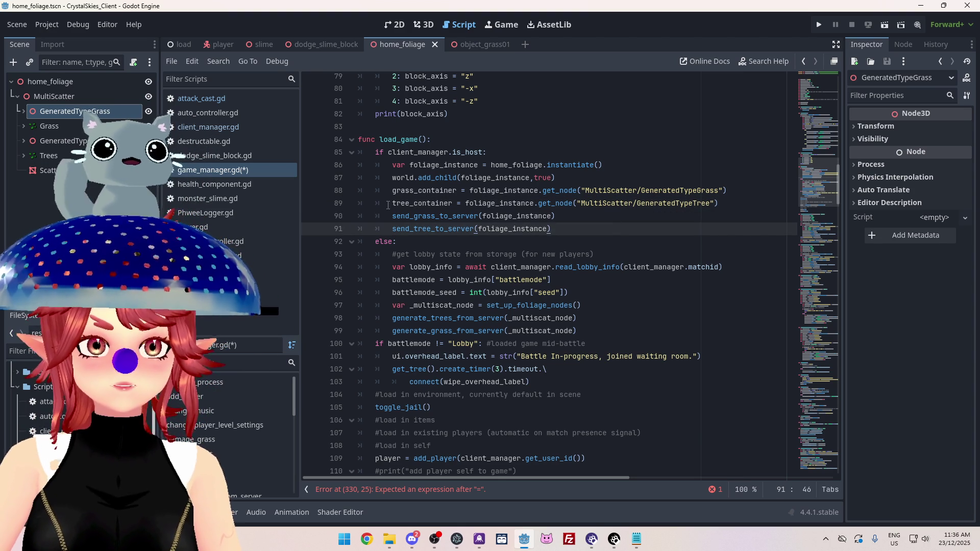
pyautogui.moveTo(720, 203); pyautogui.dragTo(392, 190)
pyautogui.scroll(-3, 416, 196)
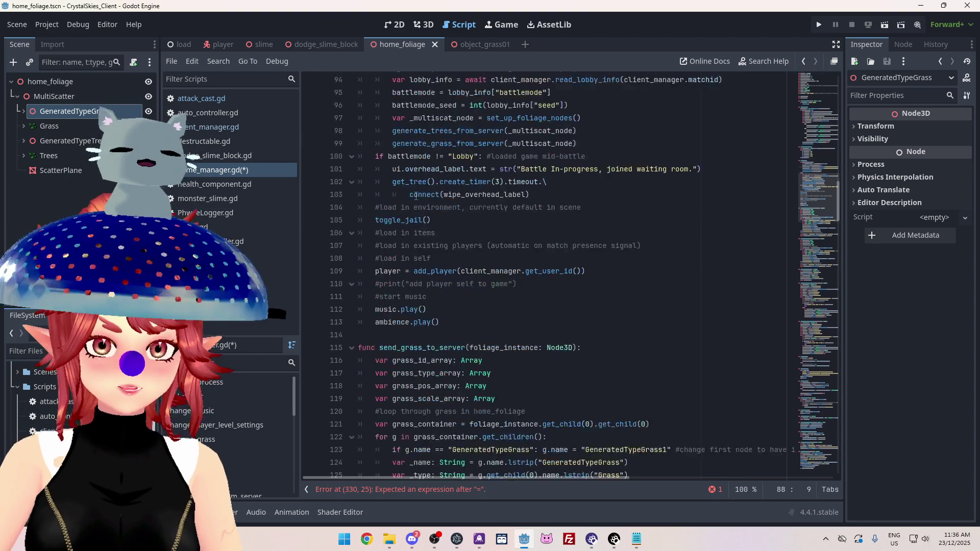
# - Scroll to generate_trees_from_server and inspect the tree node setup lines around line 166
pyautogui.scroll(-20, 416, 197)
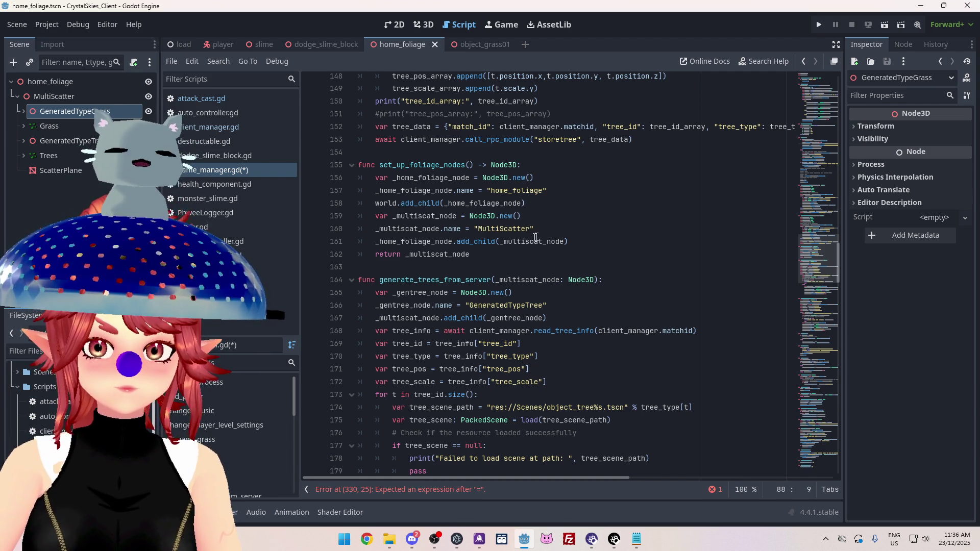
pyautogui.scroll(-3, 439, 227)
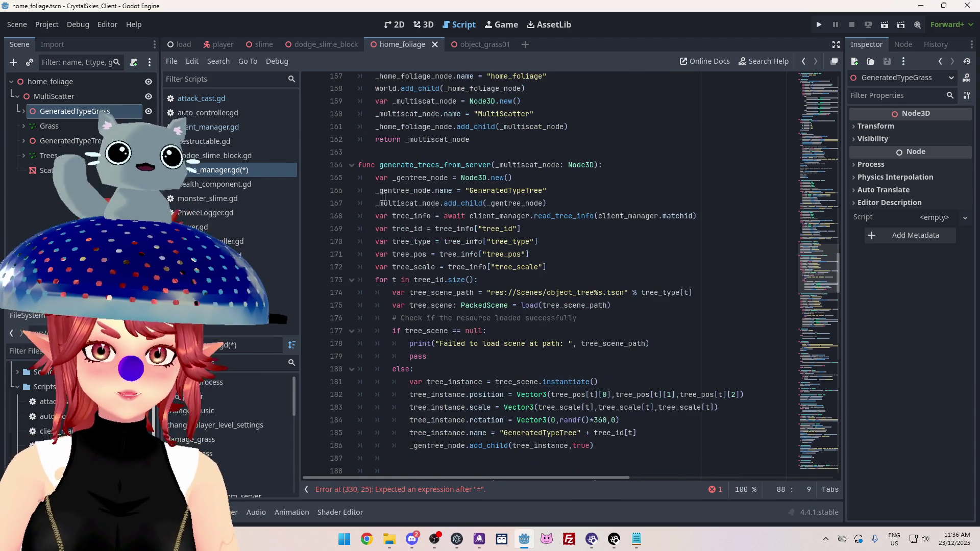
pyautogui.click(556, 192)
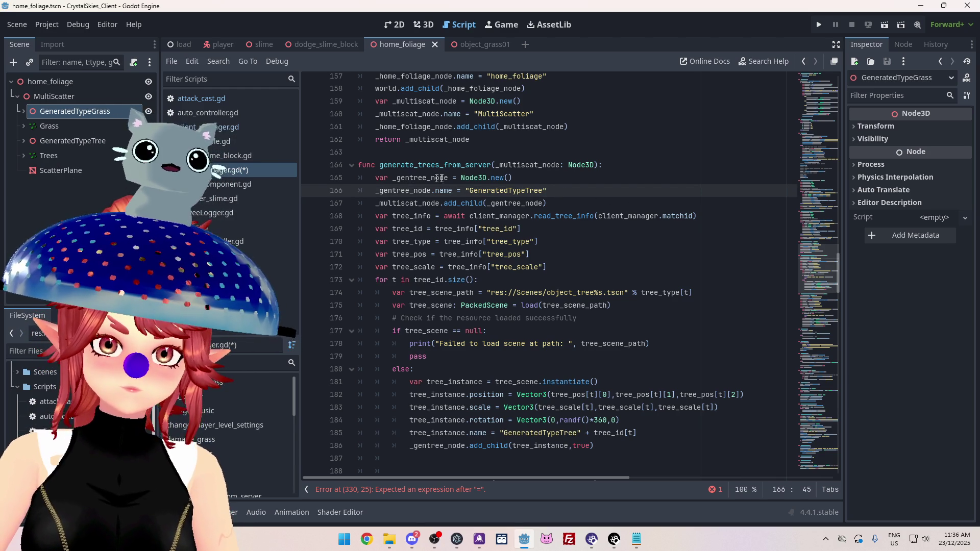
pyautogui.moveTo(402, 205)
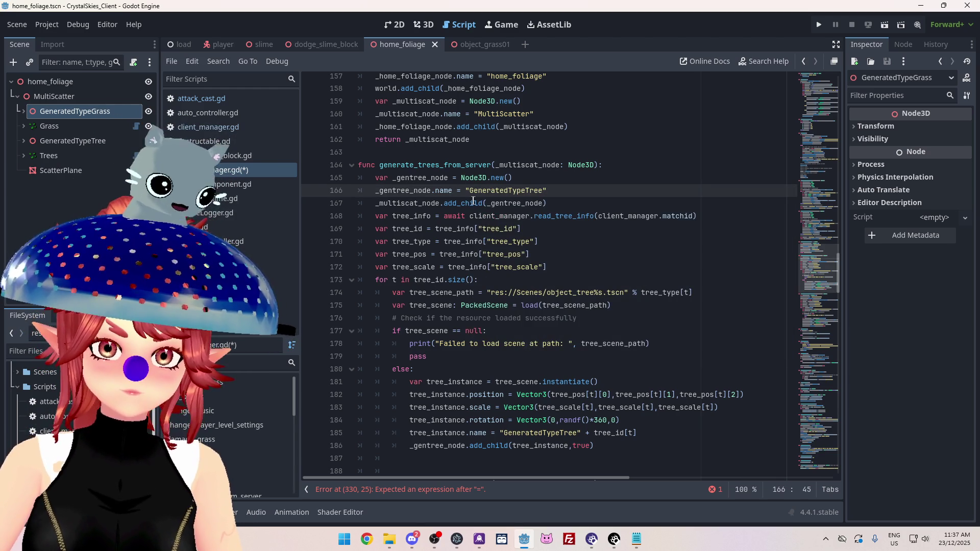
pyautogui.moveTo(468, 204)
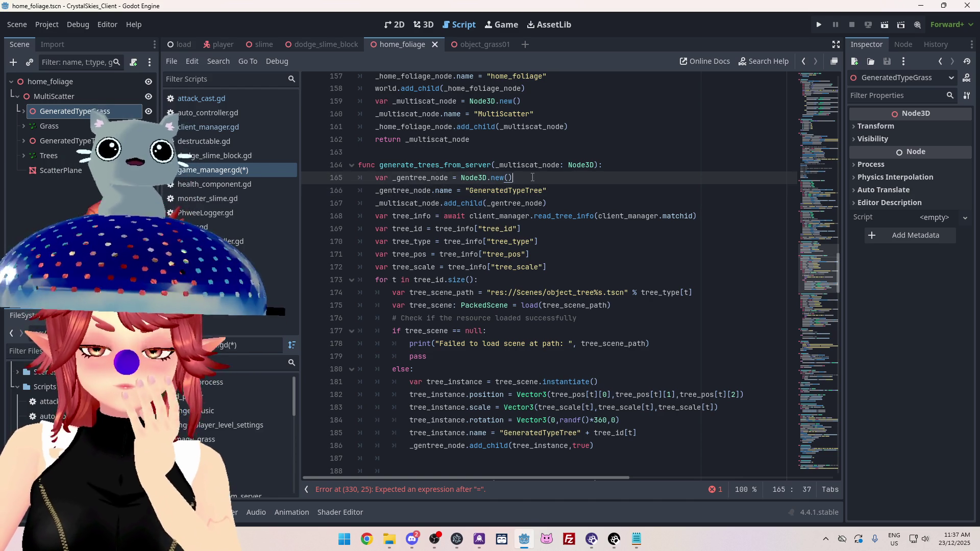
# - Declare the new tree node as var tree_container = Node3D.new() instead of _gentree_node
pyautogui.hotkey('ctrl', 'shift', 'Return')
pyautogui.write('tree_container ')
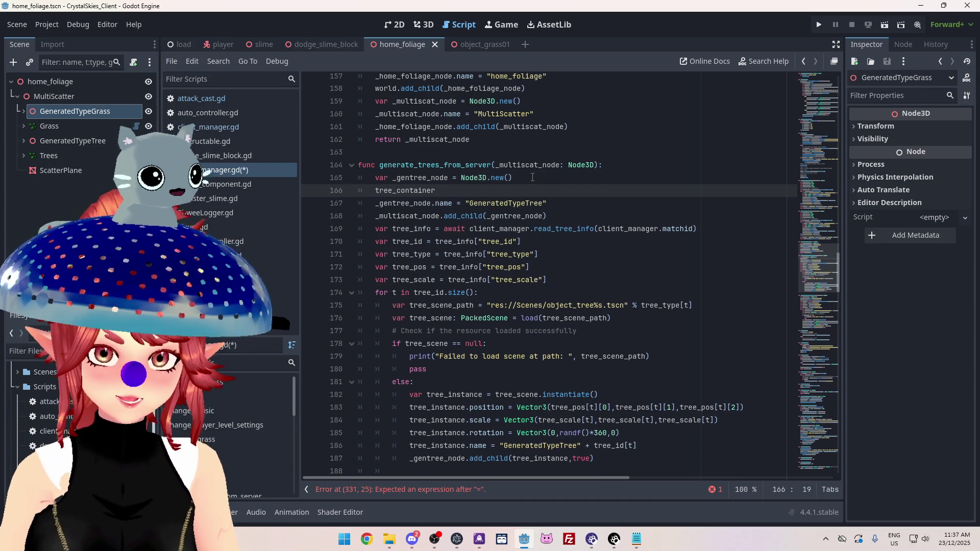
pyautogui.write('= ')
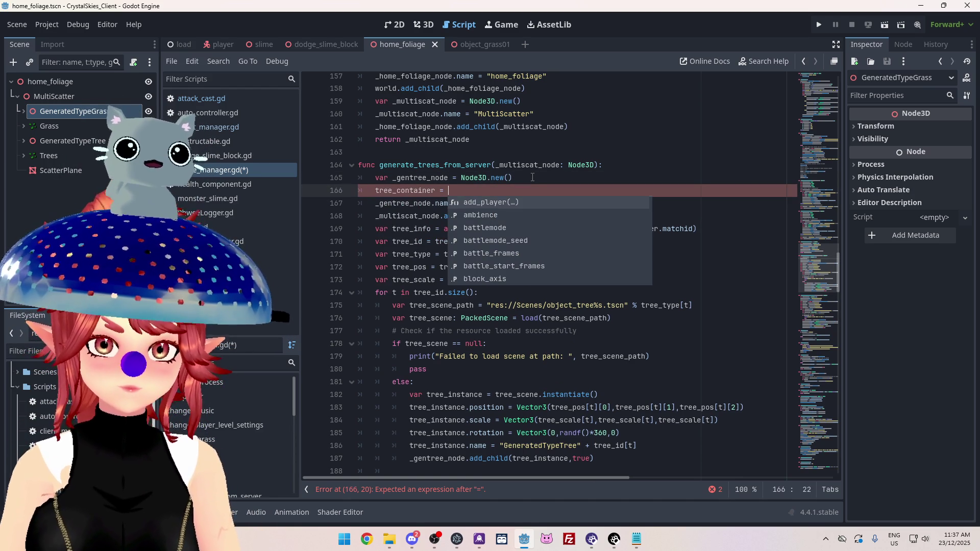
pyautogui.write('_')
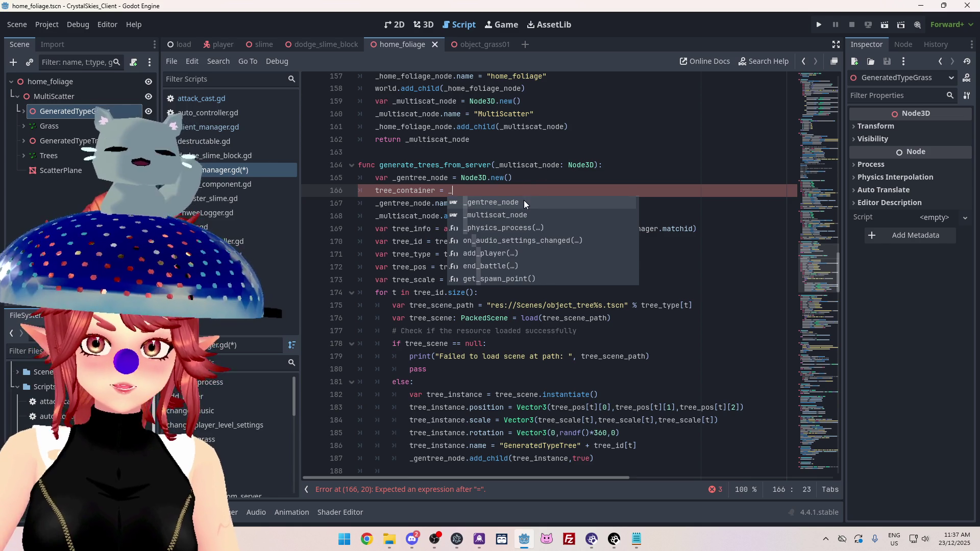
pyautogui.click(523, 201)
pyautogui.moveTo(376, 193); pyautogui.dragTo(530, 194)
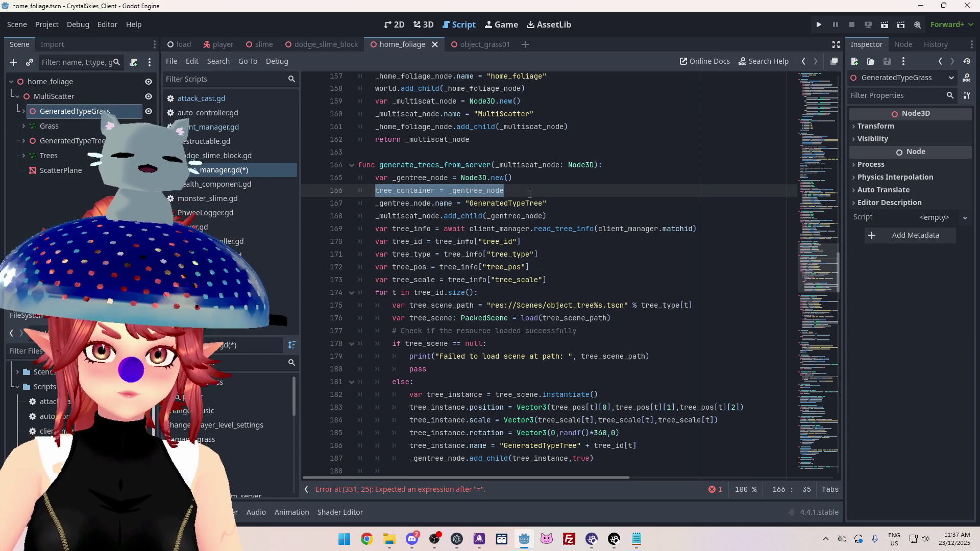
pyautogui.click(457, 192)
pyautogui.moveTo(375, 192); pyautogui.dragTo(435, 192)
pyautogui.hotkey('ctrl', 'c')
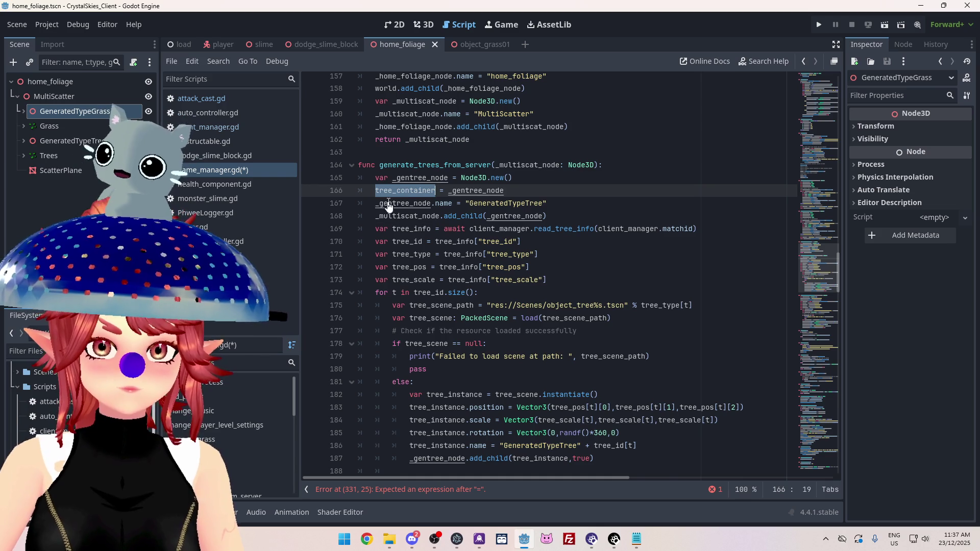
pyautogui.moveTo(376, 203); pyautogui.dragTo(432, 203)
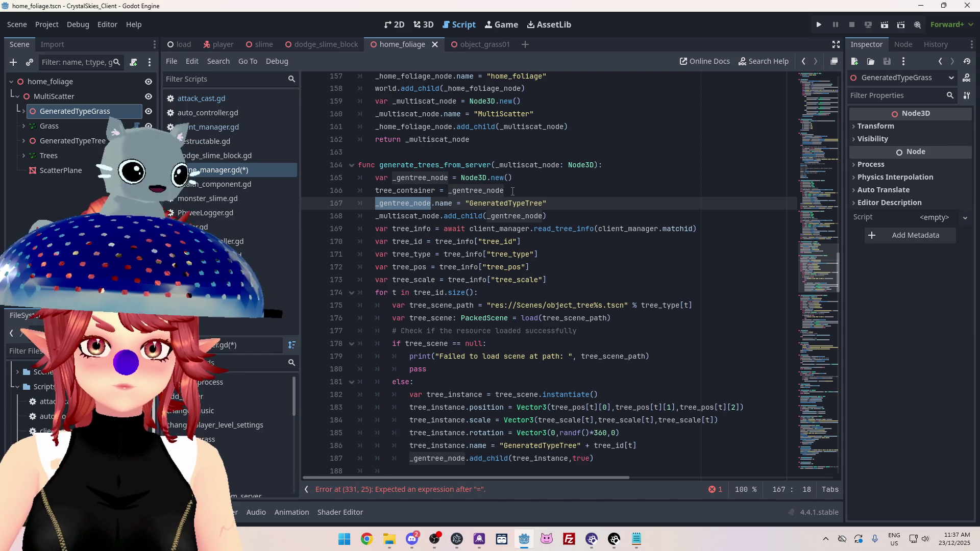
pyautogui.moveTo(435, 191)
pyautogui.mouseDown()
pyautogui.moveTo(376, 190)
pyautogui.moveTo(449, 178)
pyautogui.mouseUp()
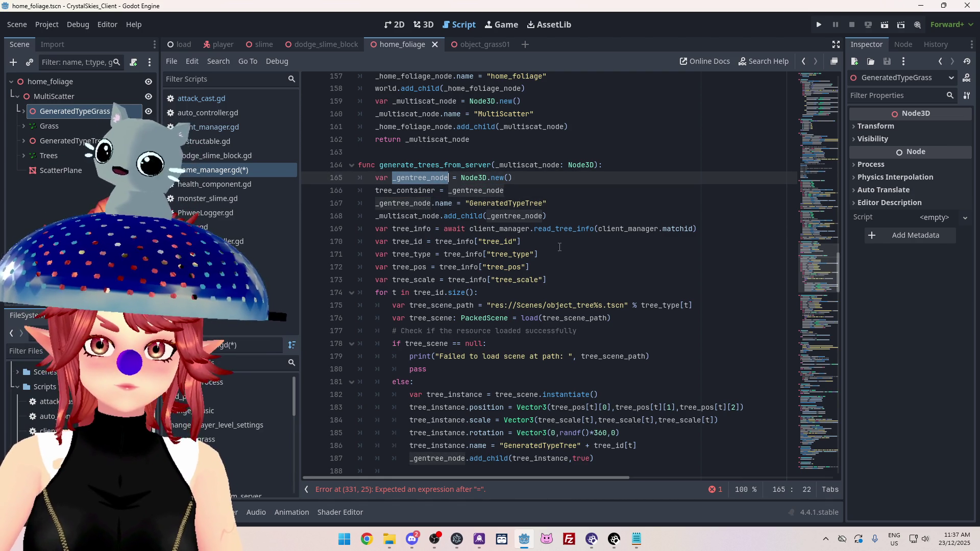
pyautogui.hotkey('ctrl', 'v')
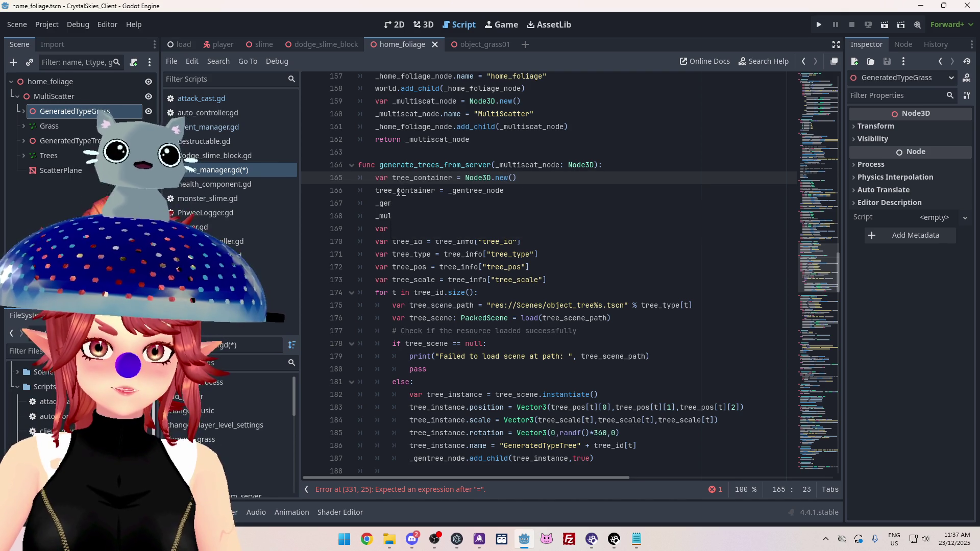
# - Delete the redundant assignment line, use tree_container in the name line, and jump to the line 330 error
pyautogui.press('Down')
pyautogui.press('End')
pyautogui.moveTo(508, 192); pyautogui.dragTo(319, 189)
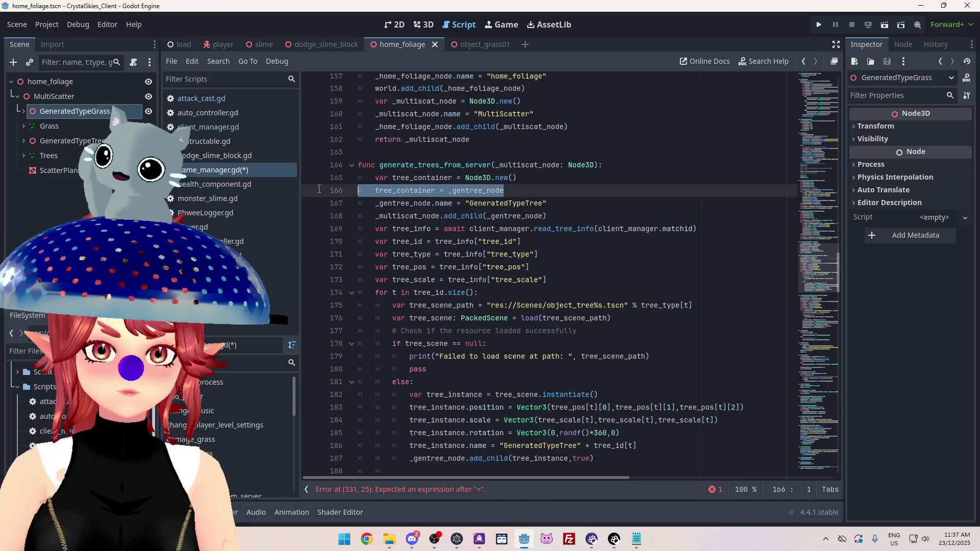
pyautogui.press('BackSpace')
pyautogui.press('BackSpace')
pyautogui.moveTo(393, 177); pyautogui.dragTo(456, 178)
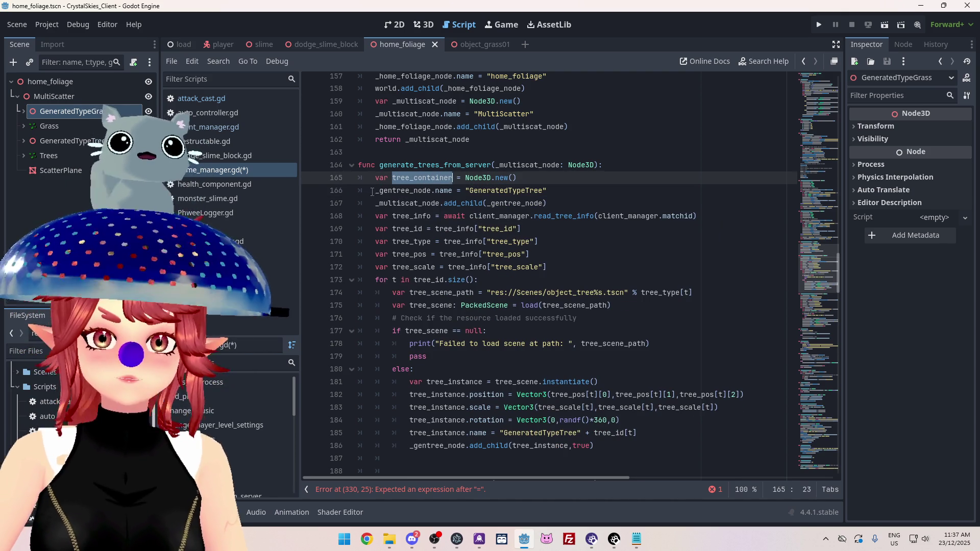
pyautogui.moveTo(375, 191); pyautogui.dragTo(432, 190)
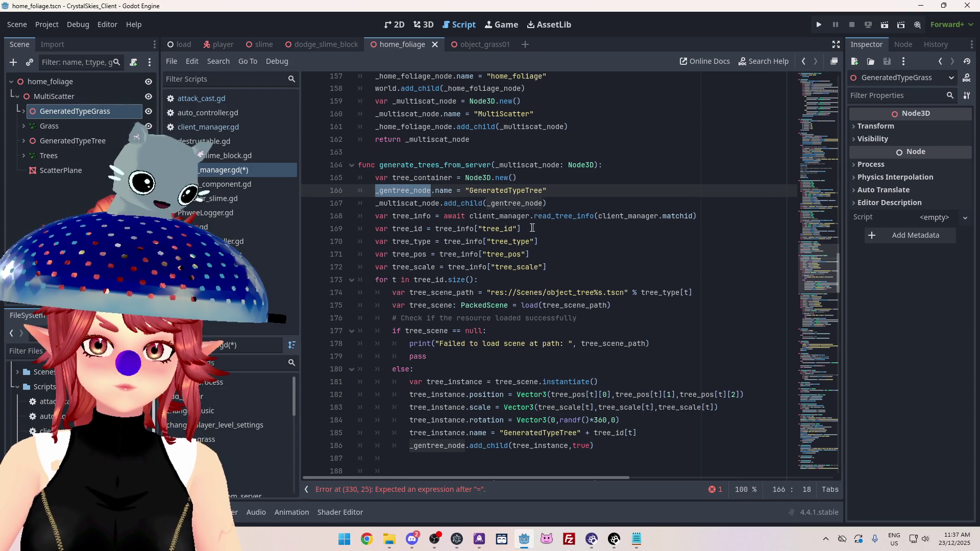
pyautogui.hotkey('ctrl', 'v')
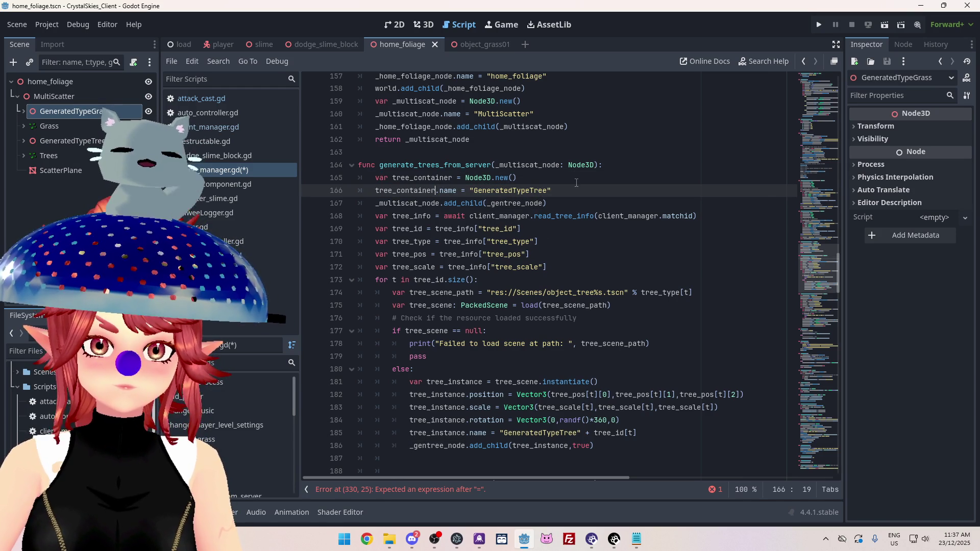
pyautogui.click(575, 178)
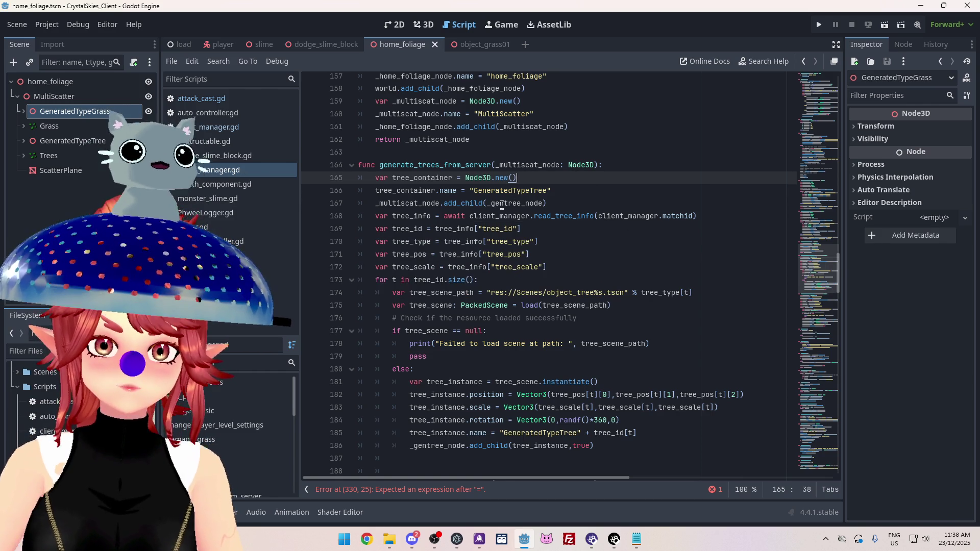
pyautogui.moveTo(488, 203); pyautogui.dragTo(544, 204)
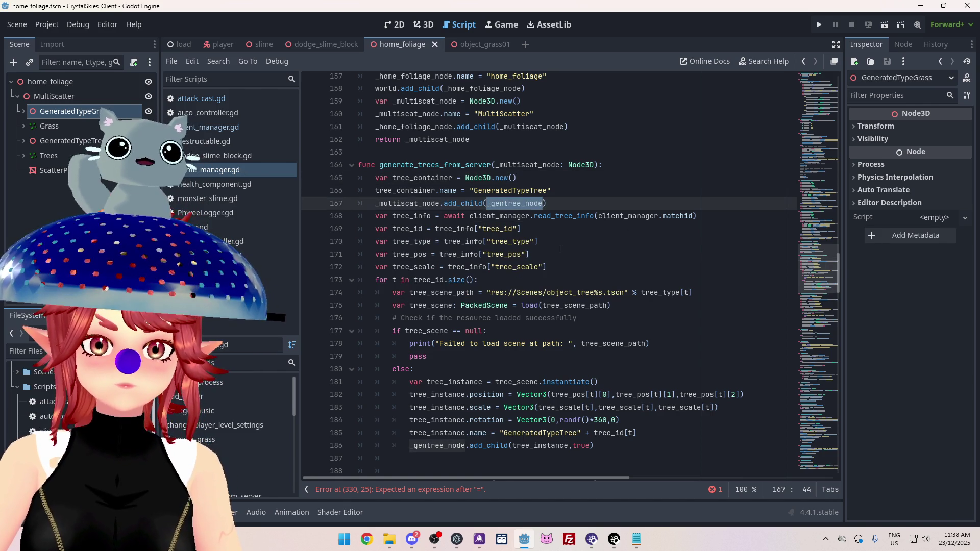
pyautogui.click(457, 495)
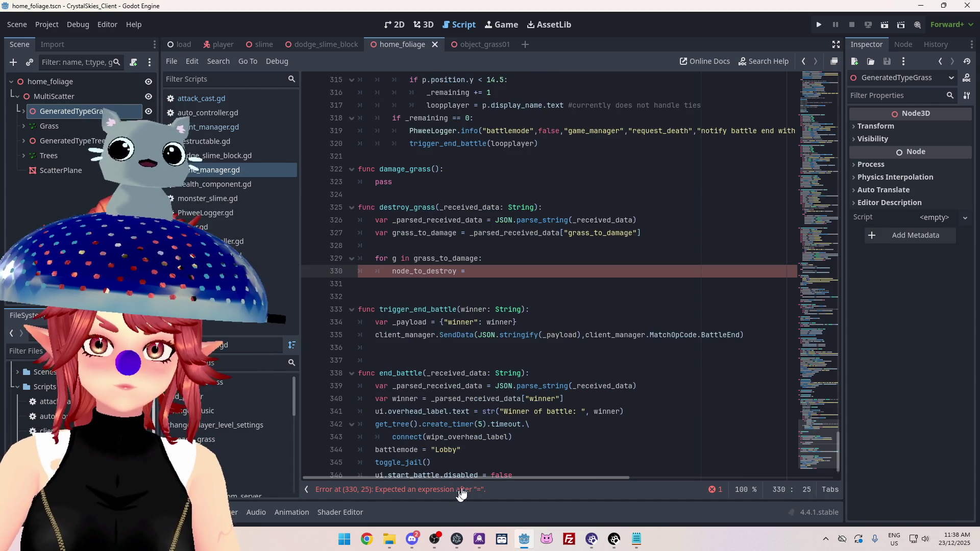
# - Comment out lines 330 and 329 of the unfinished destroy_grass loop
pyautogui.scroll(-1, 483, 257)
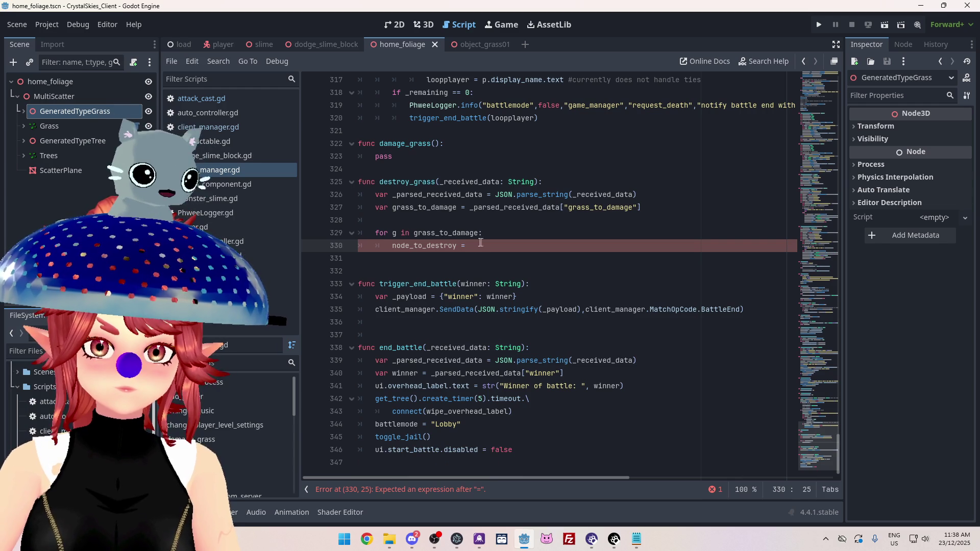
pyautogui.hotkey('ctrl', 'k')
pyautogui.press('Down')
pyautogui.press('Down')
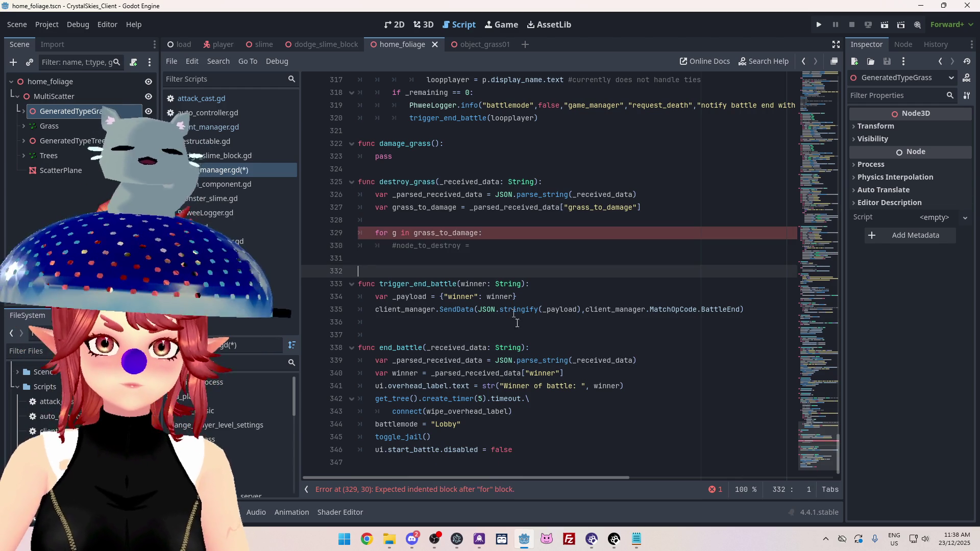
pyautogui.click(503, 490)
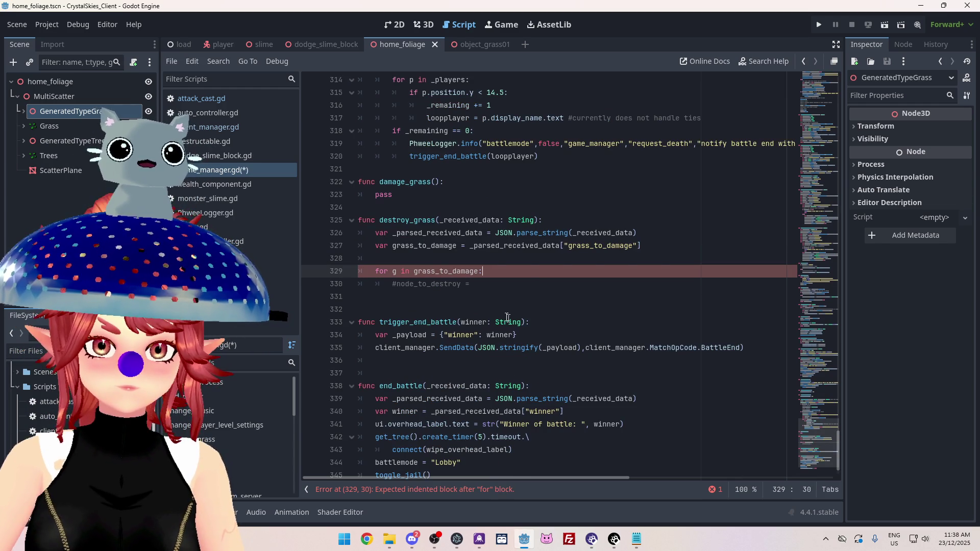
pyautogui.hotkey('ctrl', 'k')
pyautogui.click(525, 245)
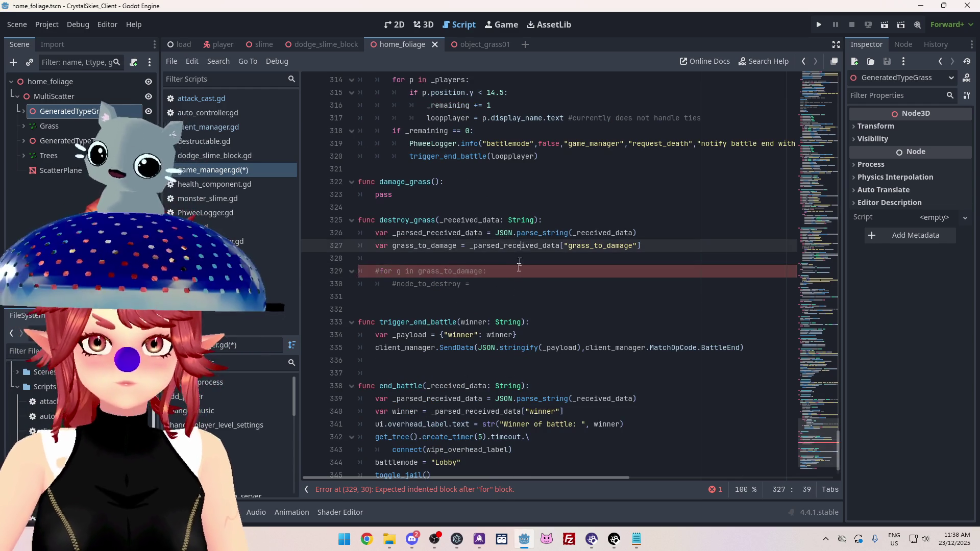
# - Replace the leftover _gentree_node references from line 167 onward with tree_container
pyautogui.click(499, 490)
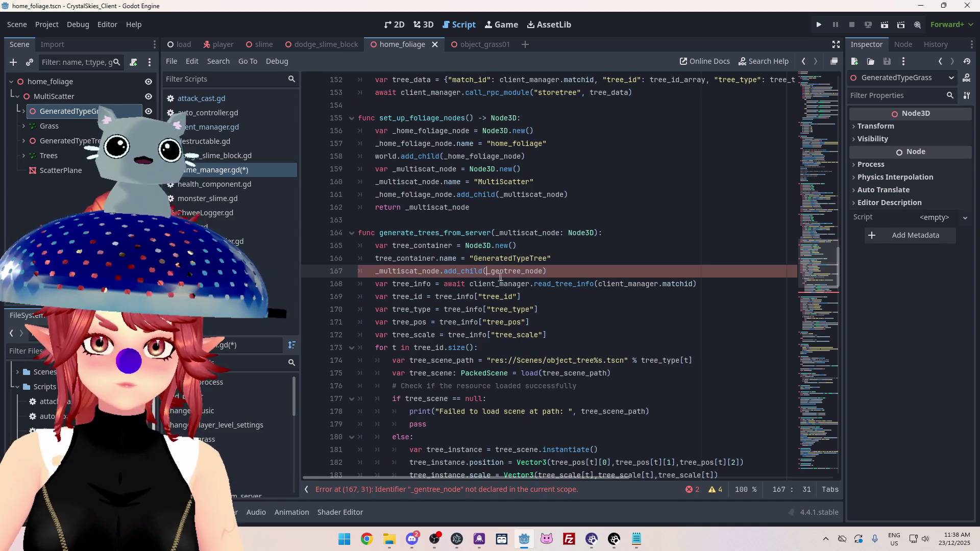
pyautogui.moveTo(489, 272); pyautogui.dragTo(544, 271)
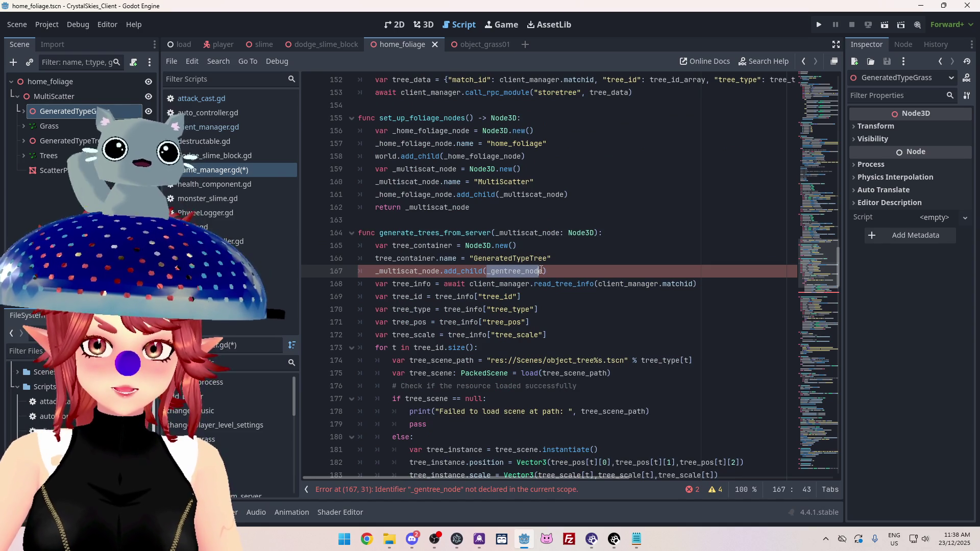
pyautogui.scroll(-3, 552, 297)
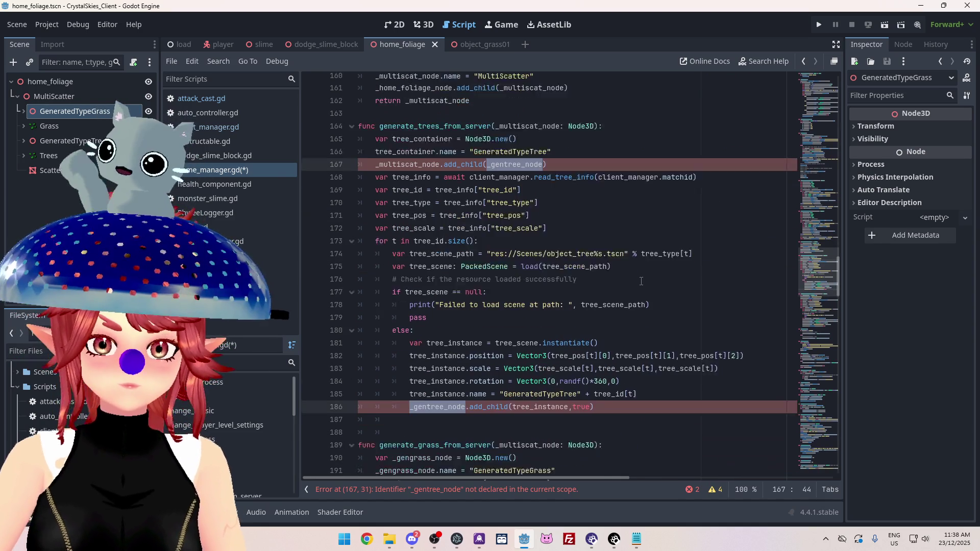
pyautogui.hotkey('ctrl', 'v')
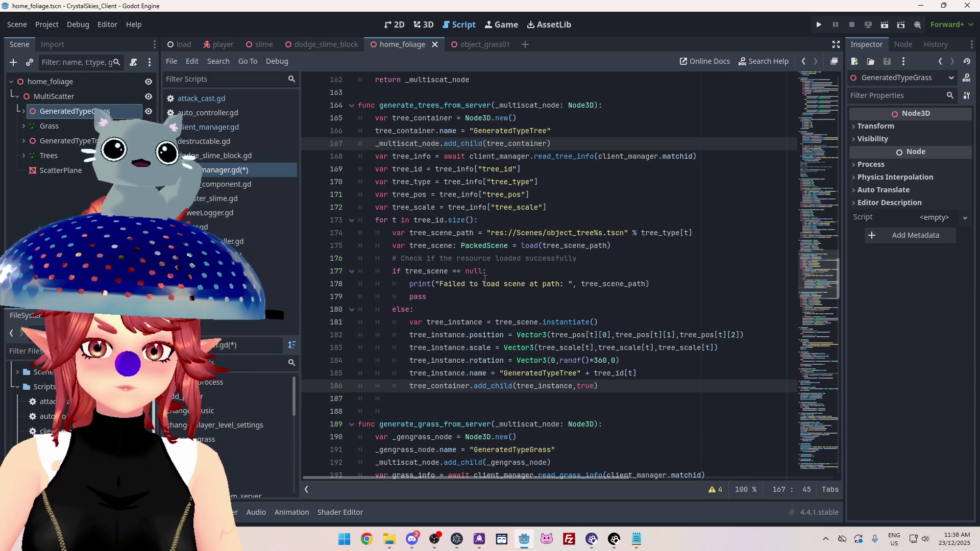
pyautogui.scroll(-5, 388, 250)
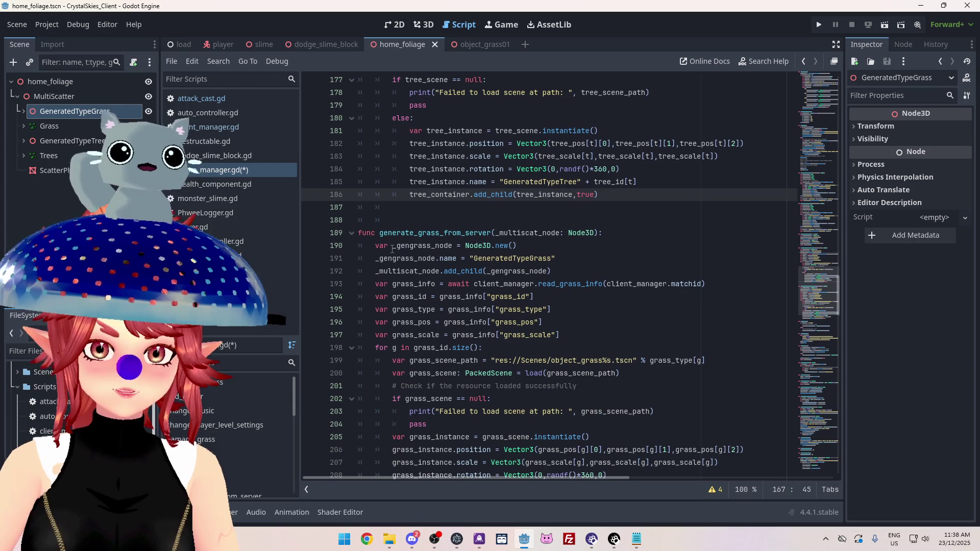
# - Replace every _gengrass_node in generate_grass_from_server, from line 190 on, with grass_container, and save
pyautogui.moveTo(376, 249); pyautogui.dragTo(453, 248)
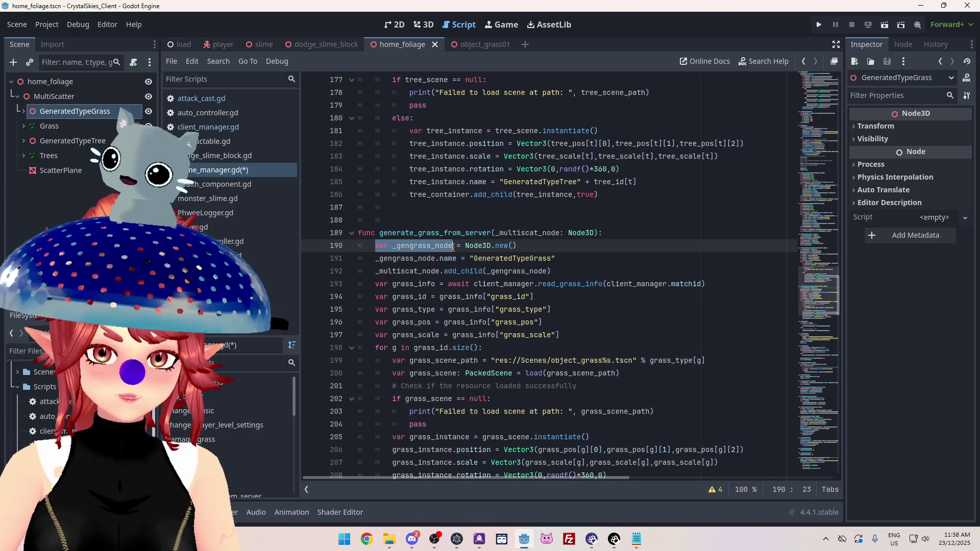
pyautogui.write('grass_container')
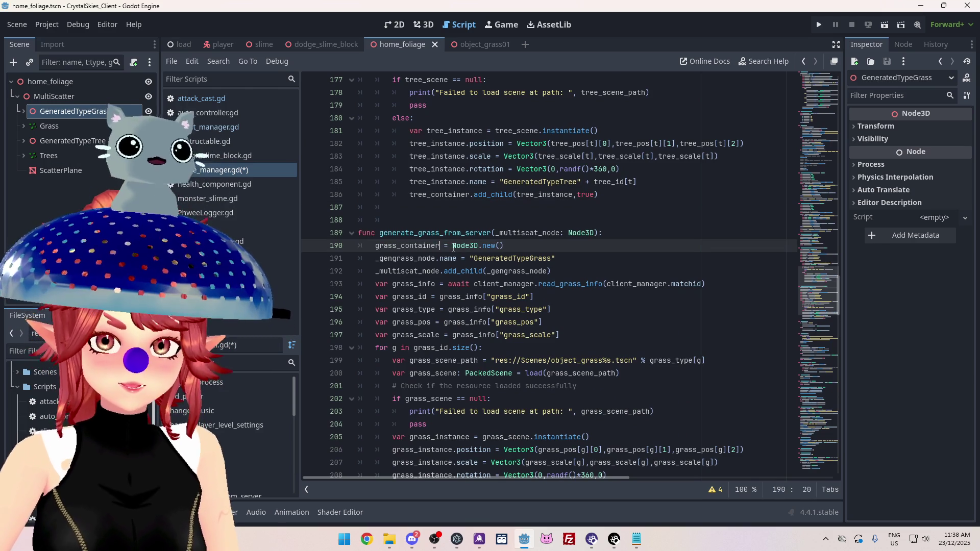
pyautogui.click(461, 271)
pyautogui.doubleClick(376, 258)
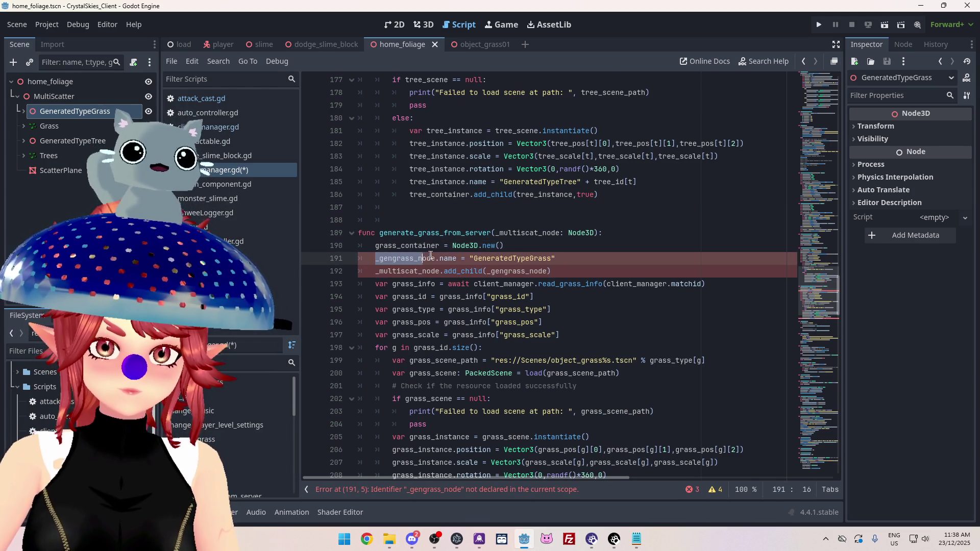
pyautogui.scroll(-3, 602, 285)
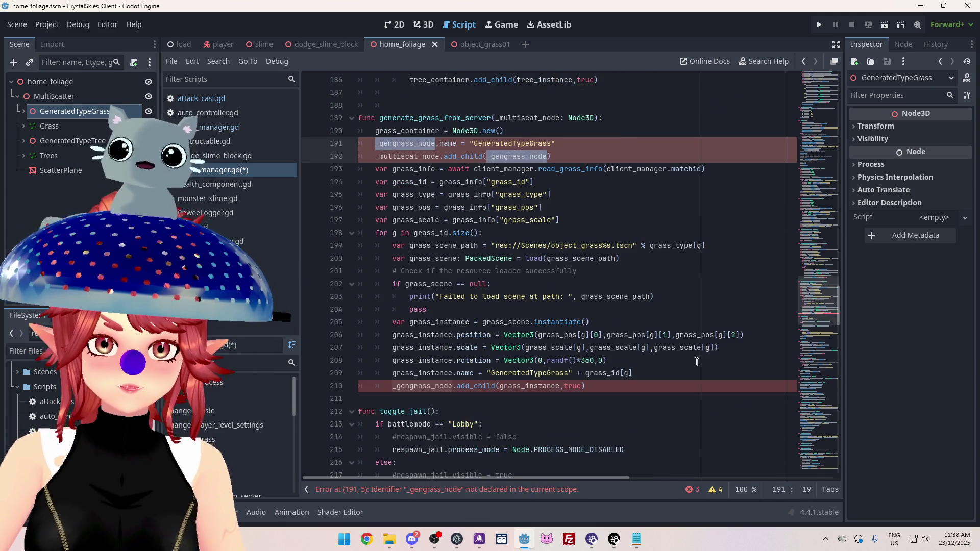
pyautogui.hotkey('ctrl', 'd')
pyautogui.hotkey('ctrl', 'd')
pyautogui.write('g')
pyautogui.write('rass_c')
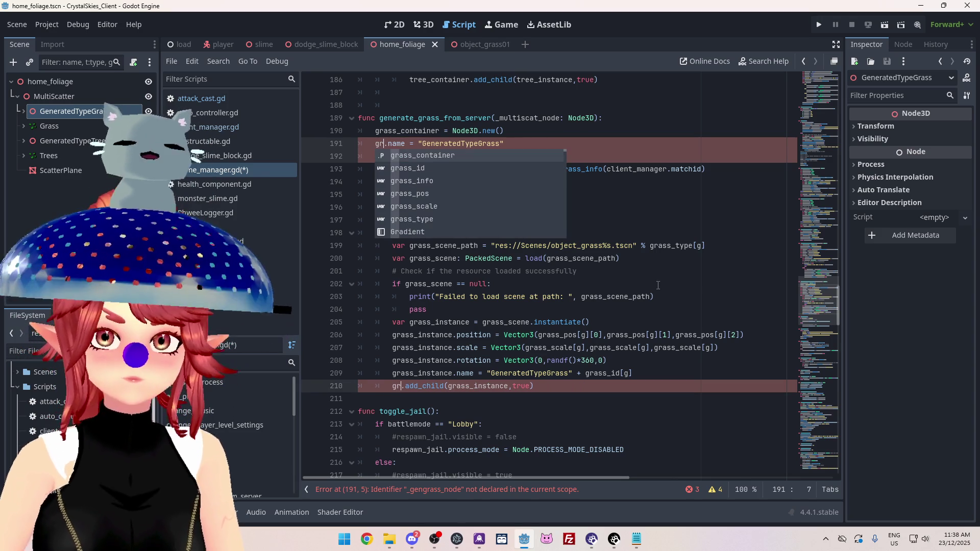
pyautogui.press('Return')
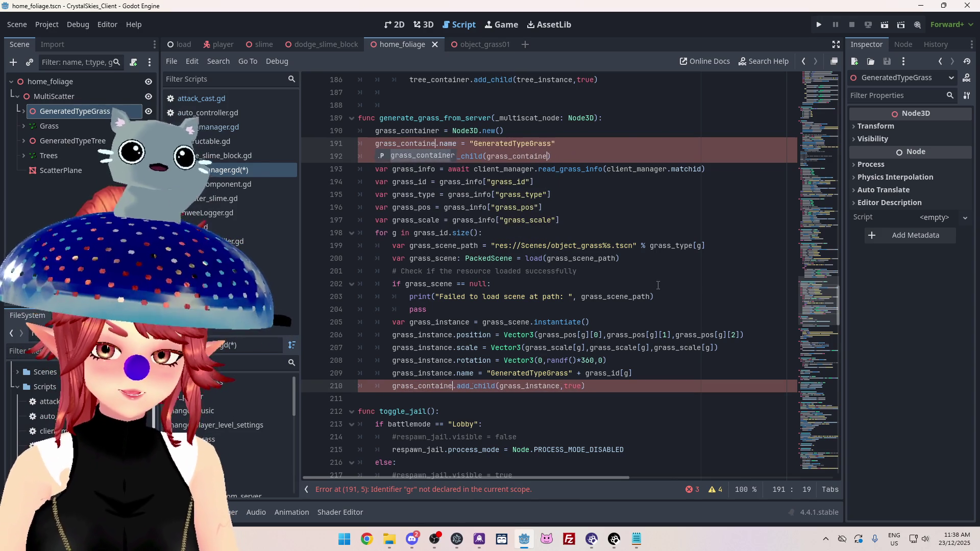
pyautogui.click(624, 257)
pyautogui.hotkey('ctrl', 's')
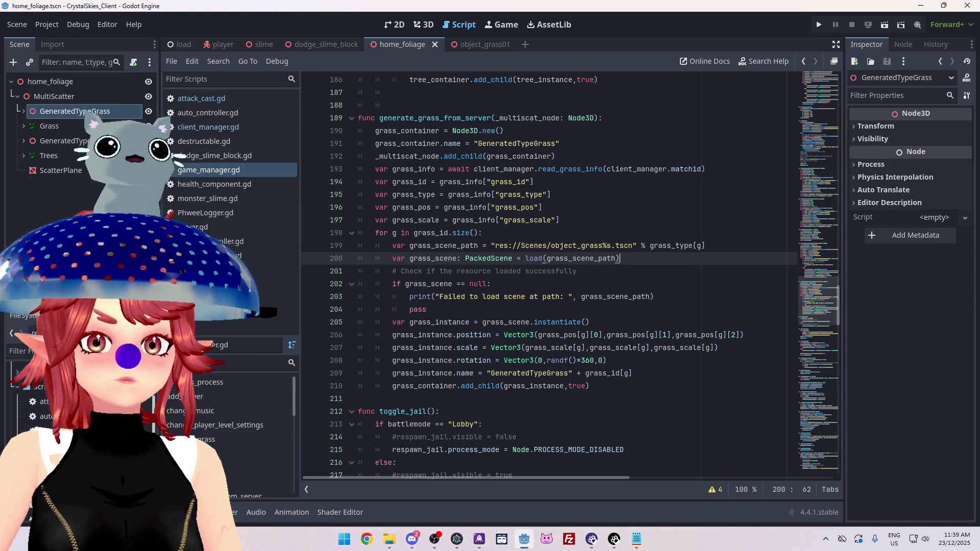
pyautogui.click(559, 157)
# - Uncomment the destroy_grass loop and complete node_to_destroy = grass_container
pyautogui.hotkey('ctrl', 's')
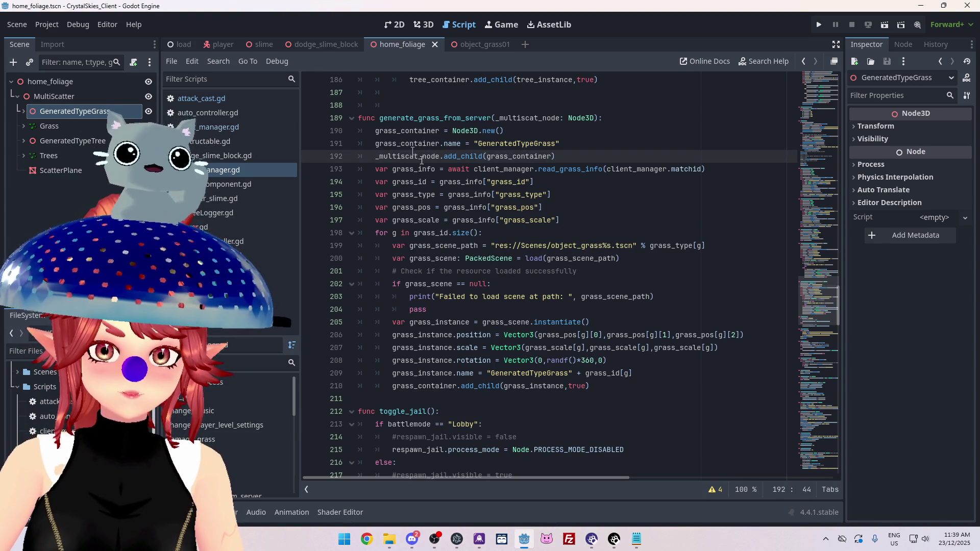
pyautogui.moveTo(837, 320); pyautogui.dragTo(841, 473)
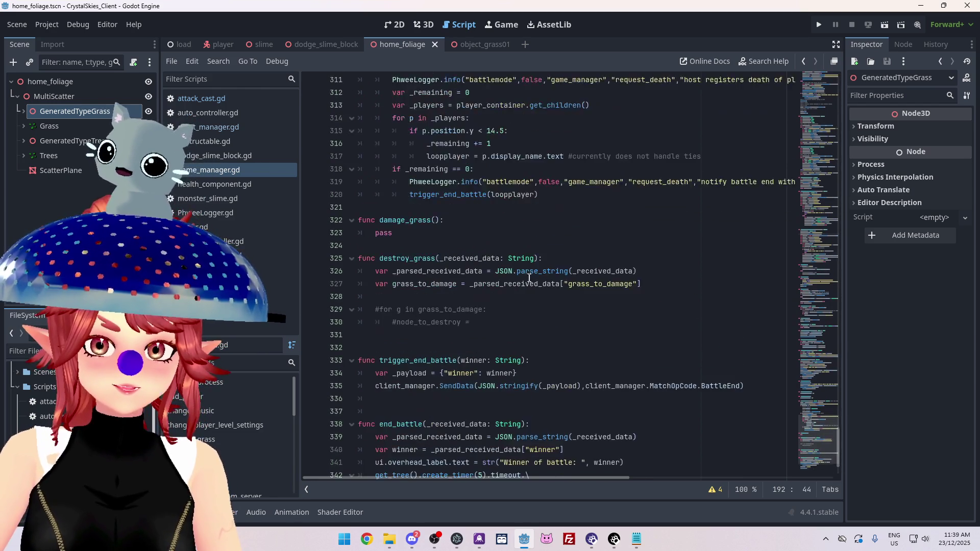
pyautogui.scroll(-1, 484, 250)
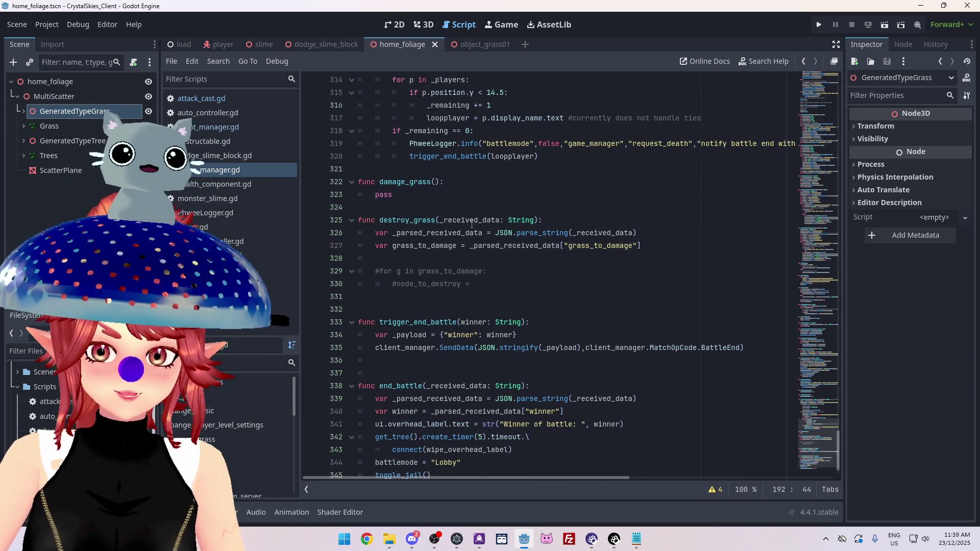
pyautogui.click(377, 273)
pyautogui.press('BackSpace')
pyautogui.click(394, 285)
pyautogui.press('BackSpace')
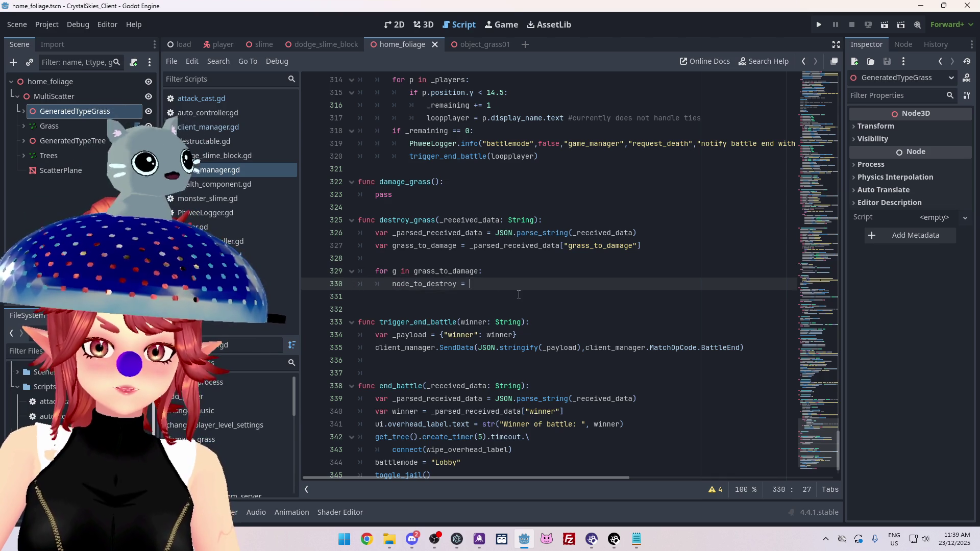
pyautogui.write('grass')
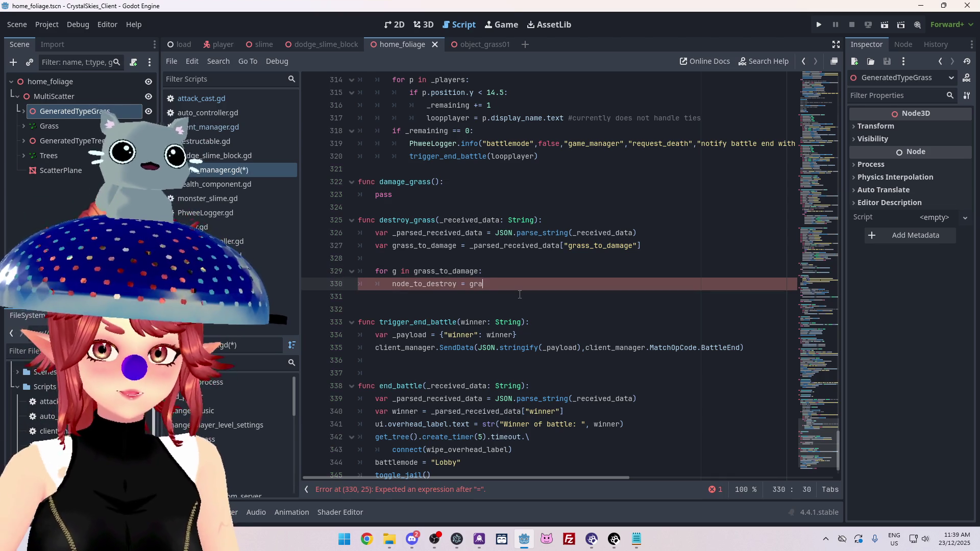
pyautogui.write('_con')
pyautogui.press('Return')
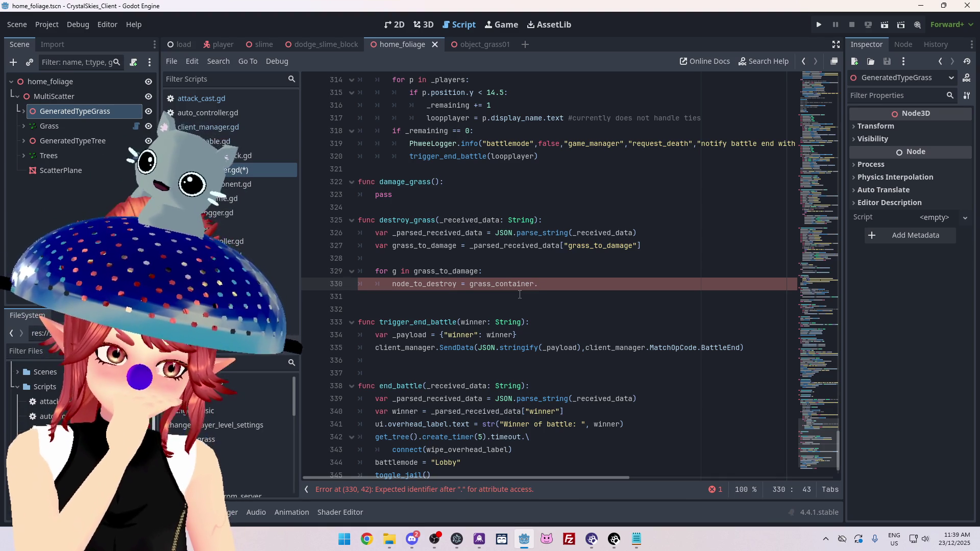
# - Insert a 'grass_to_destroy =' line above node_to_destroy and save the script
pyautogui.click(393, 286)
pyautogui.press('Return')
pyautogui.press('Up')
pyautogui.write('gras')
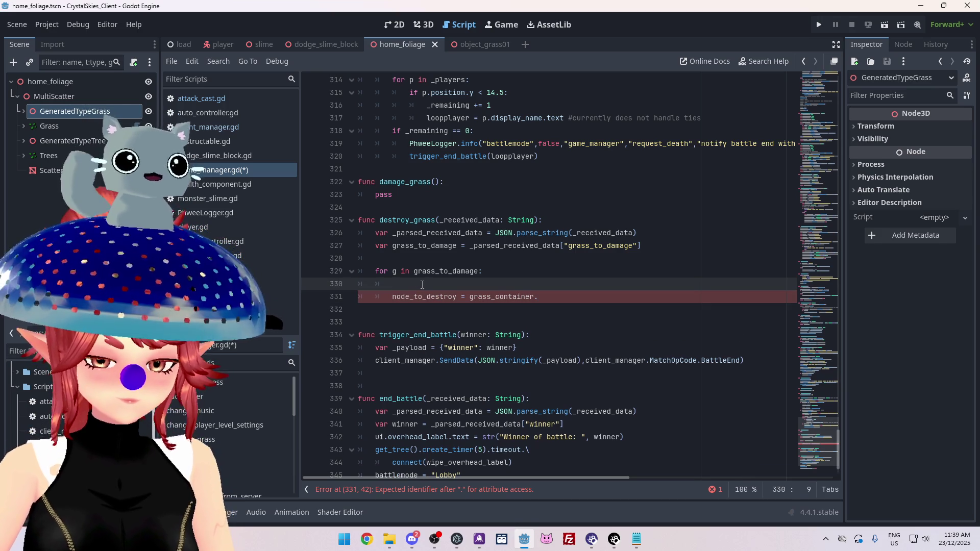
pyautogui.write('s_to_')
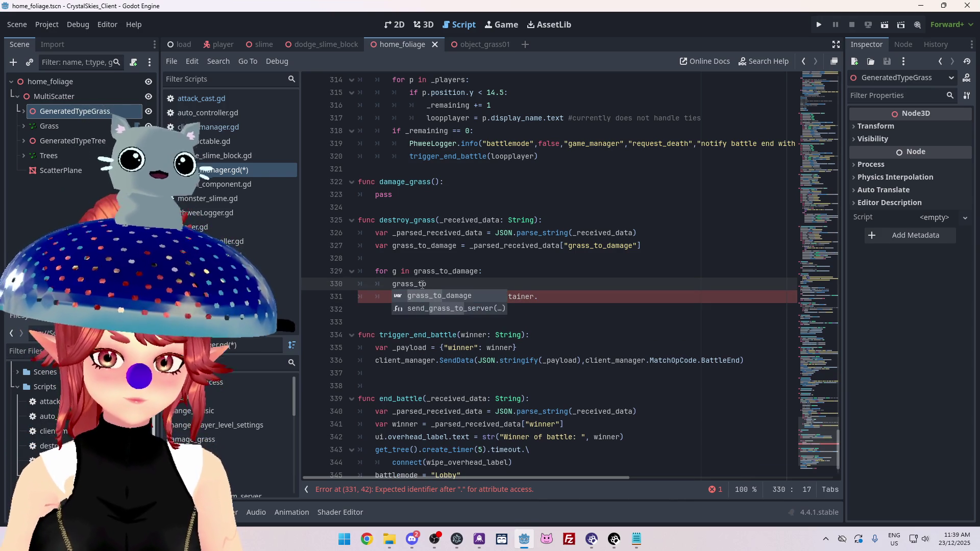
pyautogui.write('destroy')
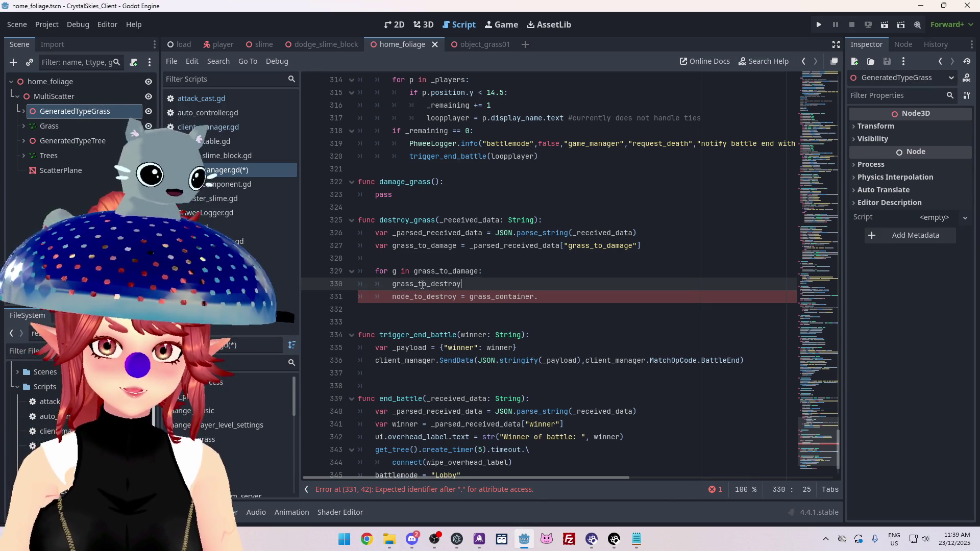
pyautogui.write(' =')
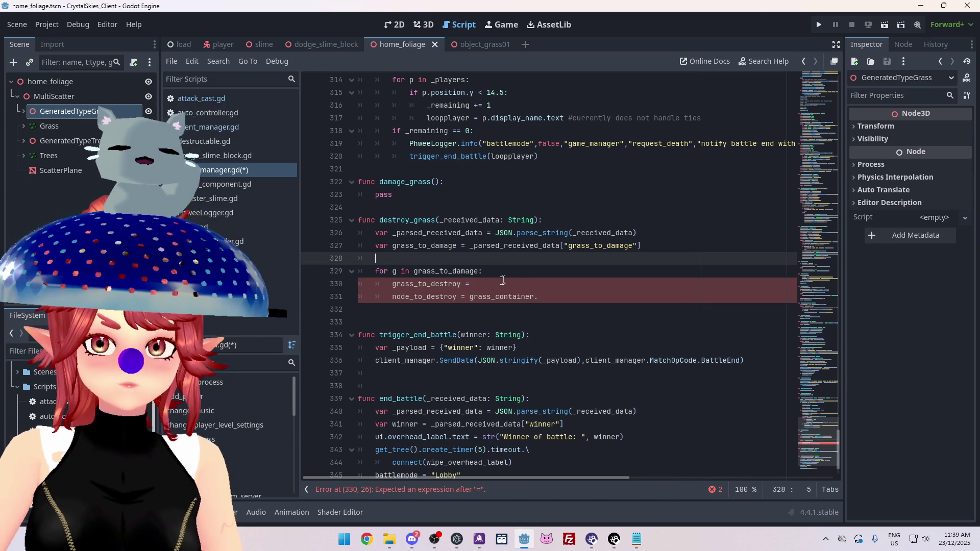
pyautogui.hotkey('ctrl', 's')
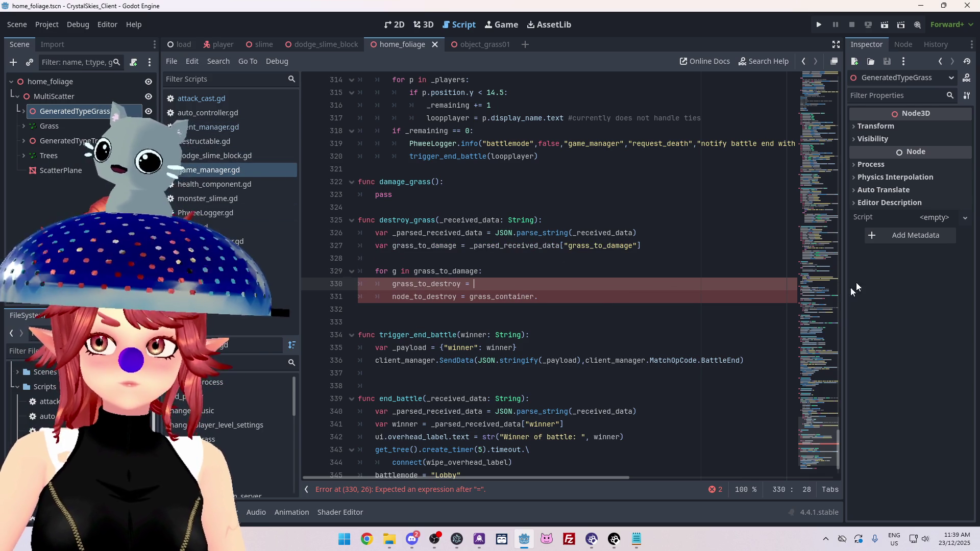
pyautogui.moveTo(838, 427)
pyautogui.mouseDown()
pyautogui.moveTo(832, 298)
pyautogui.moveTo(835, 307)
pyautogui.mouseUp()
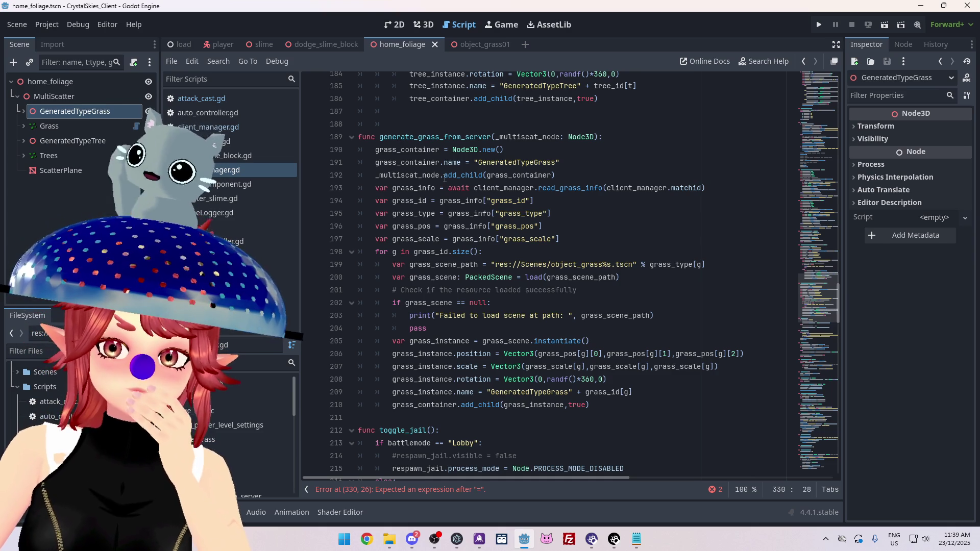
# - Copy '"GeneratedTypeGrass" + grass_id[g]' from line 209 after grass_to_destroy = on line 330
pyautogui.moveTo(462, 176)
pyautogui.click(564, 162)
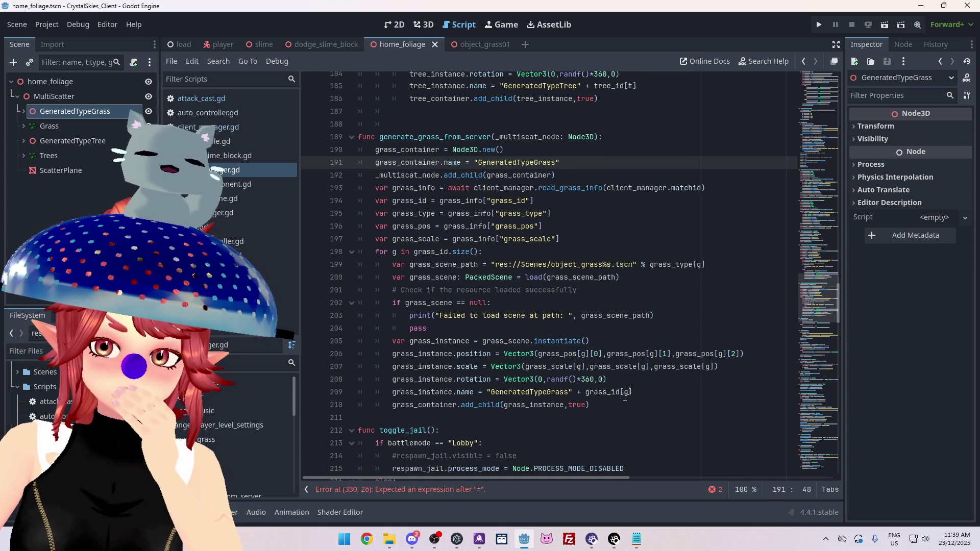
pyautogui.moveTo(633, 392); pyautogui.dragTo(487, 392)
pyautogui.hotkey('ctrl', 'c')
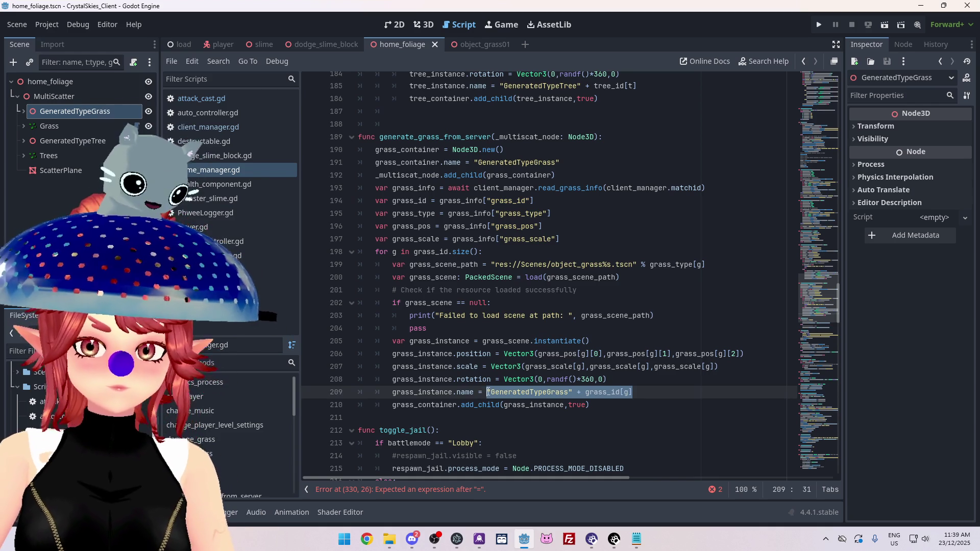
pyautogui.moveTo(837, 309); pyautogui.dragTo(836, 448)
pyautogui.click(552, 317)
pyautogui.hotkey('ctrl', 'v')
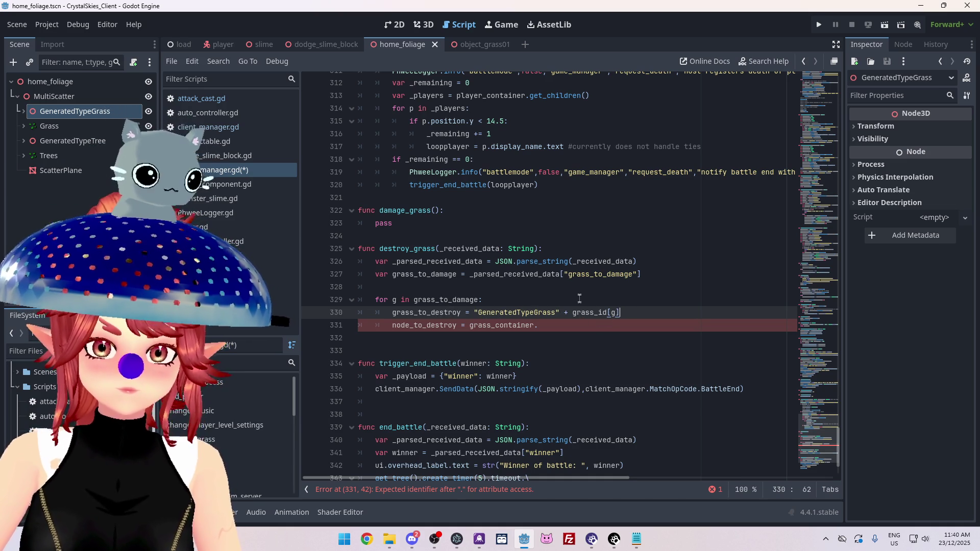
# - Replace grass_id with grass_to_damage in the pasted expression on line 330
pyautogui.moveTo(390, 275); pyautogui.dragTo(457, 275)
pyautogui.hotkey('ctrl', 'c')
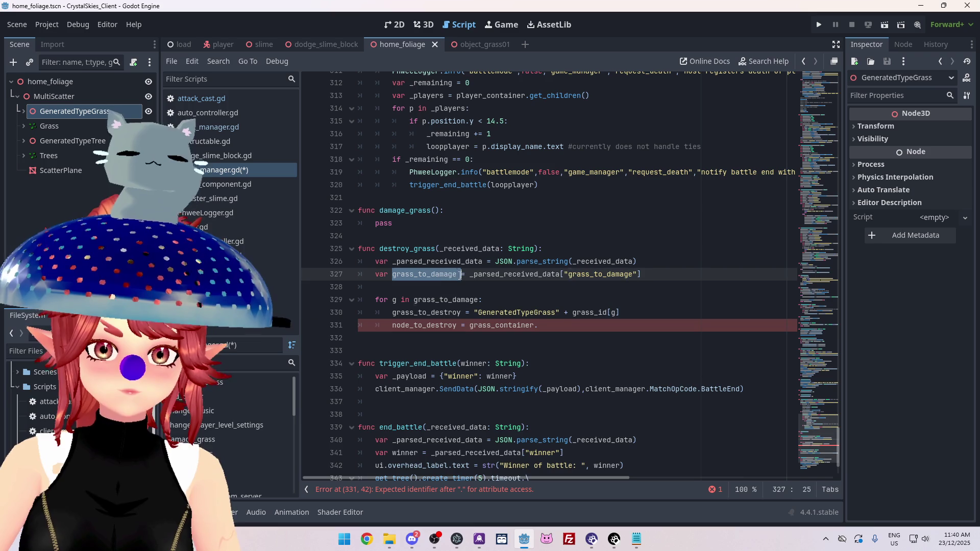
pyautogui.doubleClick(582, 312)
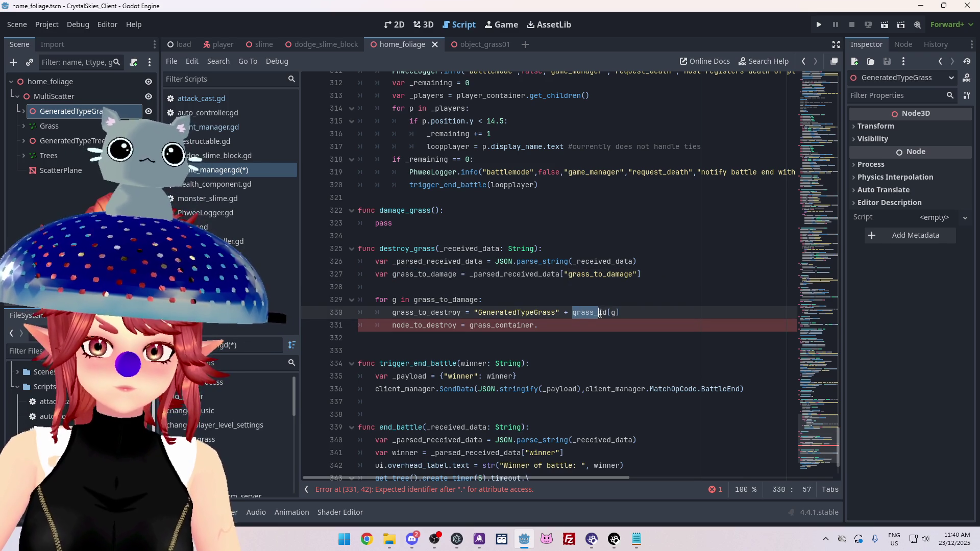
pyautogui.hotkey('ctrl', 'v')
pyautogui.click(579, 329)
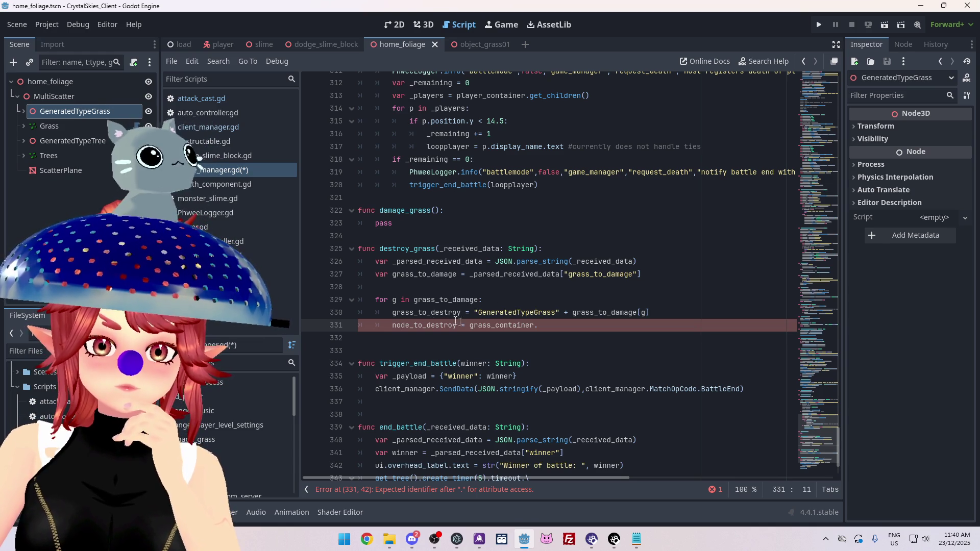
# - Set node_to_destroy to grass_container.get_node(grass_to_destroy) on line 331
pyautogui.click(557, 324)
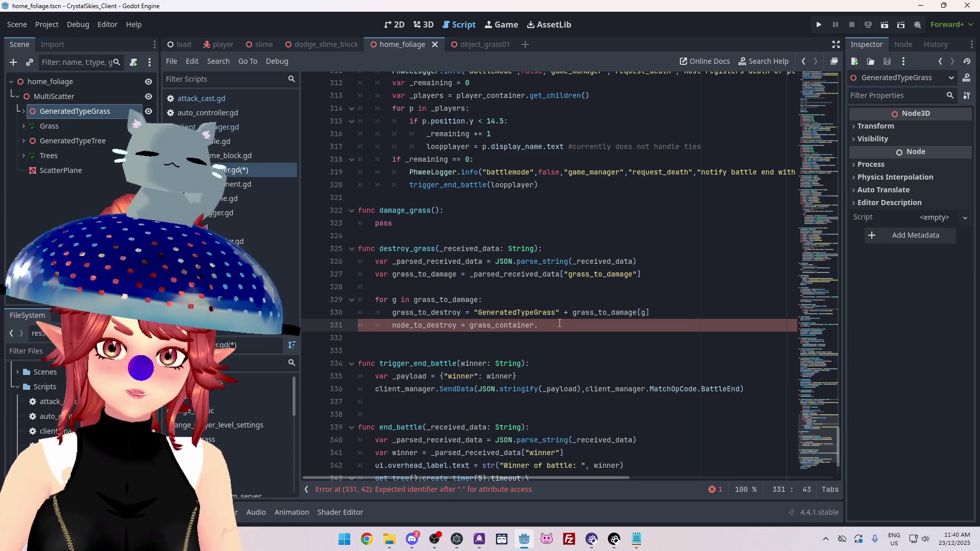
pyautogui.write('t_no')
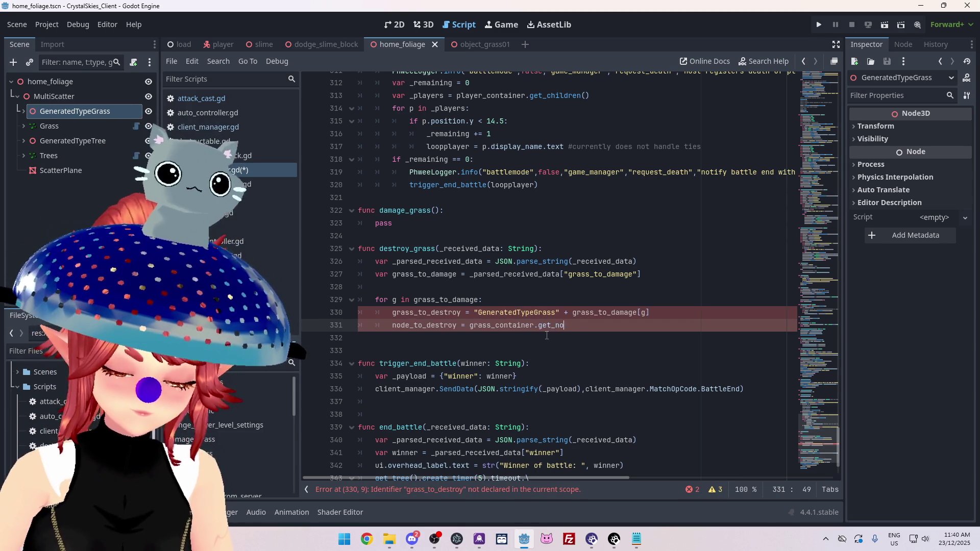
pyautogui.write('de()')
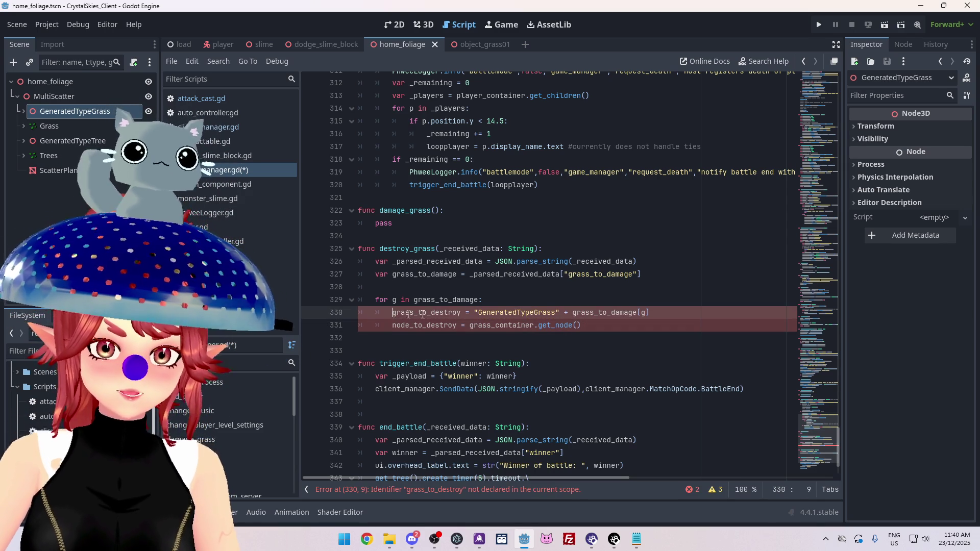
pyautogui.click(577, 324)
pyautogui.write('grass_to_destroy')
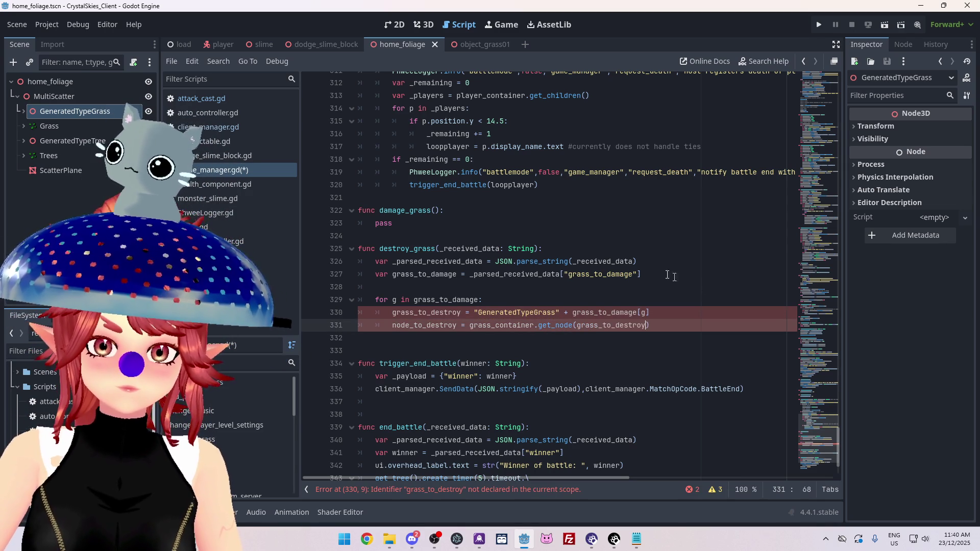
# - Declare node_to_destroy with var on line 331 to clear the flagged error
pyautogui.click(523, 491)
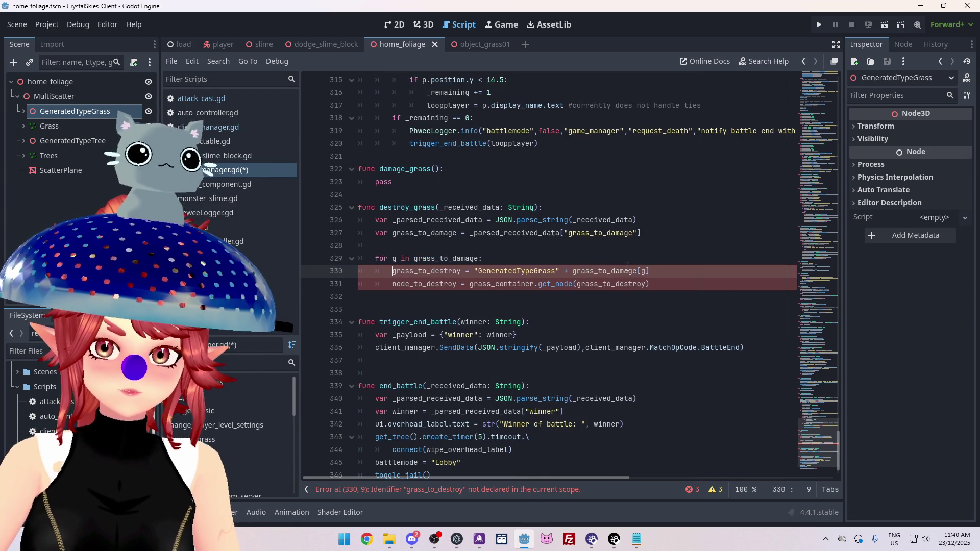
pyautogui.scroll(1, 551, 276)
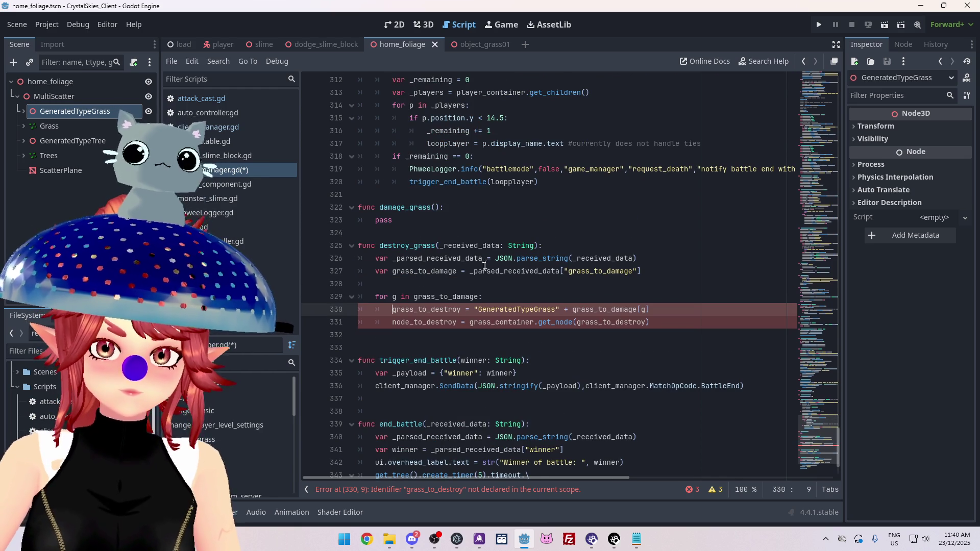
pyautogui.write('var')
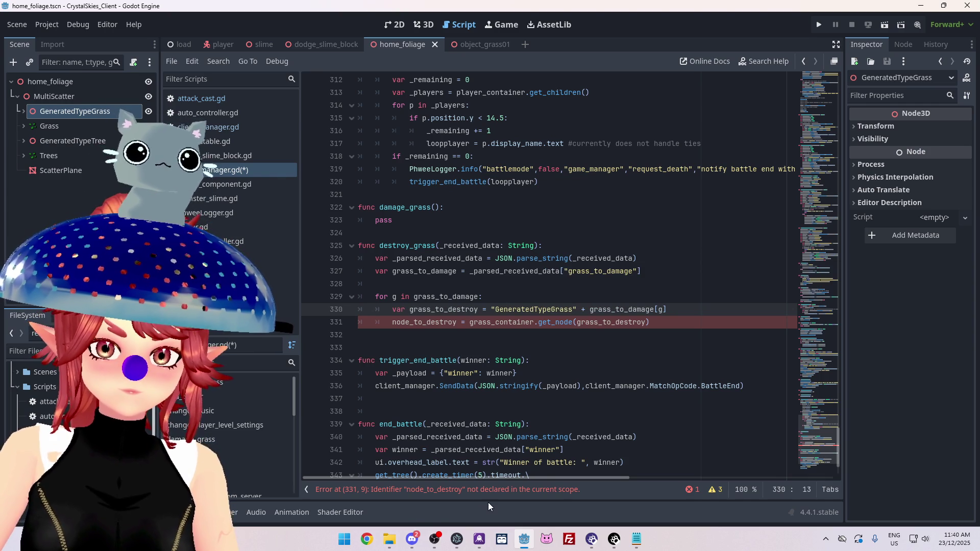
pyautogui.click(391, 323)
pyautogui.write('var')
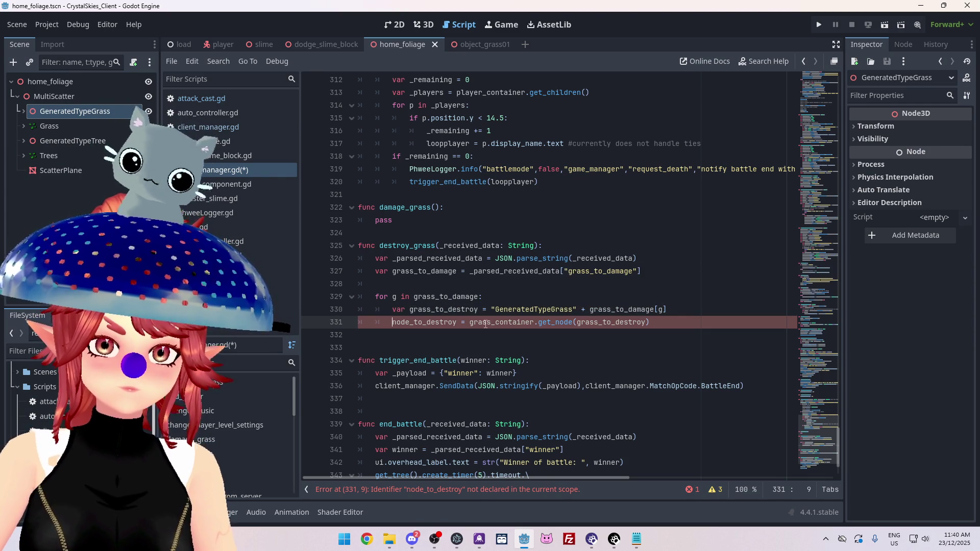
pyautogui.click(503, 258)
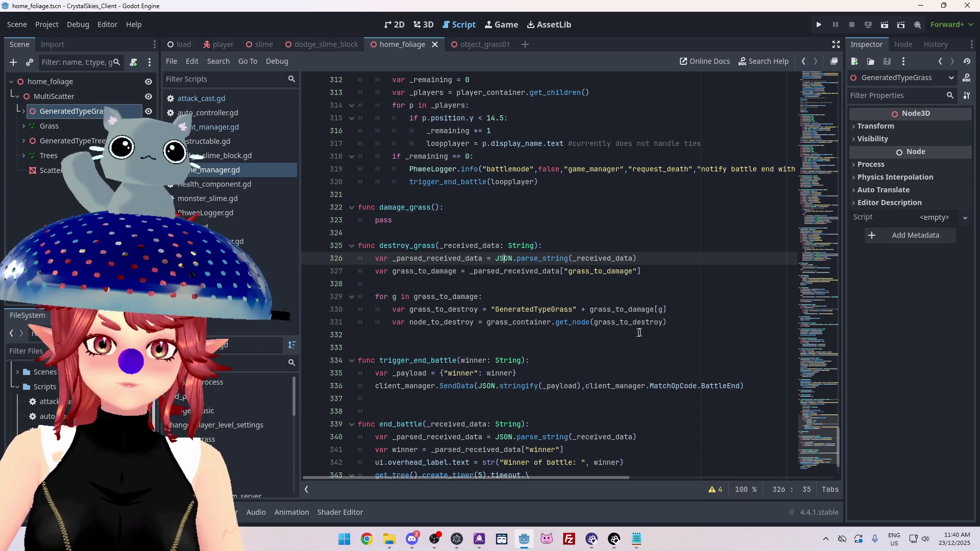
# - Add line 332 'node_to_destroy.queuefree()' using autocomplete
pyautogui.click(680, 323)
pyautogui.press('Return')
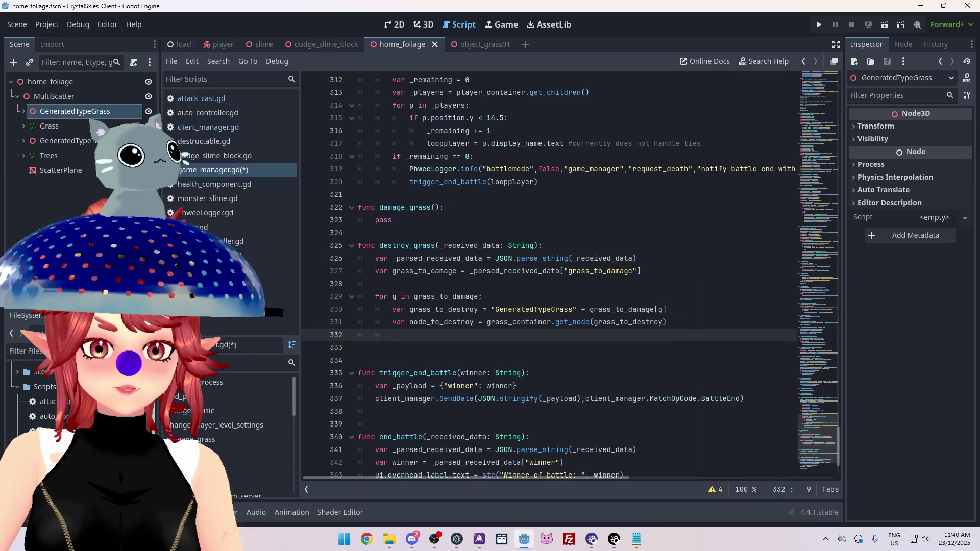
pyautogui.write('e')
pyautogui.press('Return')
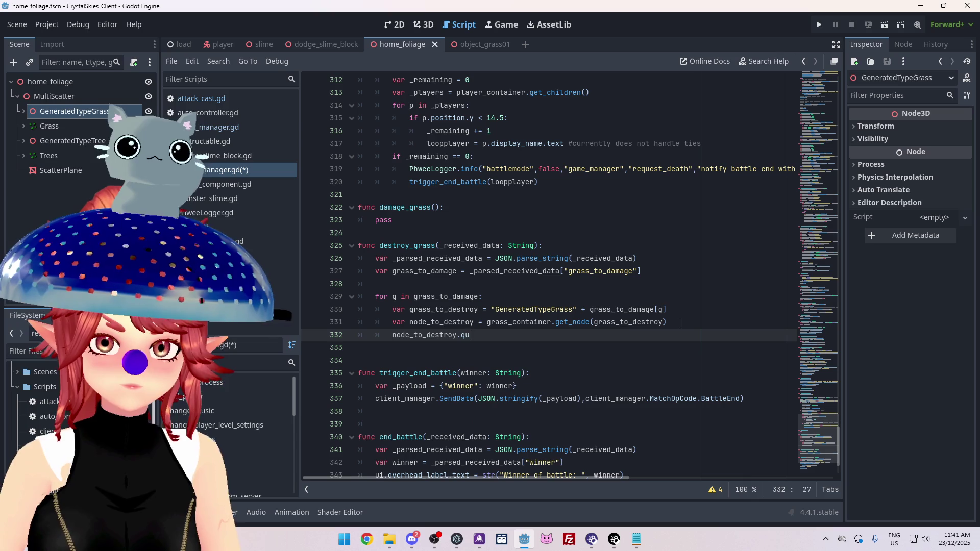
pyautogui.write('euef')
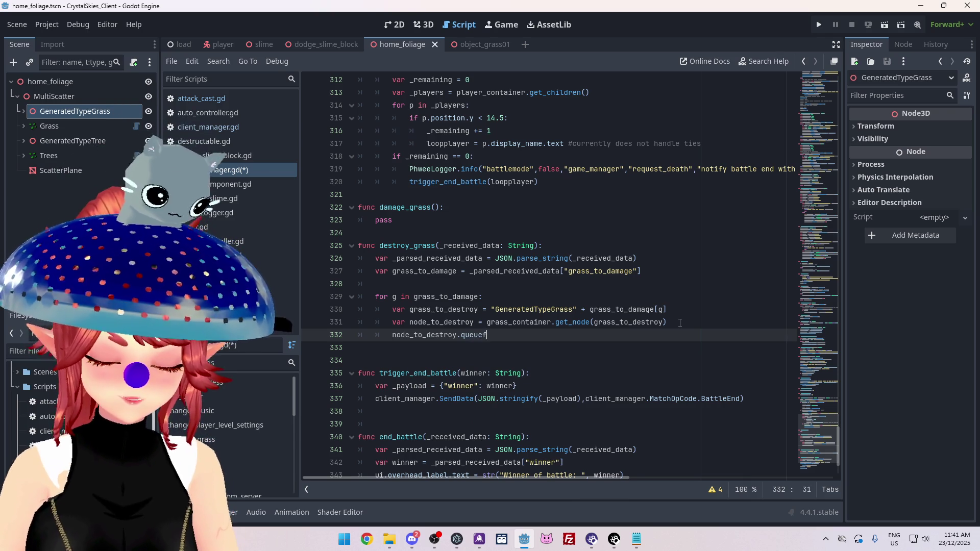
pyautogui.write('()')
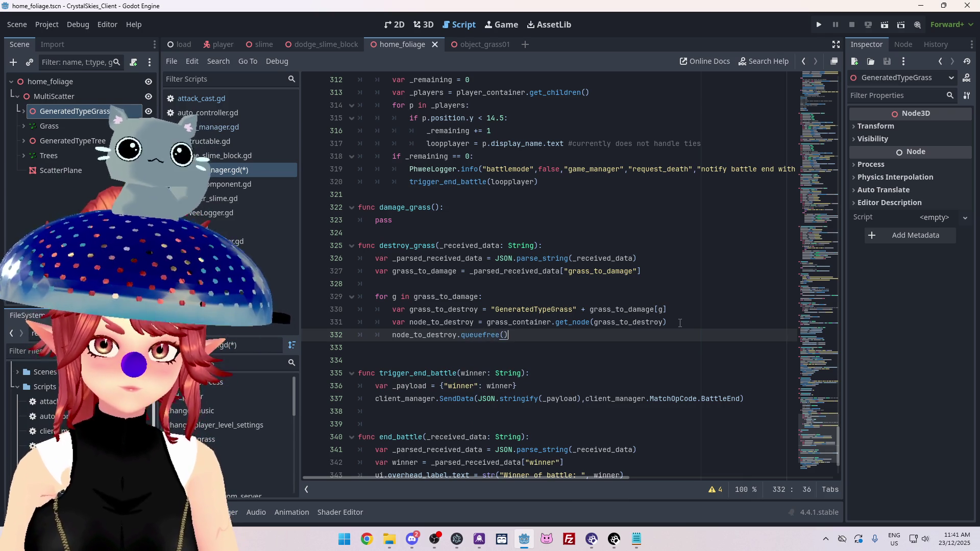
pyautogui.click(565, 292)
pyautogui.click(483, 335)
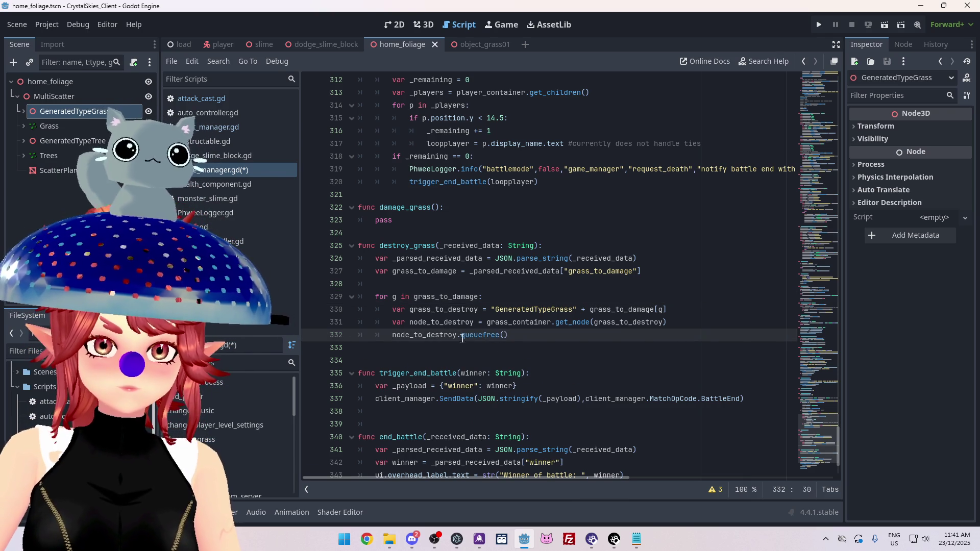
pyautogui.doubleClick(464, 335)
pyautogui.click(488, 336)
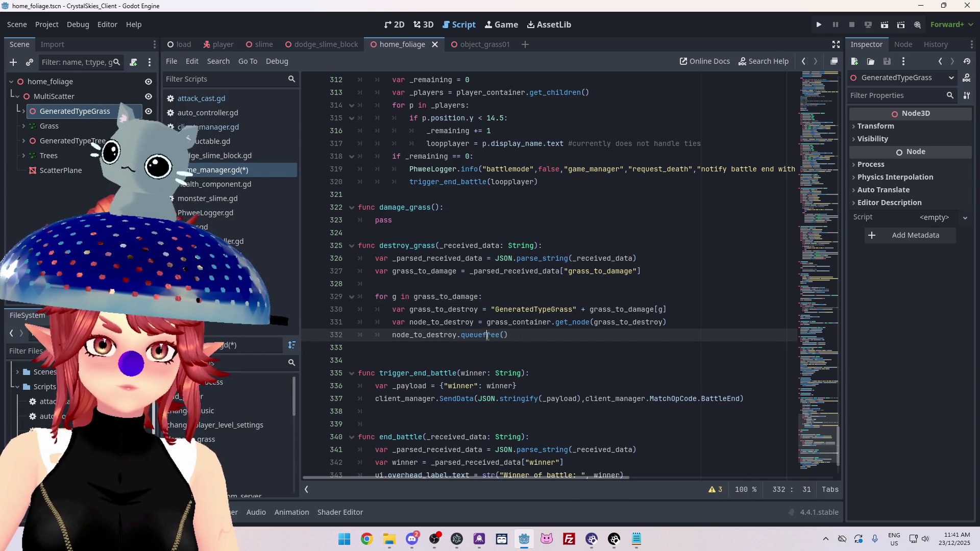
# - Type node_to_destroy as :Node on line 331
pyautogui.click(475, 323)
pyautogui.write(':Node')
pyautogui.press('Escape')
pyautogui.press('Up')
pyautogui.press('Up')
pyautogui.press('Up')
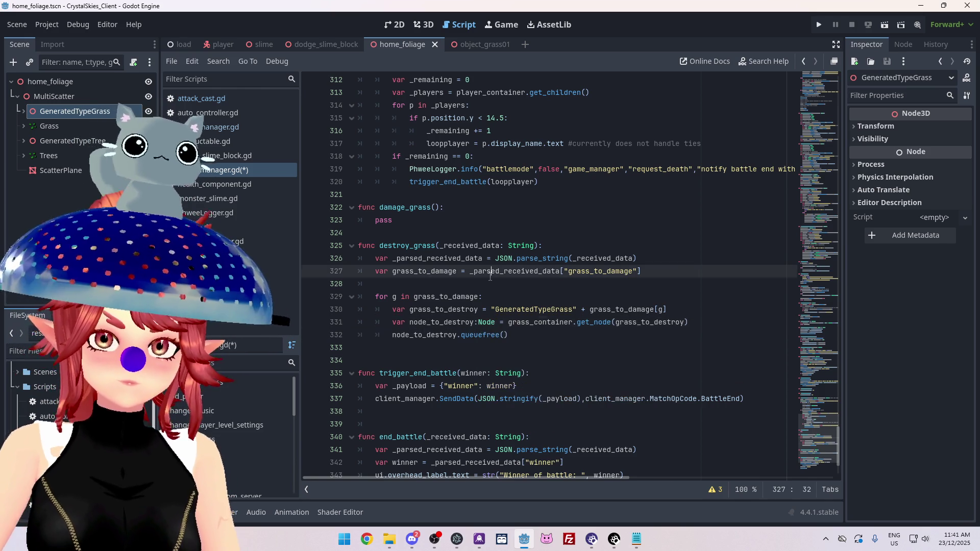
pyautogui.click(486, 335)
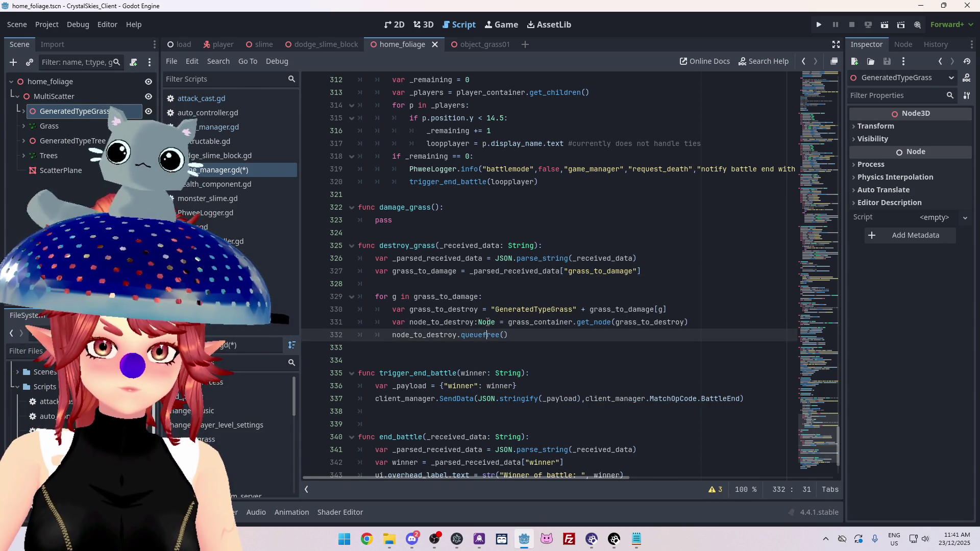
pyautogui.keyDown('ctrl'); pyautogui.click(487, 324); pyautogui.keyUp('ctrl')
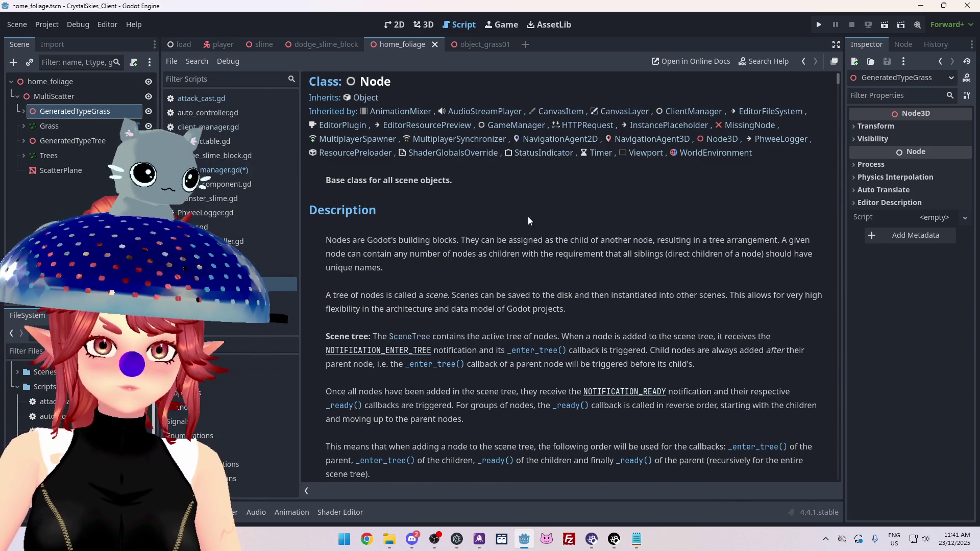
pyautogui.moveTo(837, 83); pyautogui.dragTo(840, 96)
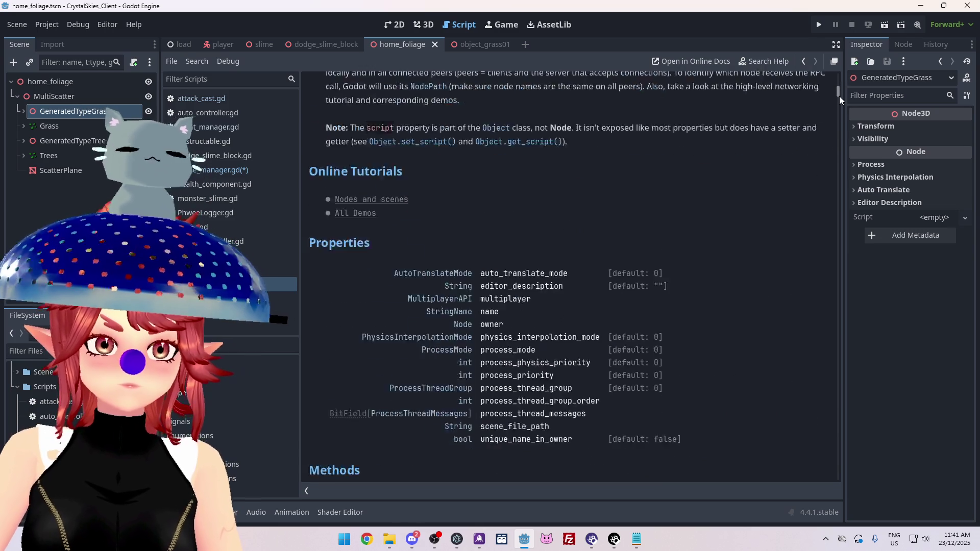
pyautogui.scroll(-10, 519, 270)
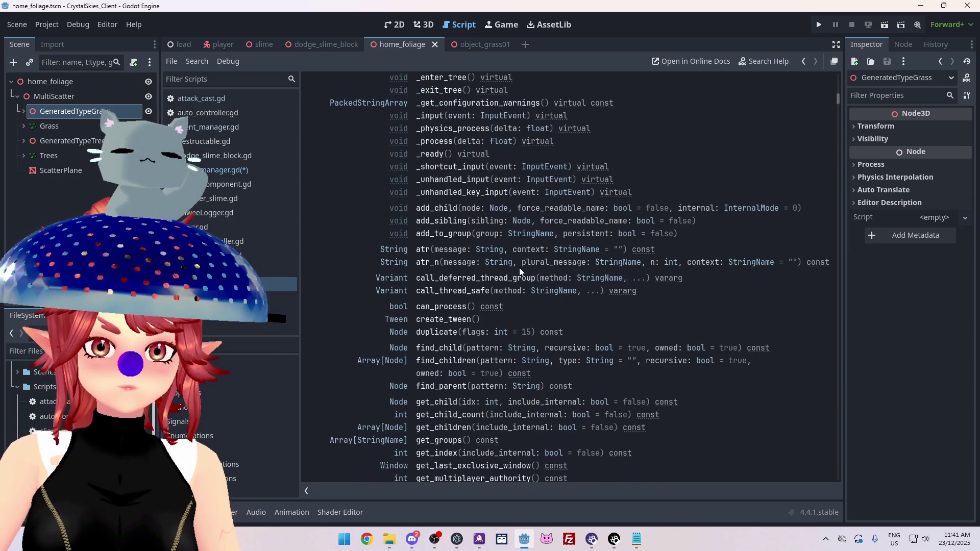
pyautogui.scroll(-10, 519, 268)
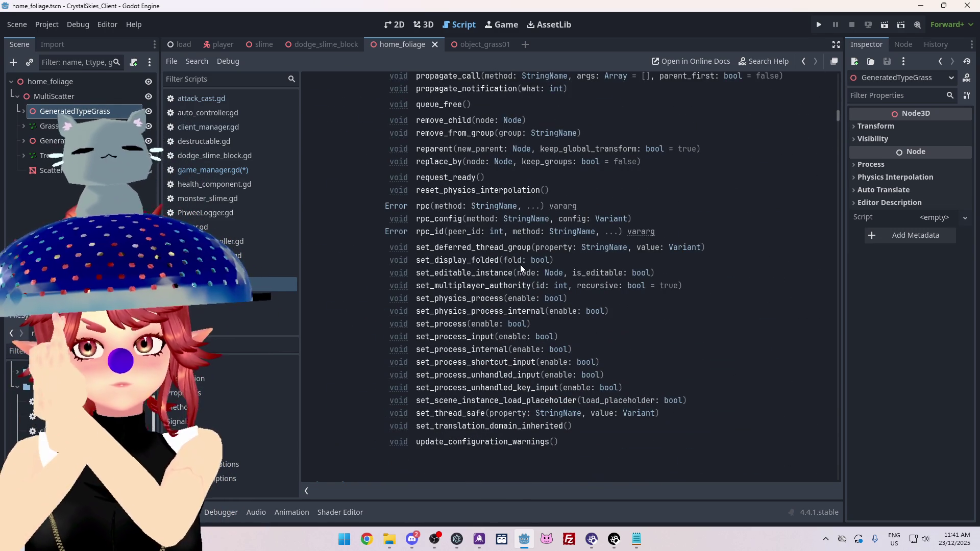
pyautogui.click(440, 105)
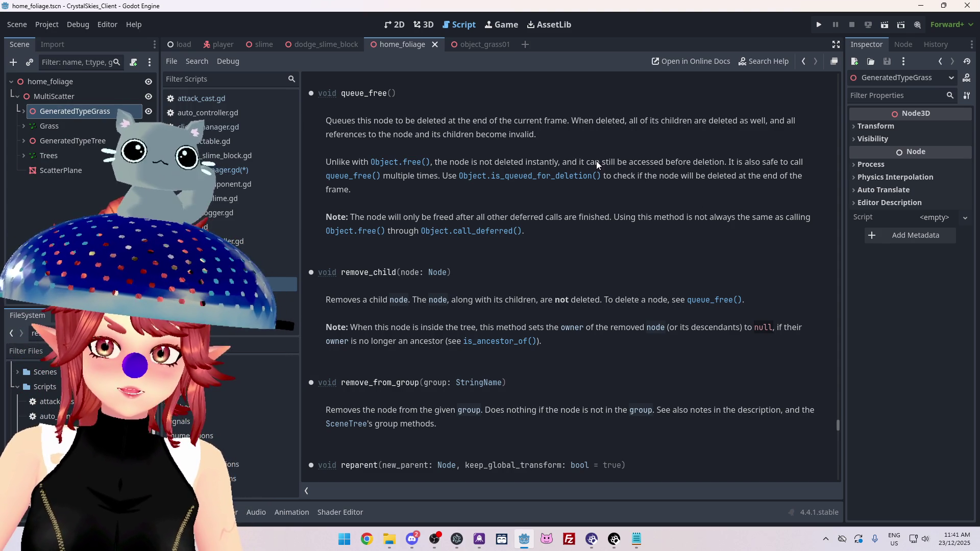
pyautogui.click(243, 172)
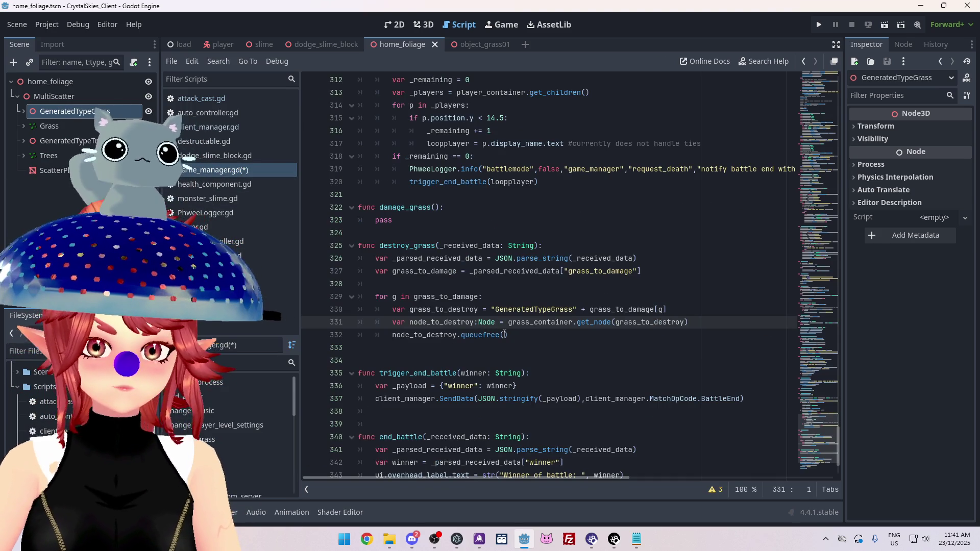
# - Rewrite line 332 as queuefree(node_to_destroy)
pyautogui.moveTo(508, 335); pyautogui.dragTo(461, 335)
pyautogui.hotkey('ctrl', 'c')
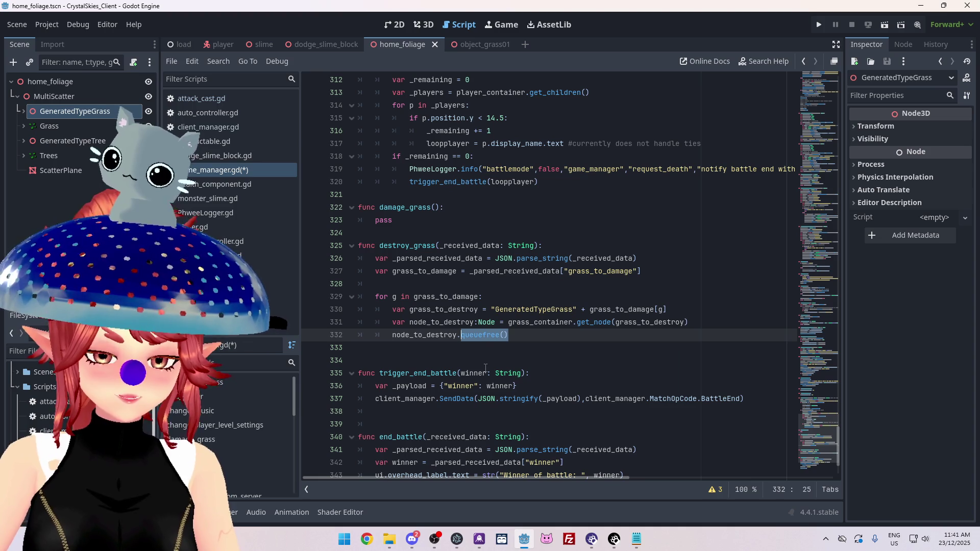
pyautogui.press('Home')
pyautogui.hotkey('ctrl', 'v')
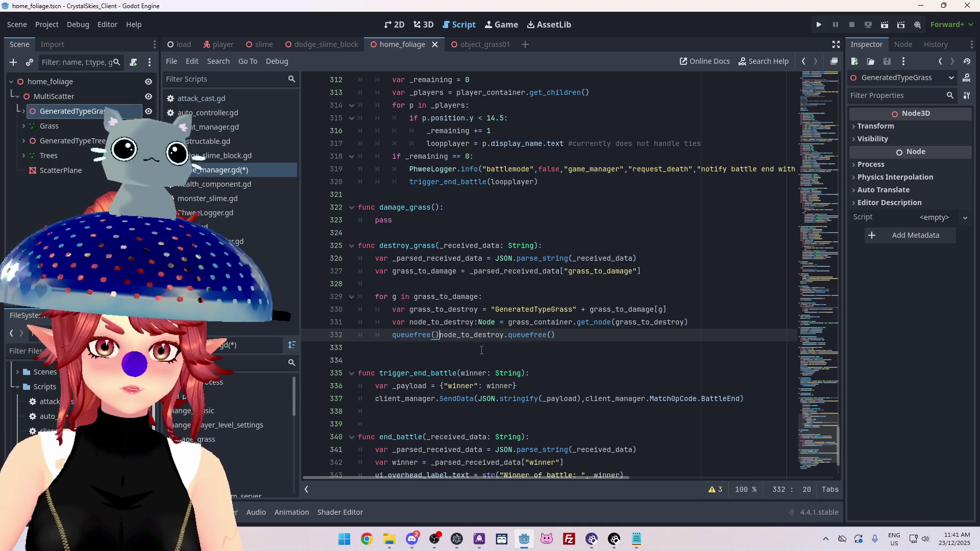
pyautogui.moveTo(440, 335); pyautogui.dragTo(505, 335)
pyautogui.hotkey('ctrl', 'c')
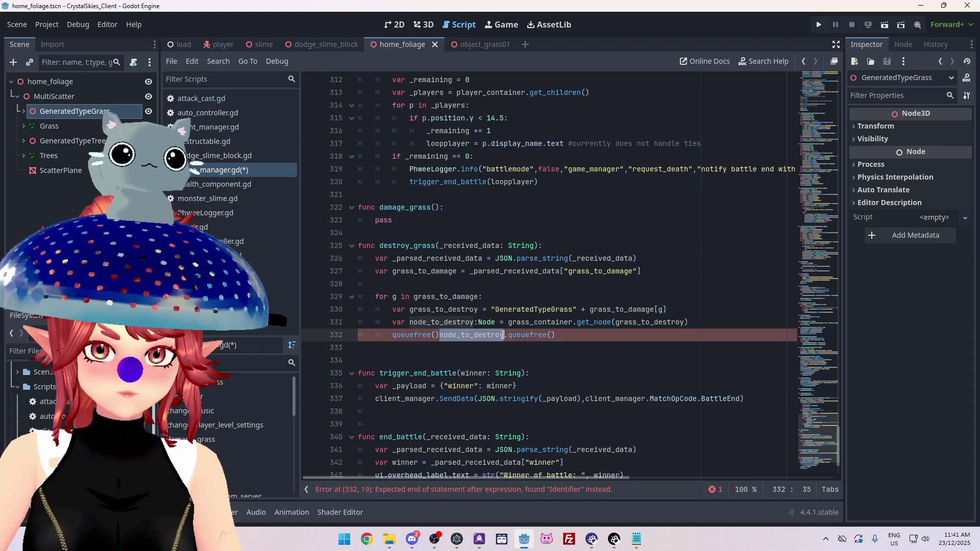
pyautogui.click(435, 335)
pyautogui.hotkey('ctrl', 'v')
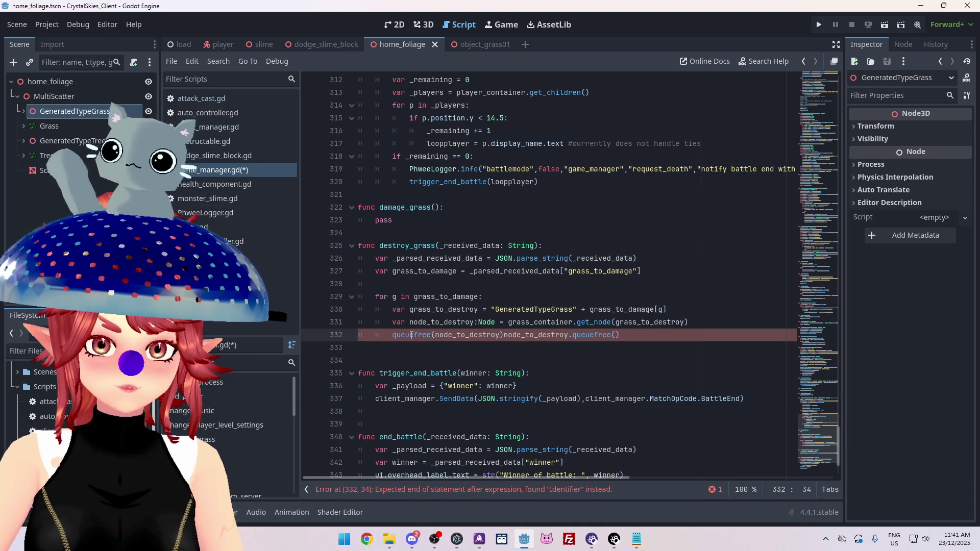
pyautogui.moveTo(620, 335); pyautogui.dragTo(504, 335)
pyautogui.press('BackSpace')
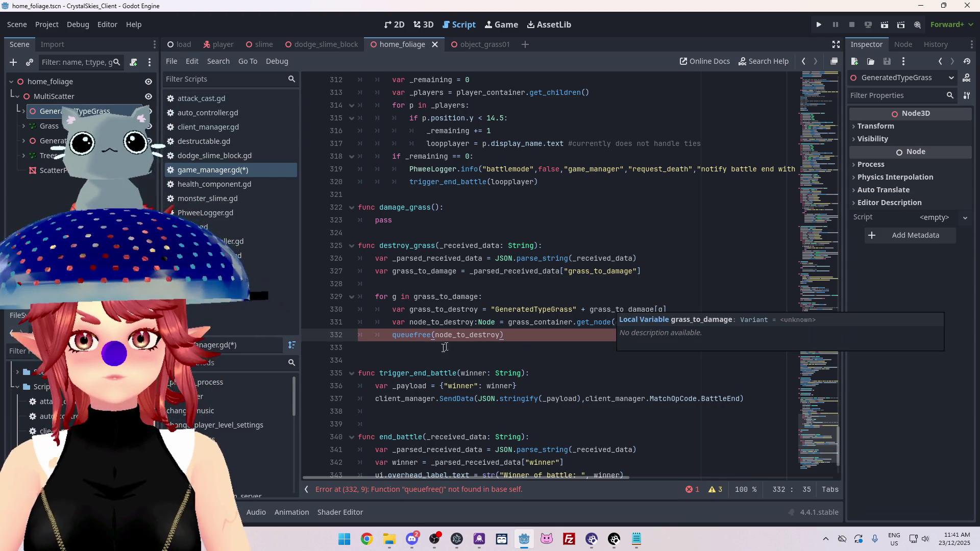
# - Undo line 332 back to node_to_destroy.queuefree() and save game_manager.gd
pyautogui.press('Down')
pyautogui.press('Down')
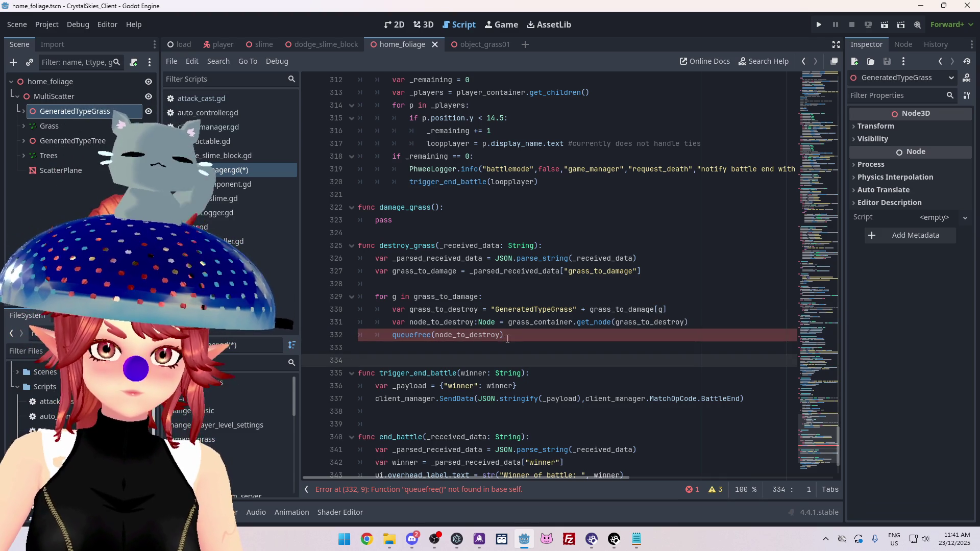
pyautogui.hotkey('ctrl', 'z')
pyautogui.hotkey('ctrl', 'z')
pyautogui.click(485, 297)
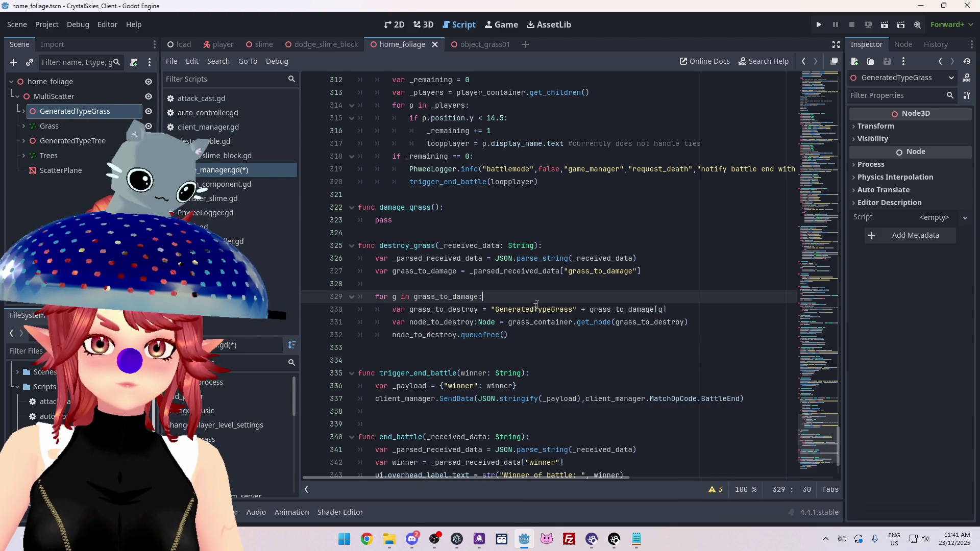
pyautogui.doubleClick(480, 335)
pyautogui.click(541, 283)
pyautogui.hotkey('ctrl', 's')
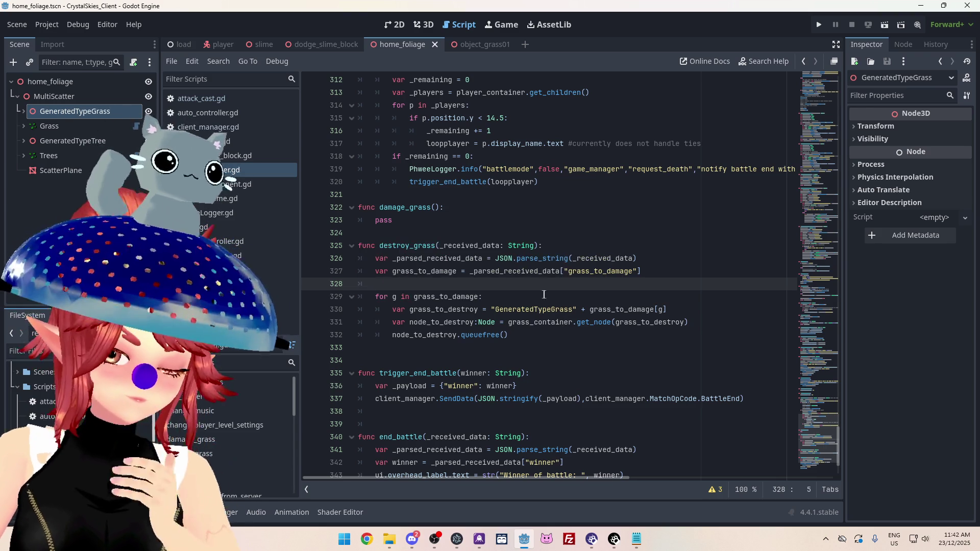
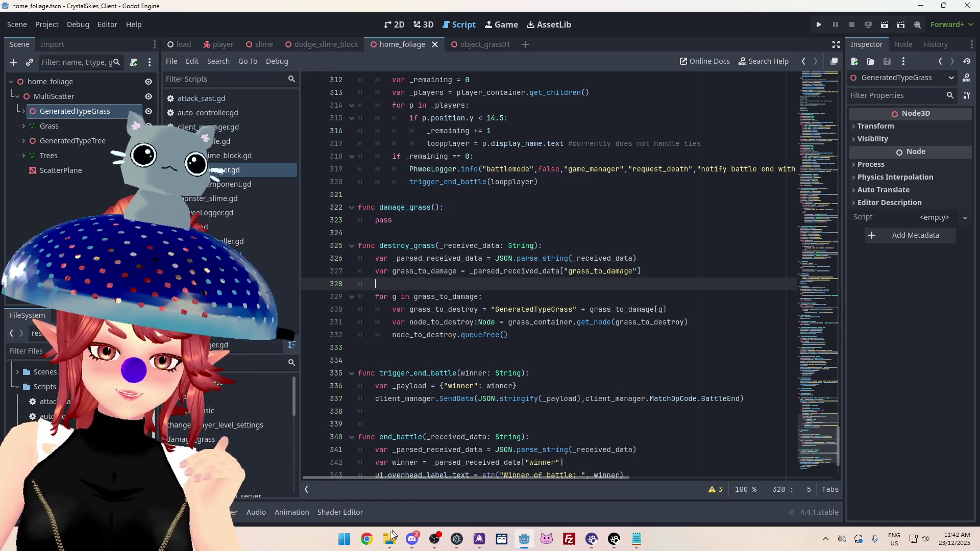
# - Bring up the Windows Start menu over the Godot editor after a brief detour to Chrome
pyautogui.click(366, 542)
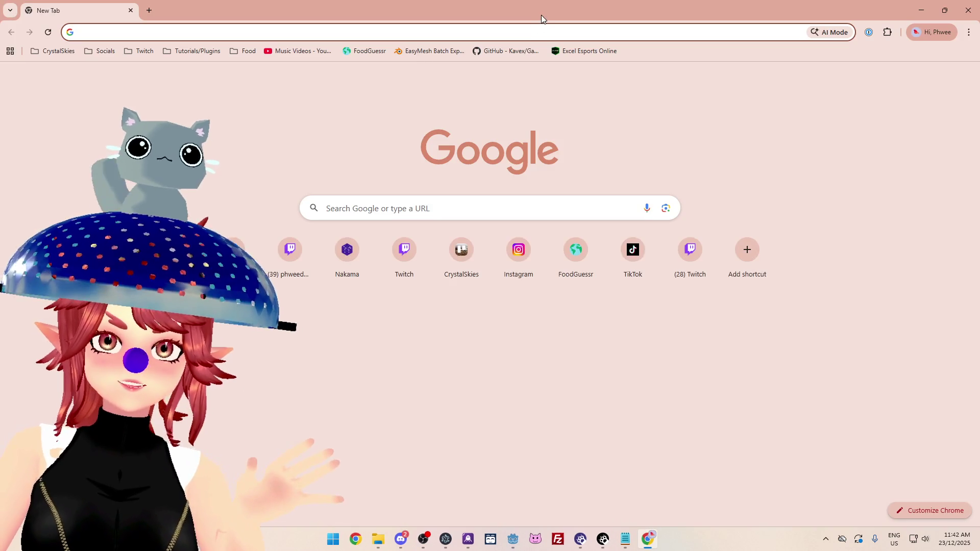
pyautogui.hotkey('alt', 'Tab')
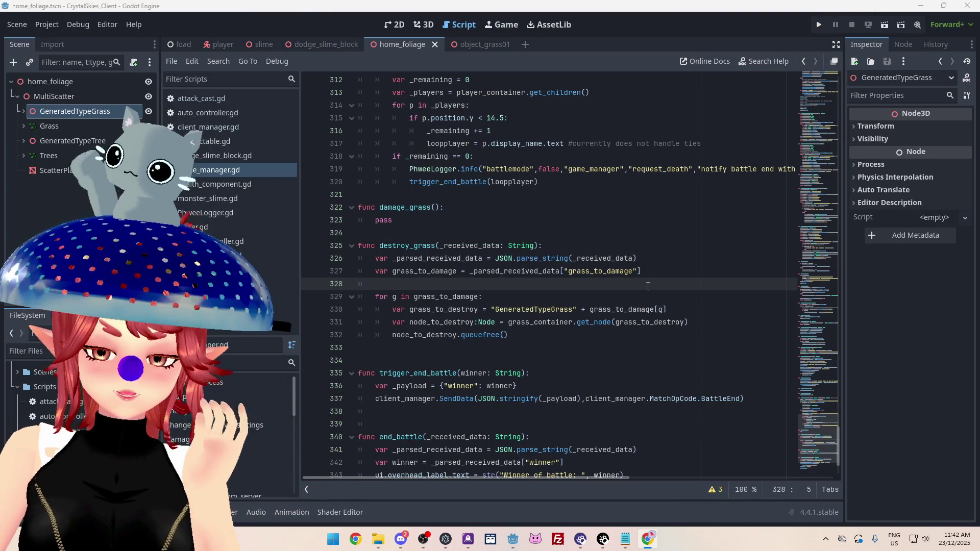
pyautogui.click(333, 539)
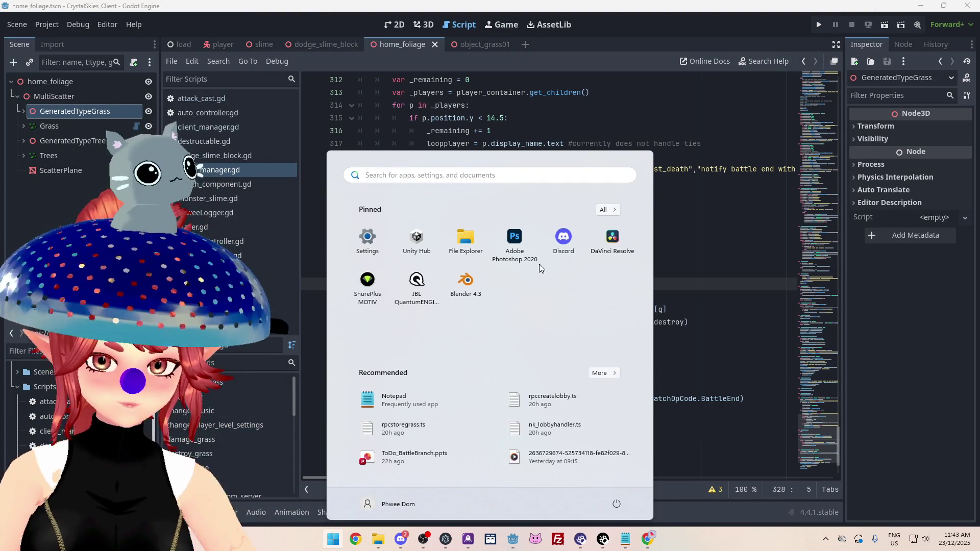
# - Launch Command Prompt from a Start search for 'cmd' and switch to drive E:
pyautogui.write('cmd')
pyautogui.click(337, 246)
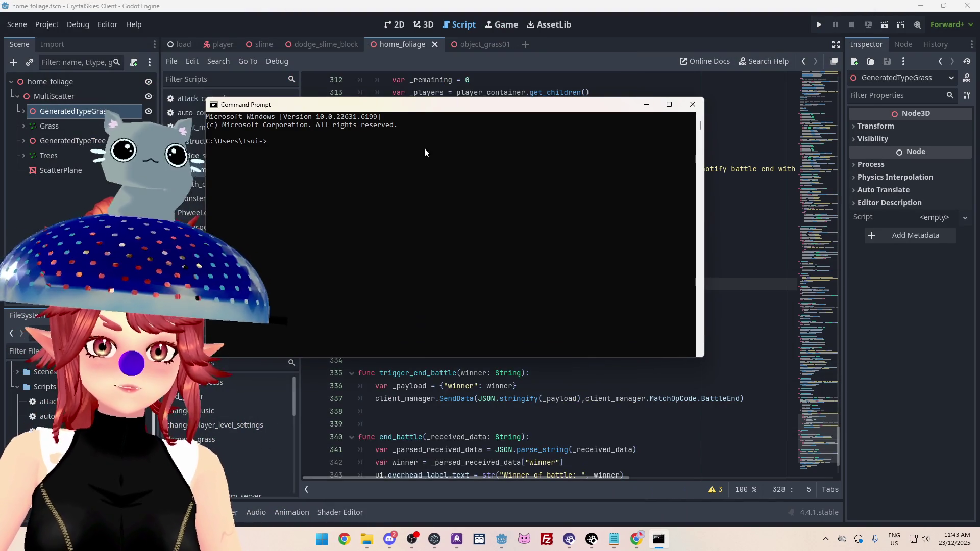
pyautogui.write('e:')
pyautogui.press('Return')
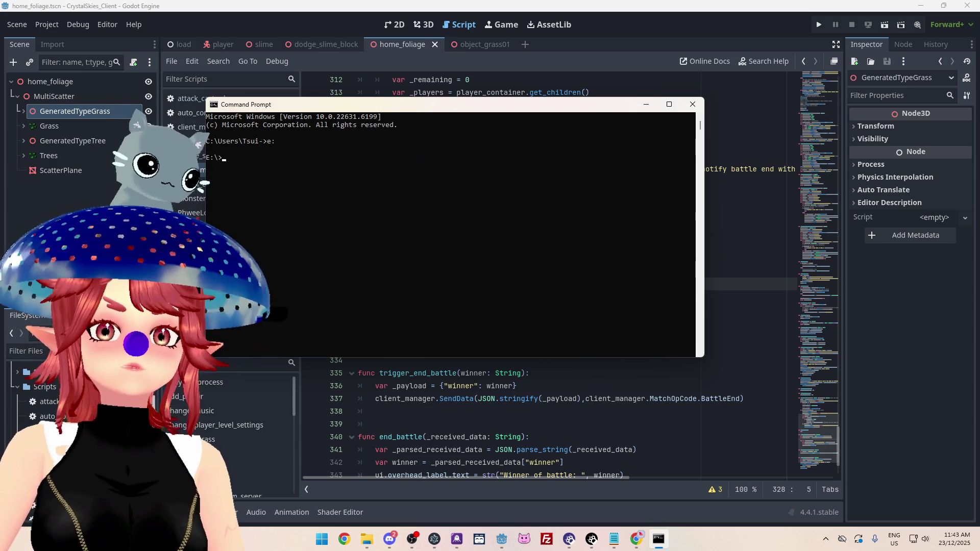
# - Copy the nakama_server folder path from File Explorer's address bar
pyautogui.hotkey('alt', 'Tab')
pyautogui.moveTo(448, 272); pyautogui.dragTo(618, 183)
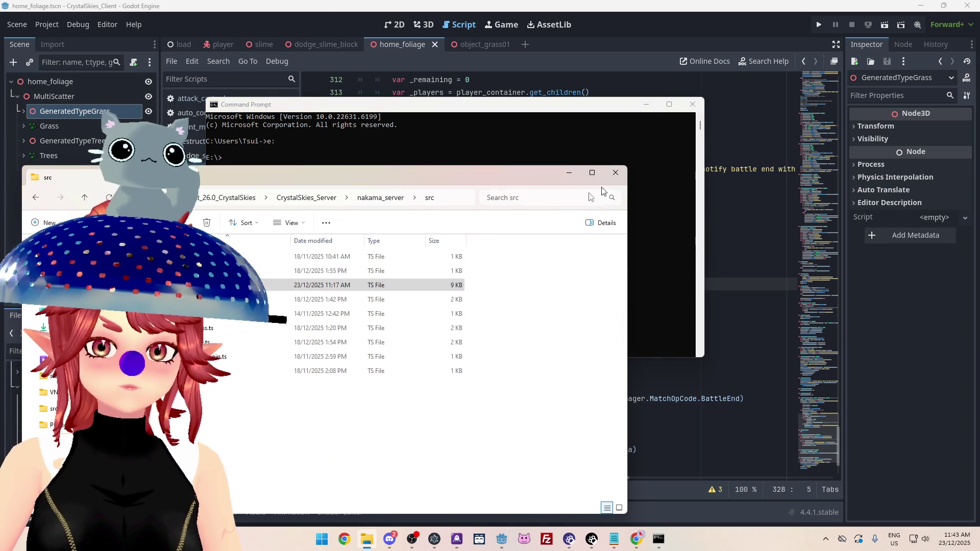
pyautogui.click(390, 197)
pyautogui.moveTo(627, 264); pyautogui.dragTo(797, 265)
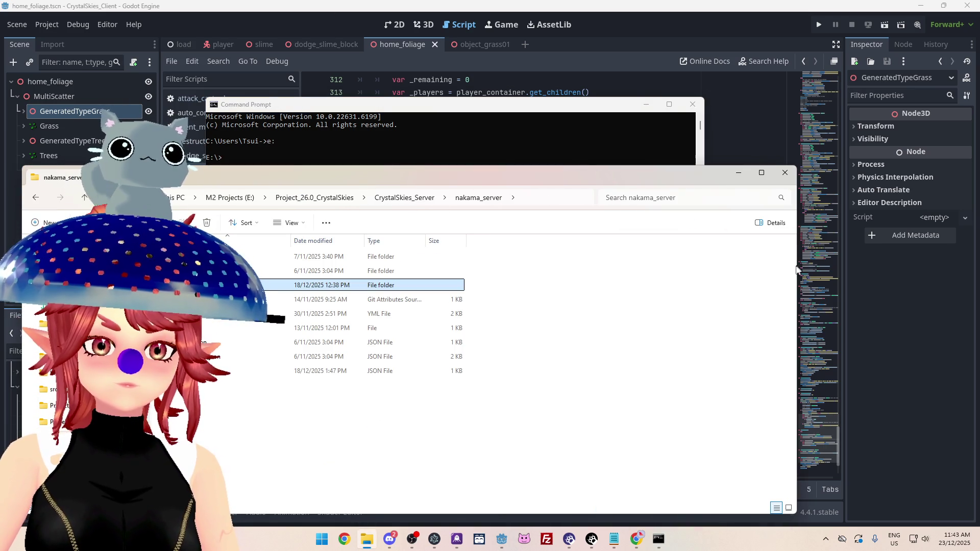
pyautogui.click(551, 197)
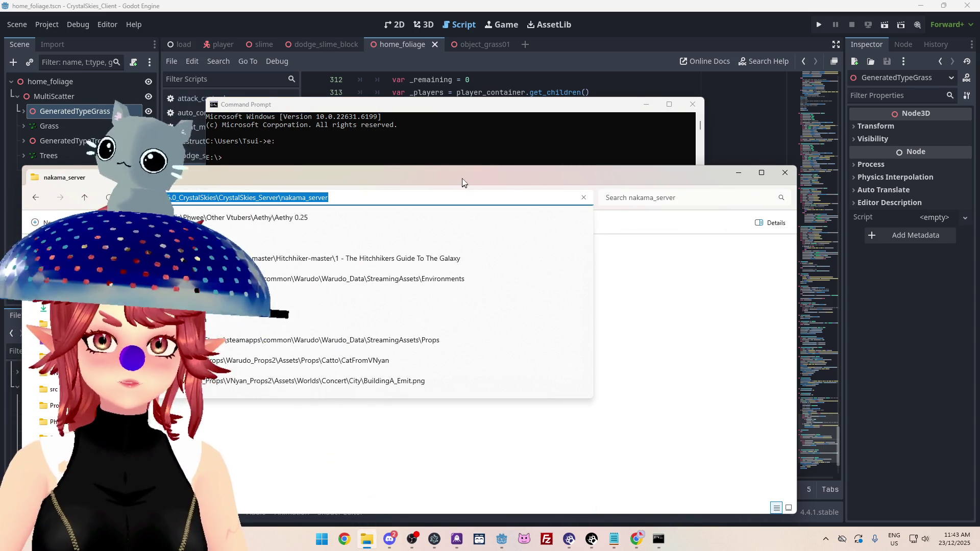
pyautogui.click(464, 183)
# - Change the prompt's directory to the pasted nakama_server path with cd
pyautogui.click(389, 158)
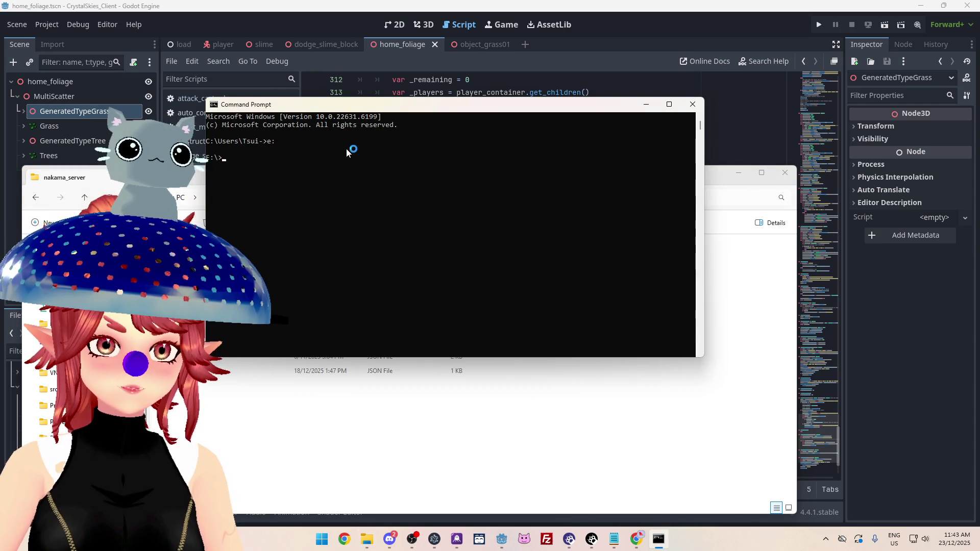
pyautogui.write('E:\\Project_26.0_CrystalSkies\\CrystalSkies_Server\\nakama_server')
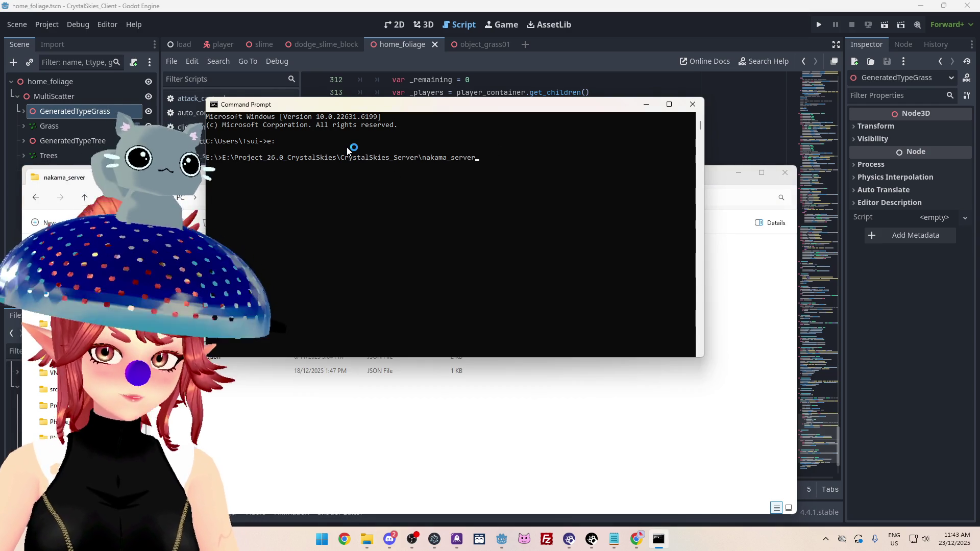
pyautogui.hotkey('ctrl', 'z')
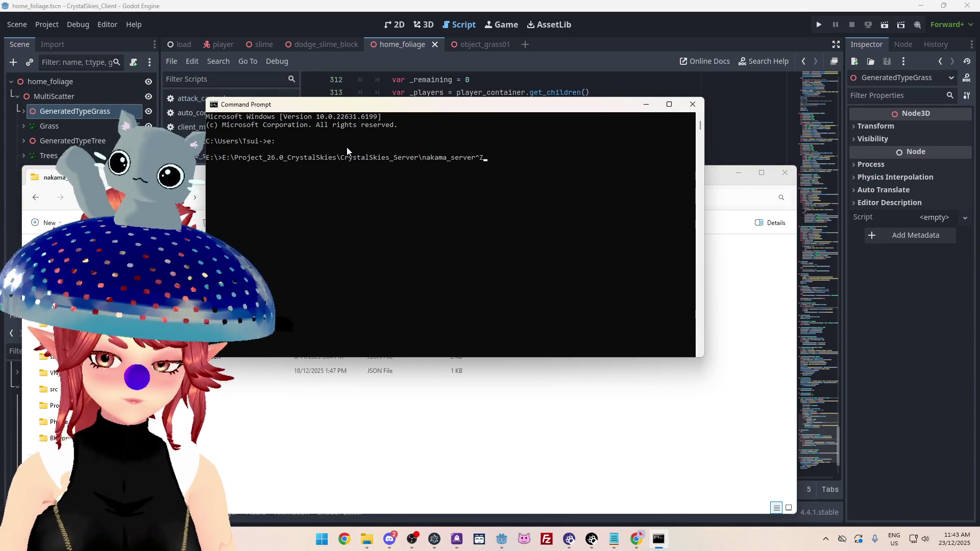
pyautogui.press('Up')
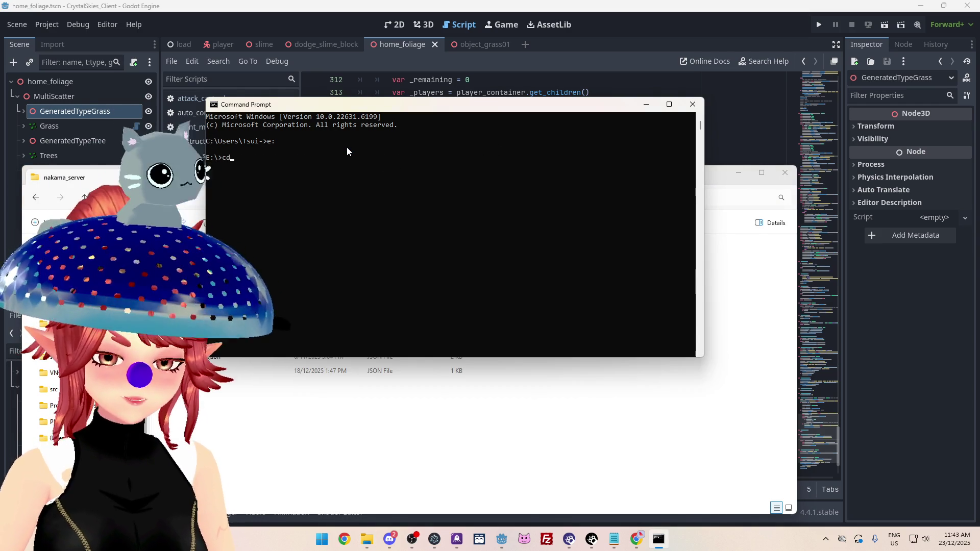
pyautogui.write('E:\\Project_26.0_CrystalSkies\\CrystalSkies_Server\\nakama_server')
pyautogui.press('Return')
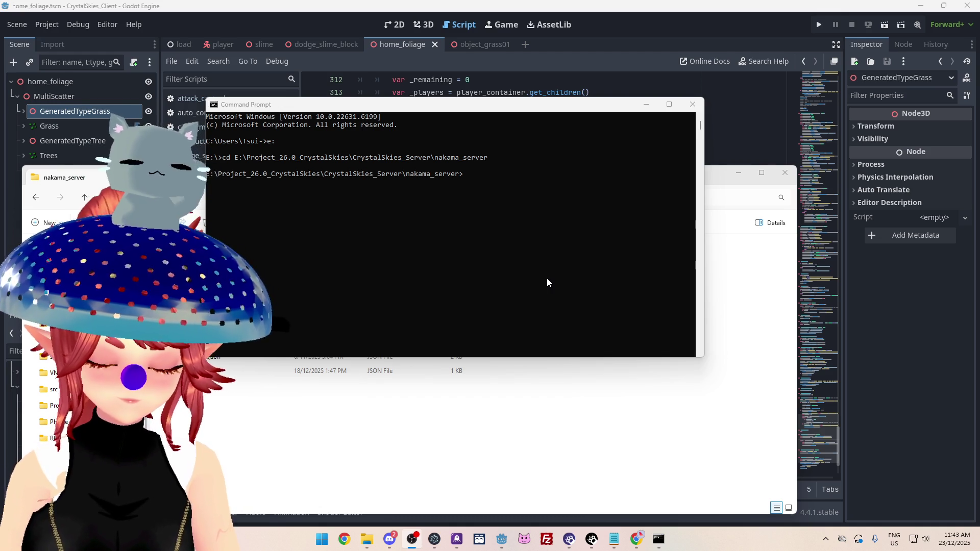
pyautogui.moveTo(460, 104); pyautogui.dragTo(497, 62)
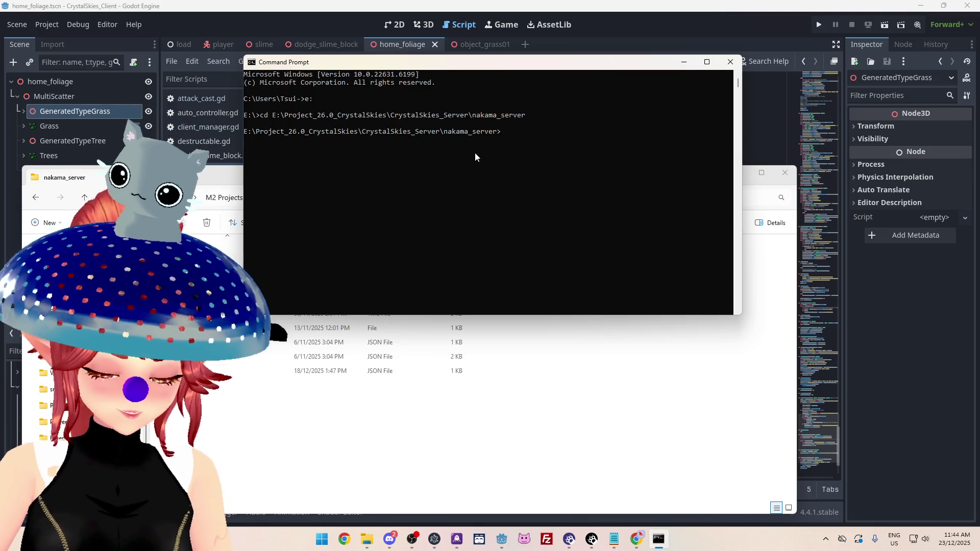
# - Start the 'npx tsc' compile, then bring up FileZilla's connection menu
pyautogui.write('npx')
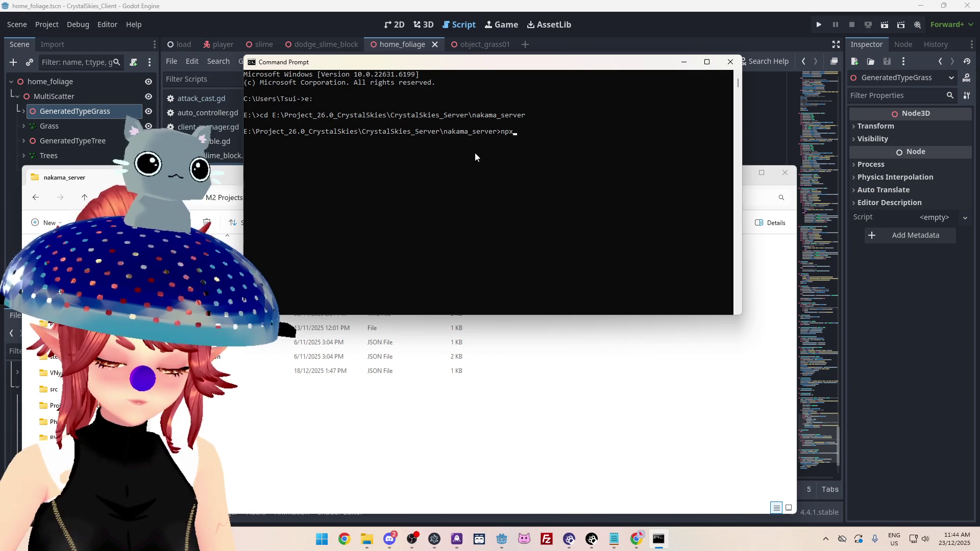
pyautogui.write(' tsc')
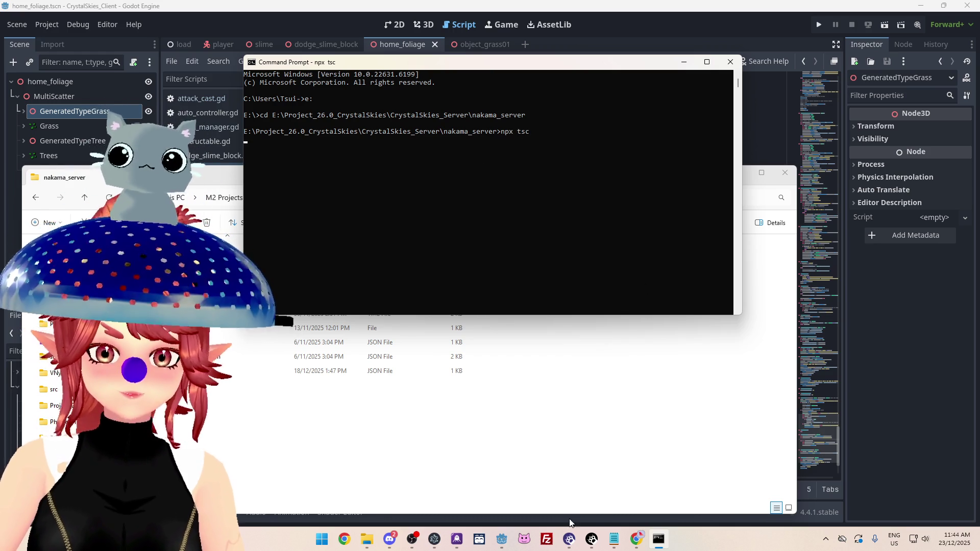
pyautogui.click(547, 540)
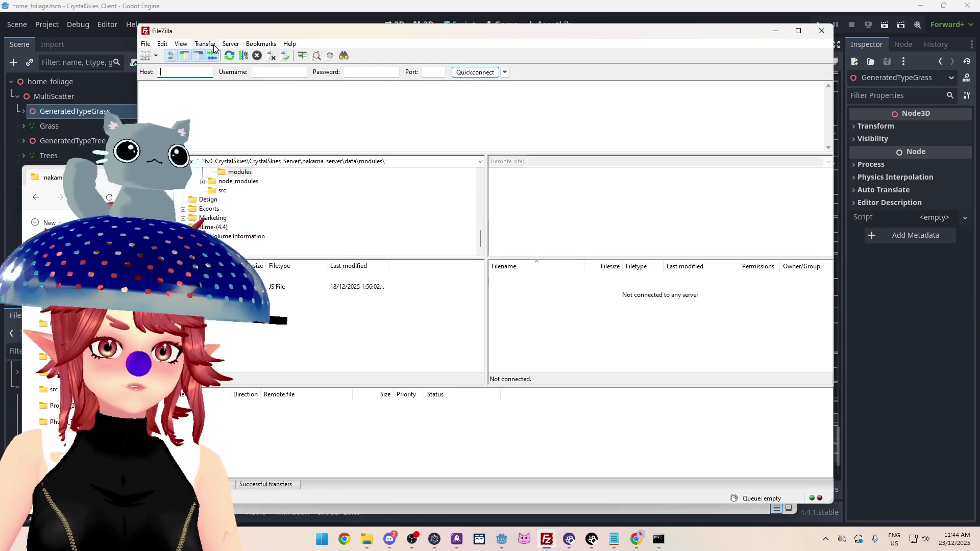
pyautogui.click(233, 45)
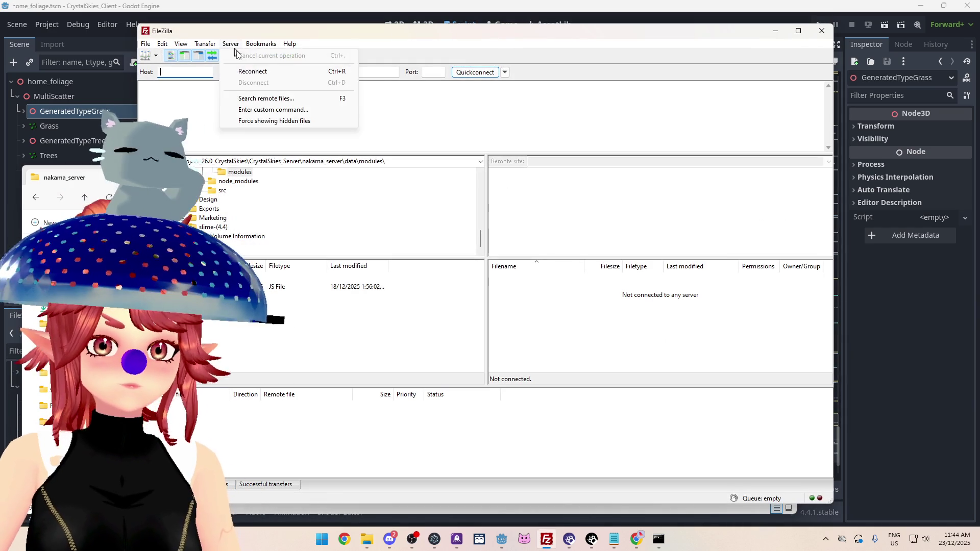
# - Reconnect FileZilla to the game server over SFTP, check the compile, and switch to Discord
pyautogui.click(251, 73)
pyautogui.moveTo(528, 29); pyautogui.dragTo(566, 36)
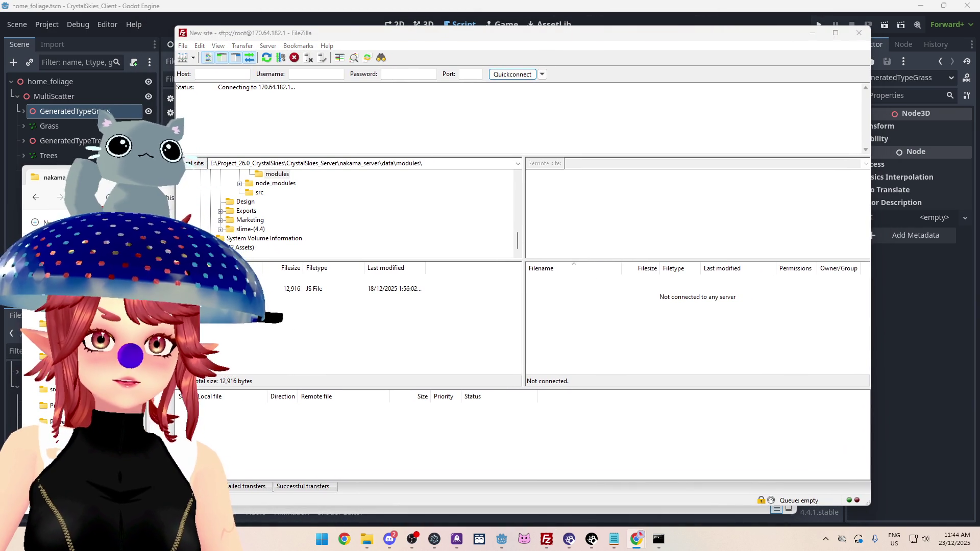
pyautogui.click(658, 539)
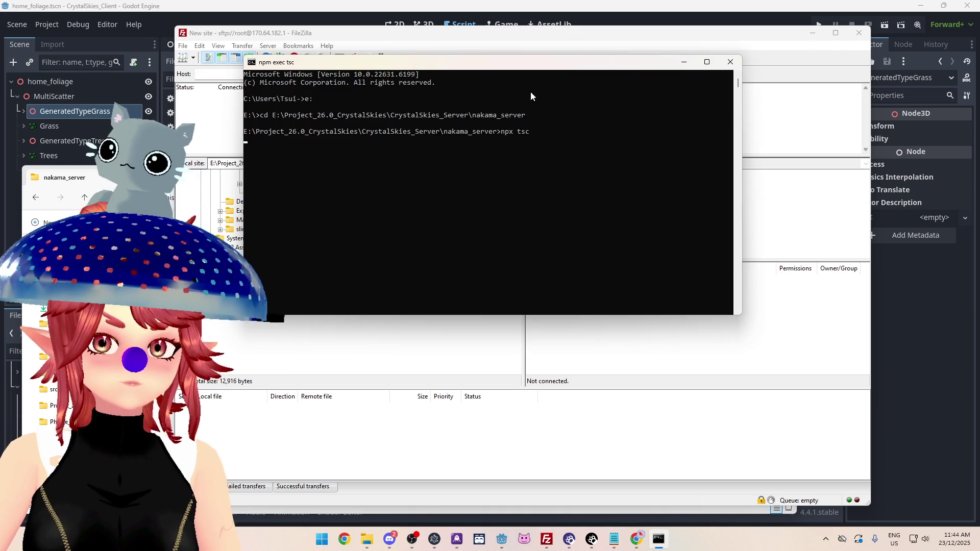
pyautogui.click(637, 539)
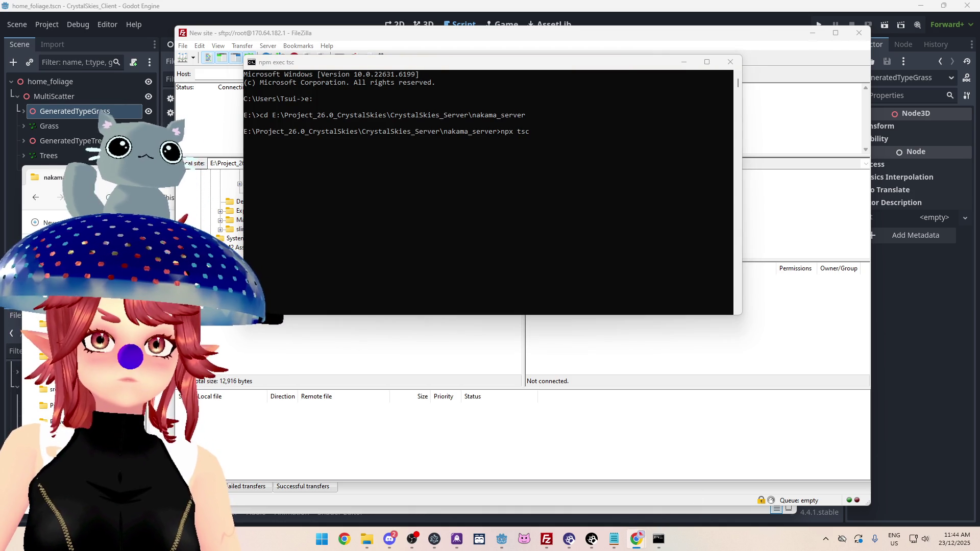
pyautogui.click(390, 539)
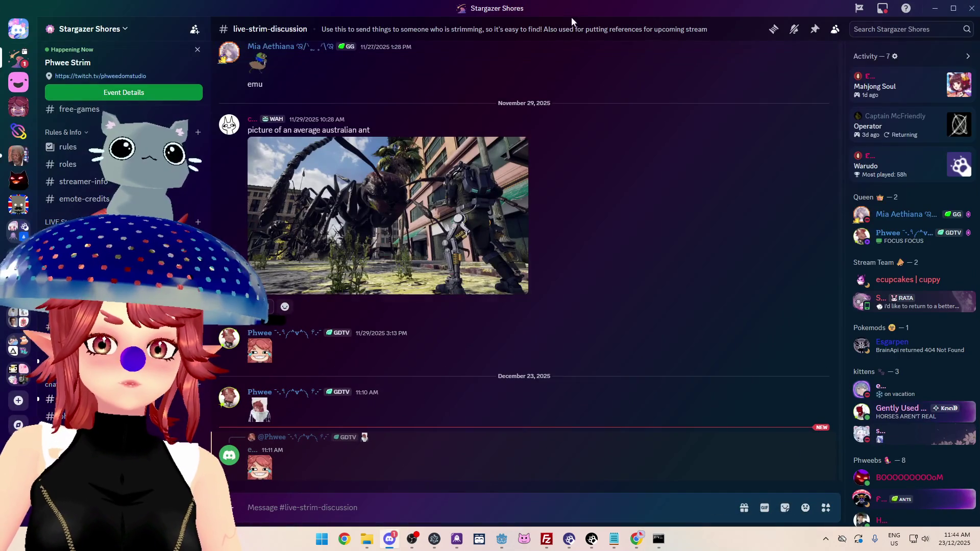
# - Bring Discord's live-strim-discussion channel to the front
pyautogui.click(389, 539)
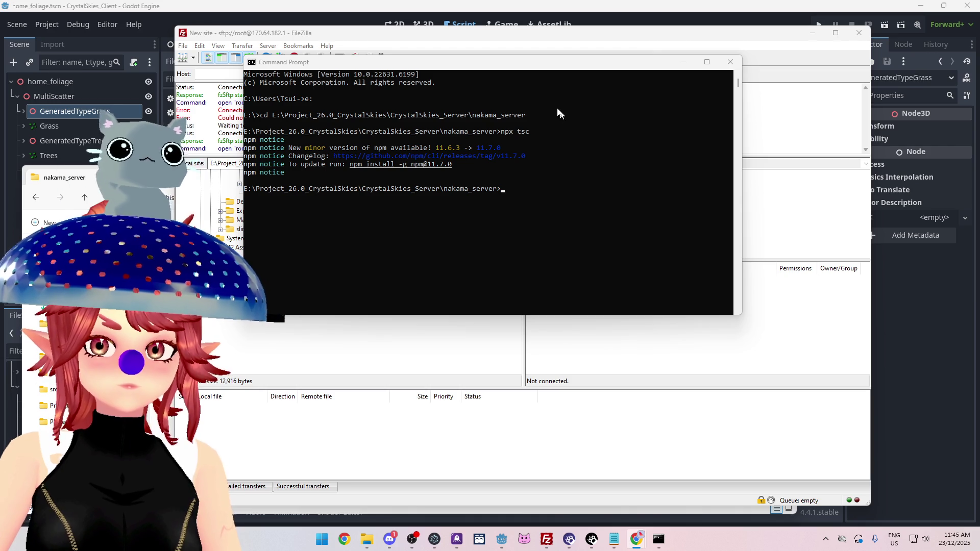
pyautogui.click(536, 64)
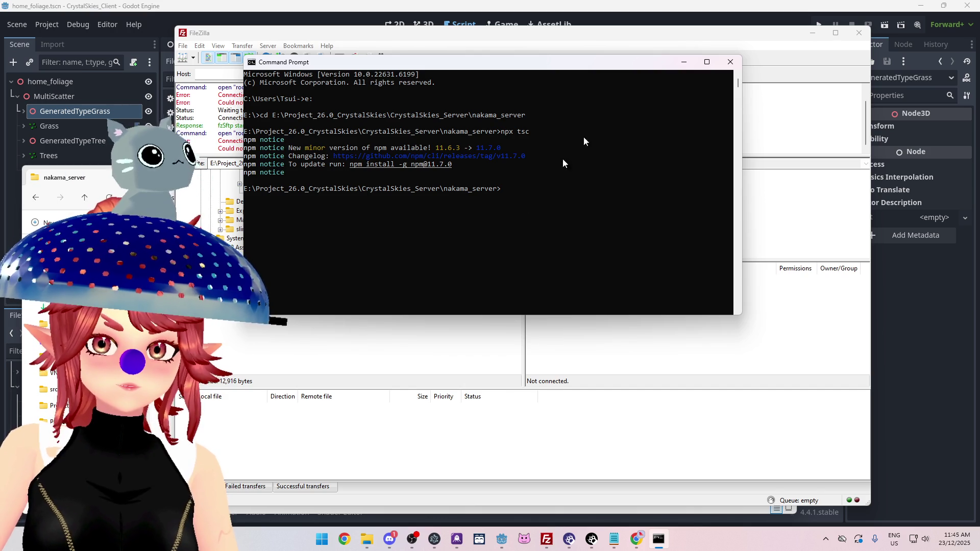
# - Browse nakama_server's data, node_modules and src folders, ending in data\modules with the 14 KB JS file
pyautogui.click(366, 538)
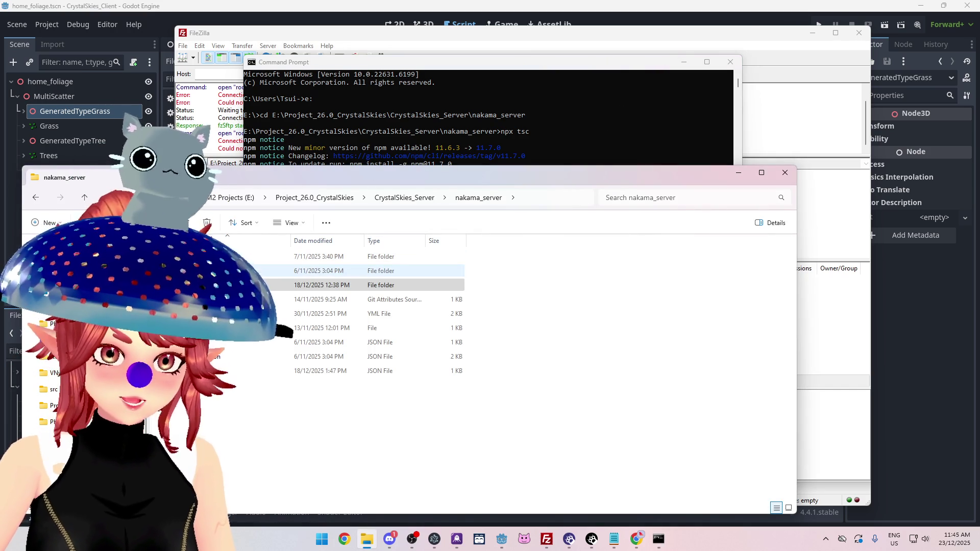
pyautogui.doubleClick(255, 257)
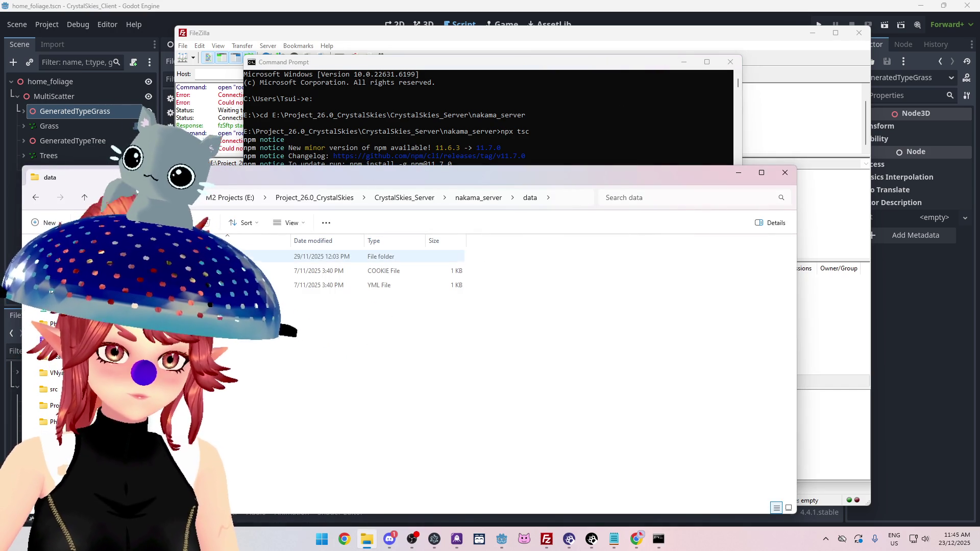
pyautogui.click(479, 198)
pyautogui.doubleClick(291, 255)
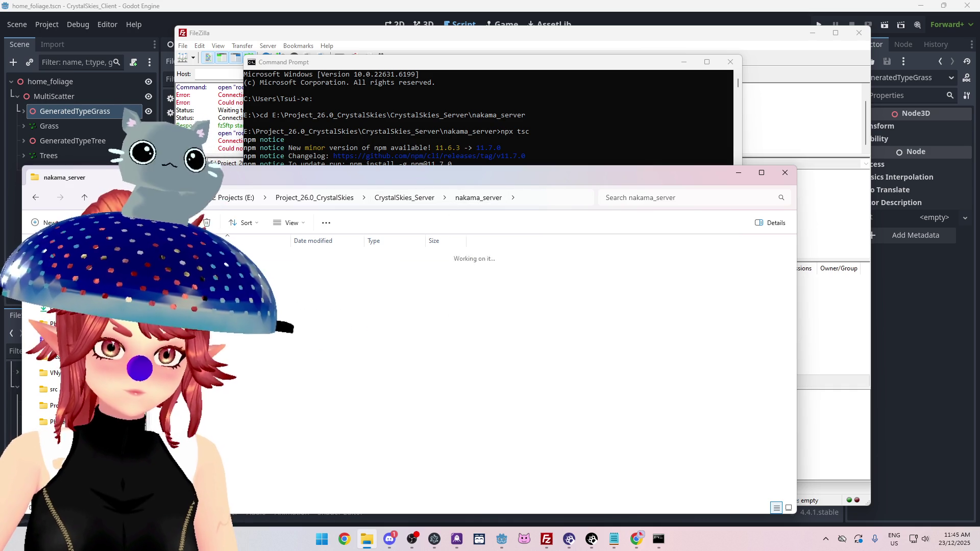
pyautogui.click(450, 197)
pyautogui.doubleClick(418, 285)
pyautogui.click(478, 198)
pyautogui.doubleClick(327, 256)
pyautogui.doubleClick(326, 256)
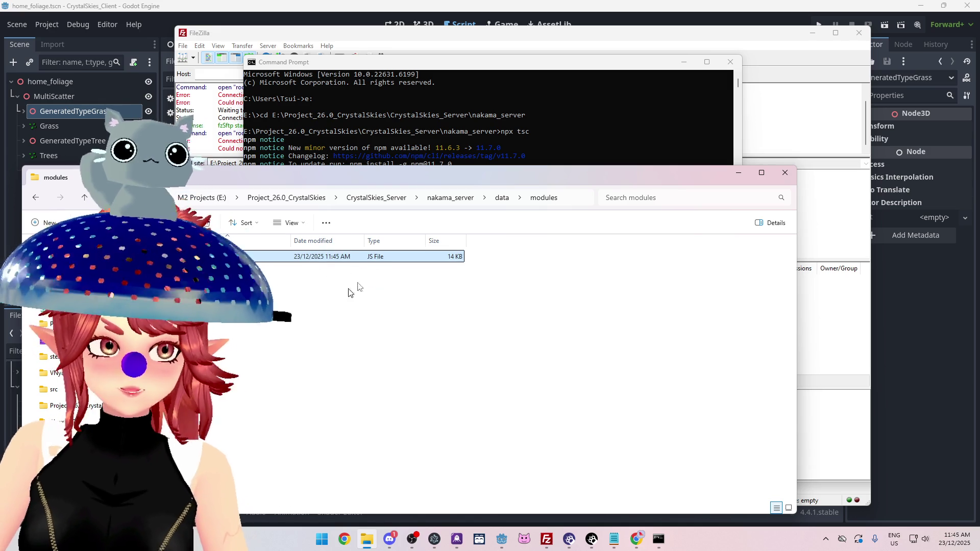
pyautogui.click(557, 95)
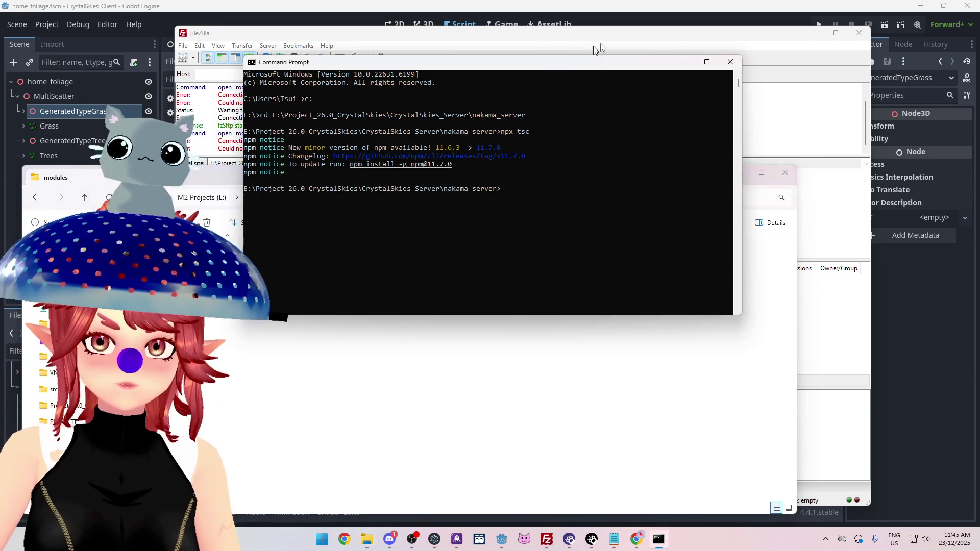
# - Retry FileZilla's Server > Reconnect, then check the crystal-skies droplet page in the browser
pyautogui.click(593, 46)
pyautogui.click(268, 45)
pyautogui.click(276, 71)
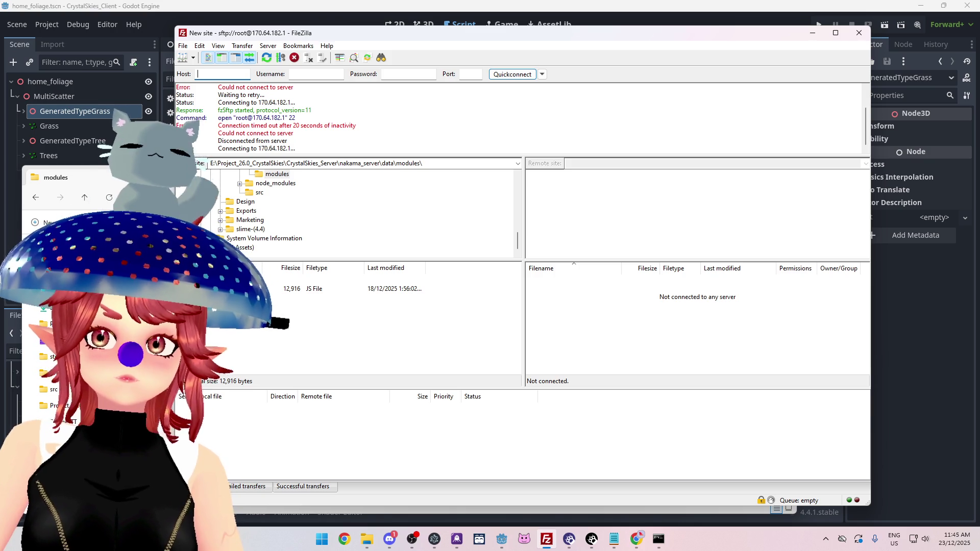
pyautogui.hotkey('alt', 'Tab')
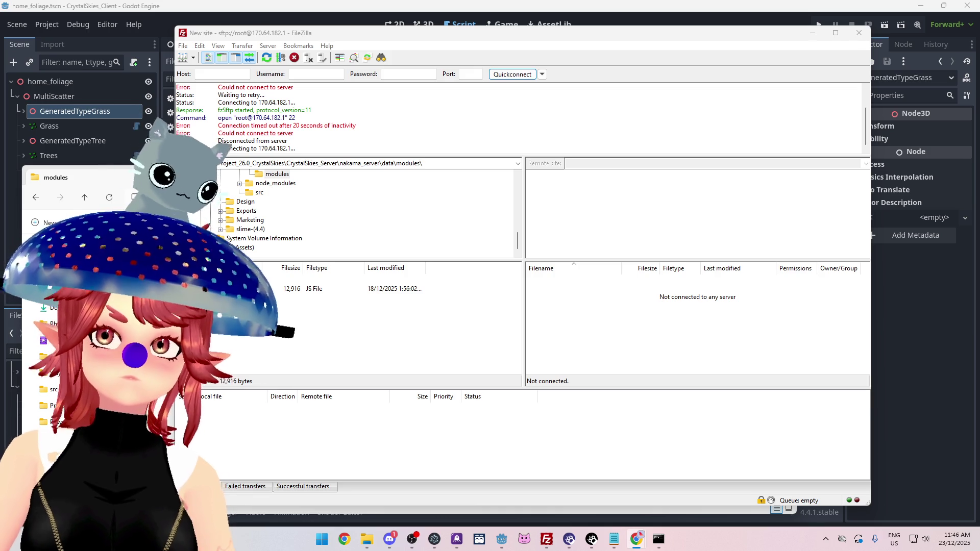
pyautogui.hotkey('alt', 'Tab')
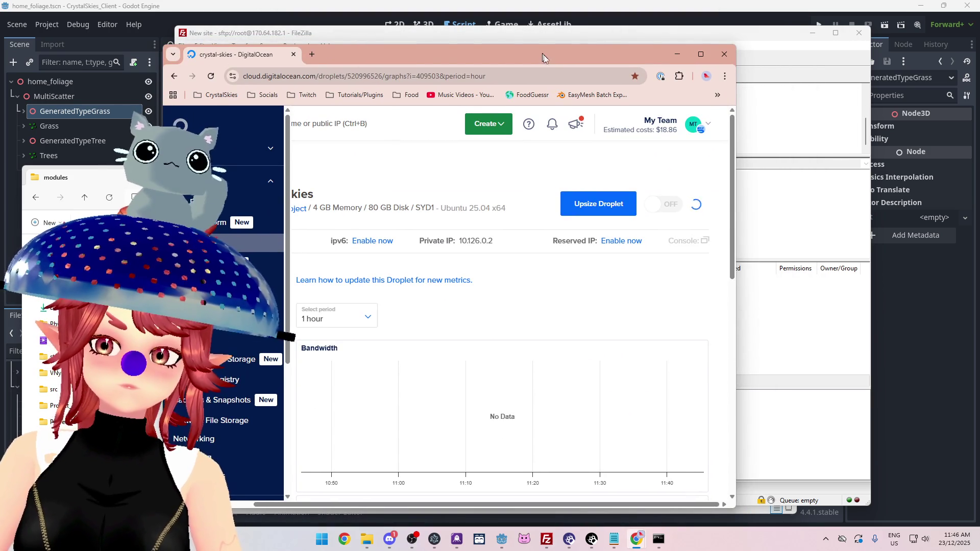
# - Launch the crystal-skies droplet's web console and position its window
pyautogui.click(687, 242)
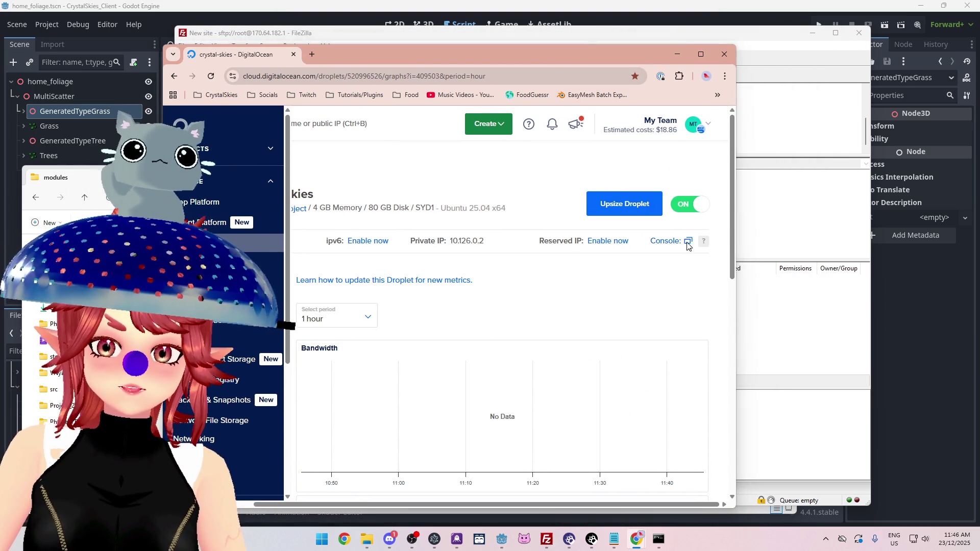
pyautogui.moveTo(582, 11); pyautogui.dragTo(640, 33)
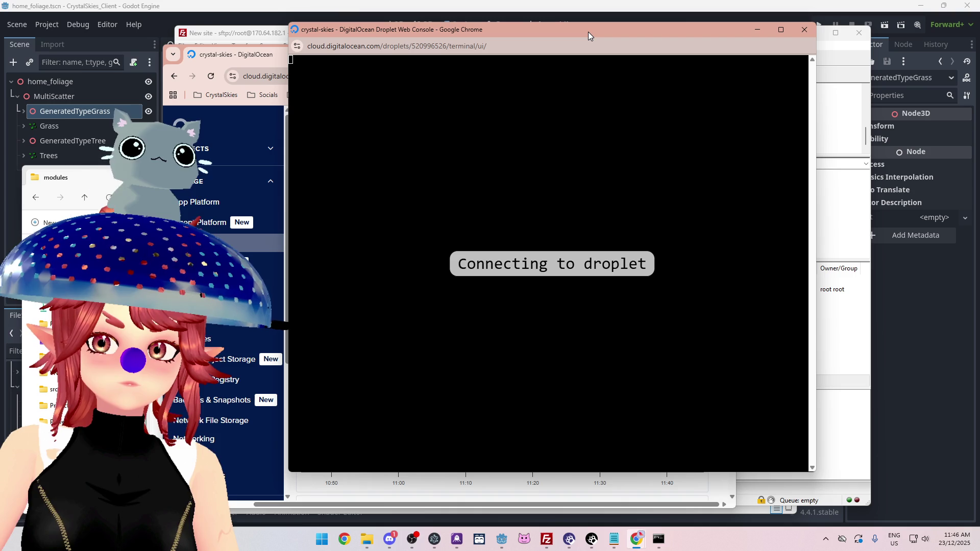
# - Enter the crystal-skies folder and start the containers with 'docker compose up'
pyautogui.moveTo(588, 32)
pyautogui.mouseDown()
pyautogui.moveTo(569, 29)
pyautogui.moveTo(568, 46)
pyautogui.moveTo(556, 38)
pyautogui.mouseUp()
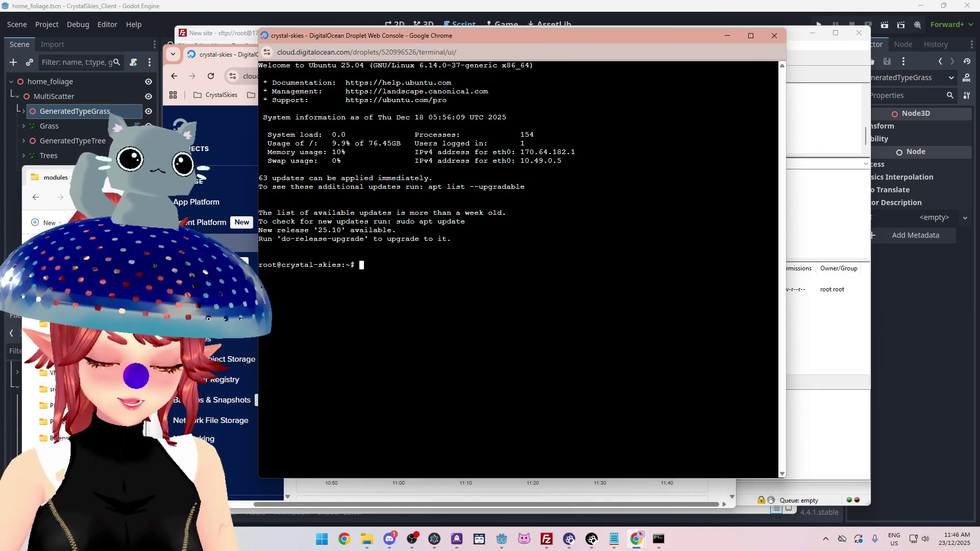
pyautogui.write('cd crystal')
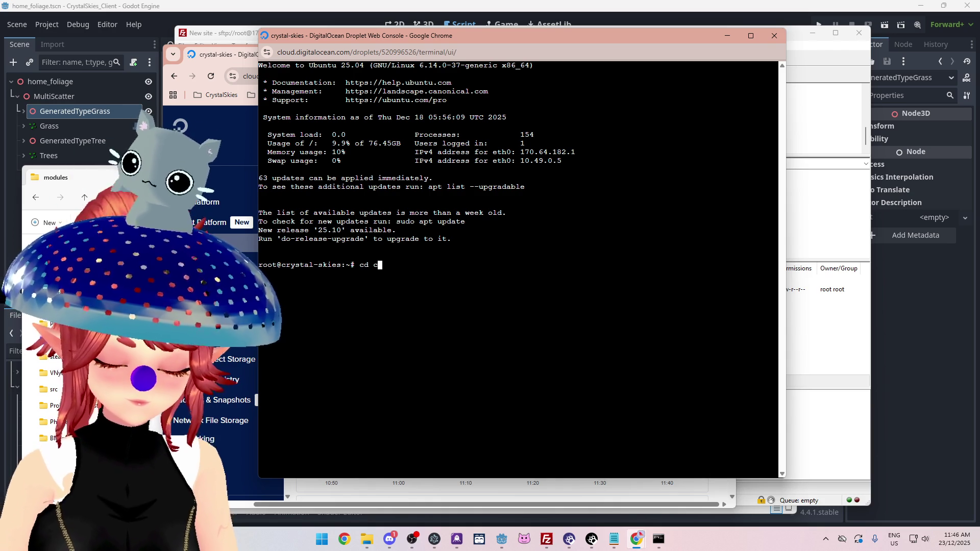
pyautogui.write('-skies')
pyautogui.press('Return')
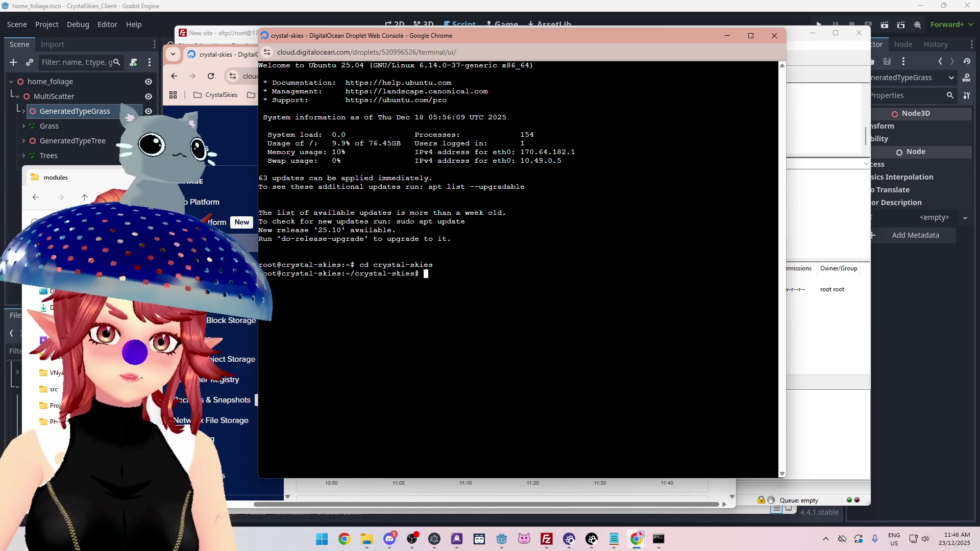
pyautogui.write('docker compose u')
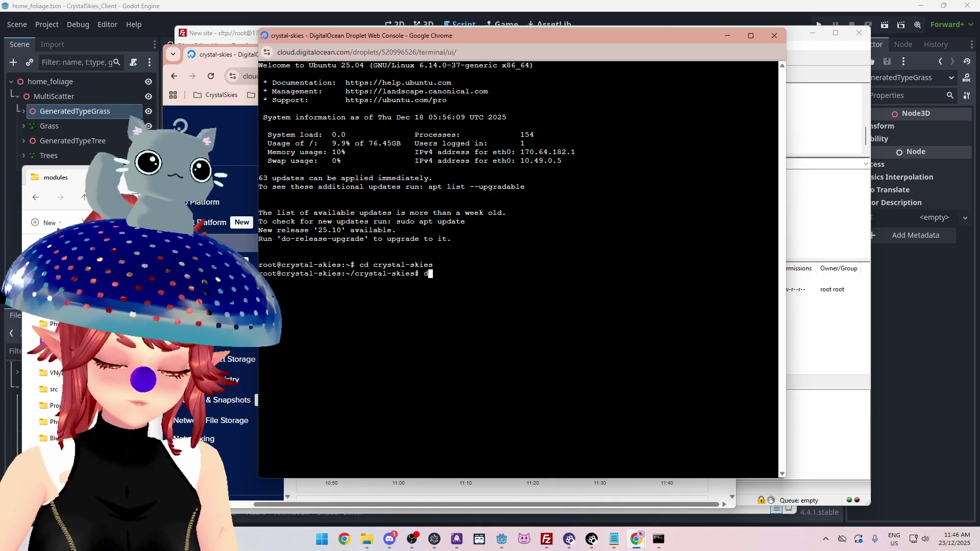
pyautogui.write('p')
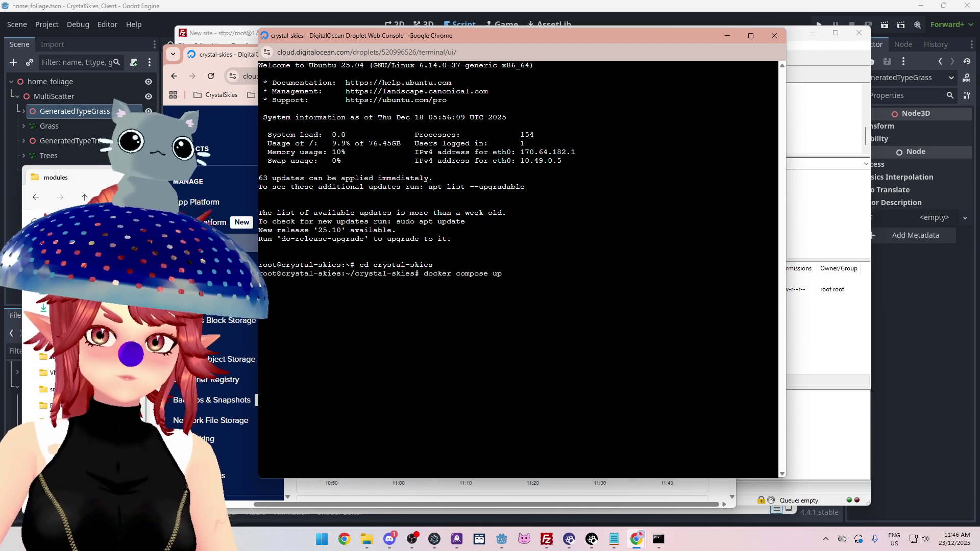
pyautogui.press('Return')
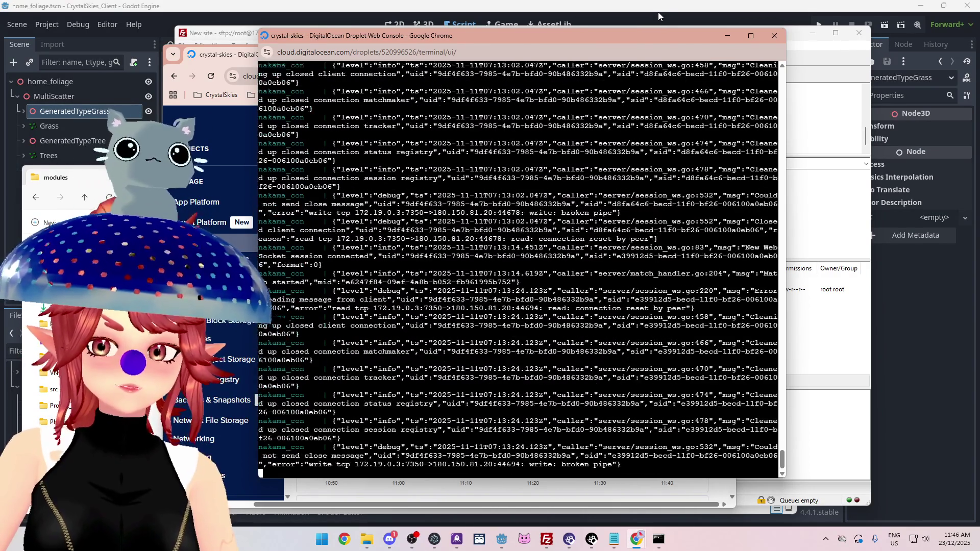
# - Widen the console, review the startup log, and stop the containers with Ctrl+C
pyautogui.moveTo(637, 39); pyautogui.dragTo(677, 39)
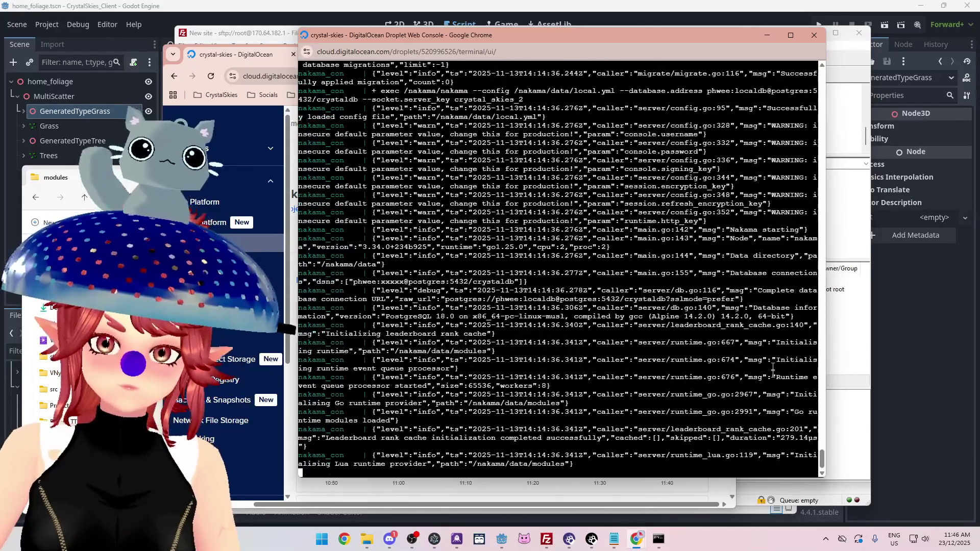
pyautogui.moveTo(827, 392); pyautogui.dragTo(899, 392)
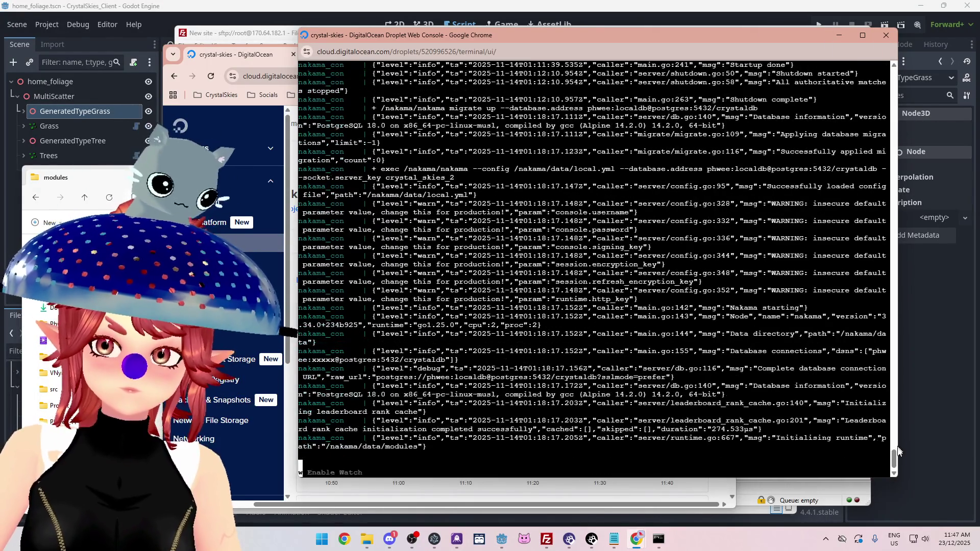
pyautogui.scroll(5, 892, 453)
pyautogui.scroll(5, 892, 453)
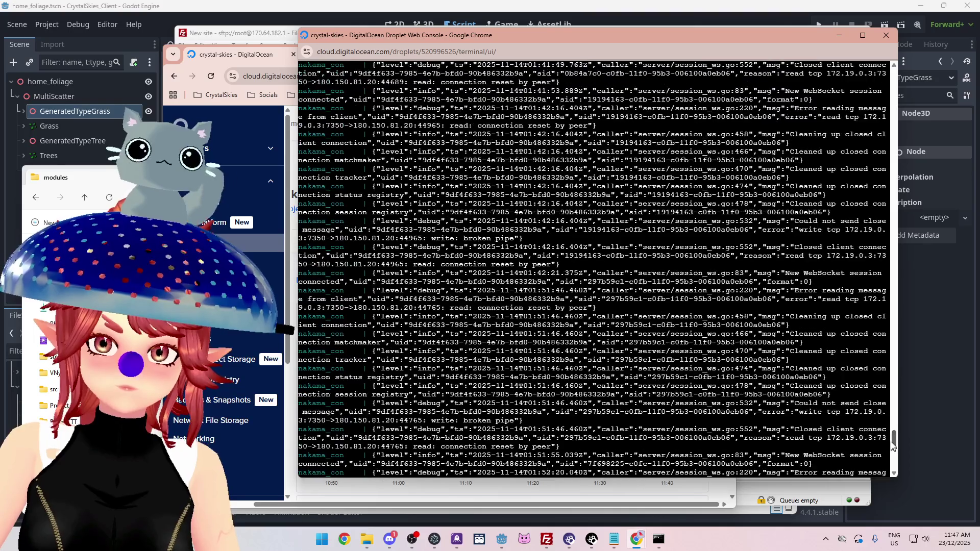
pyautogui.scroll(-10, 892, 441)
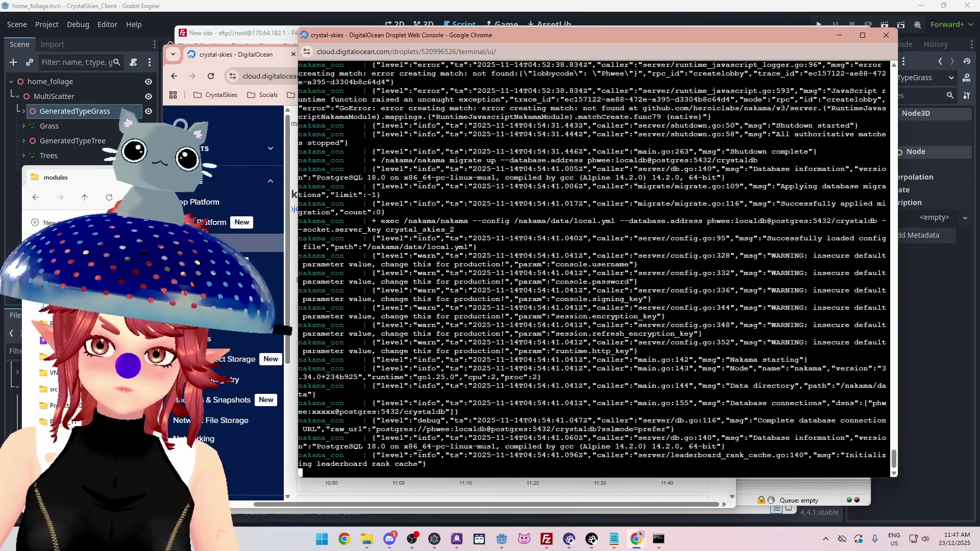
pyautogui.hotkey('ctrl', 'c')
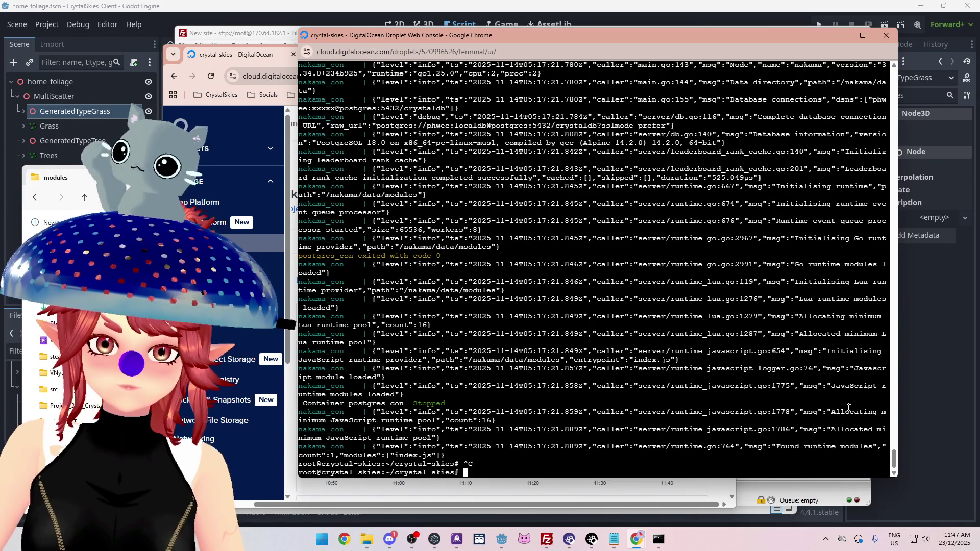
# - Rerun 'docker compose up' from command history so Nakama reloads its modules
pyautogui.scroll(10, 595, 268)
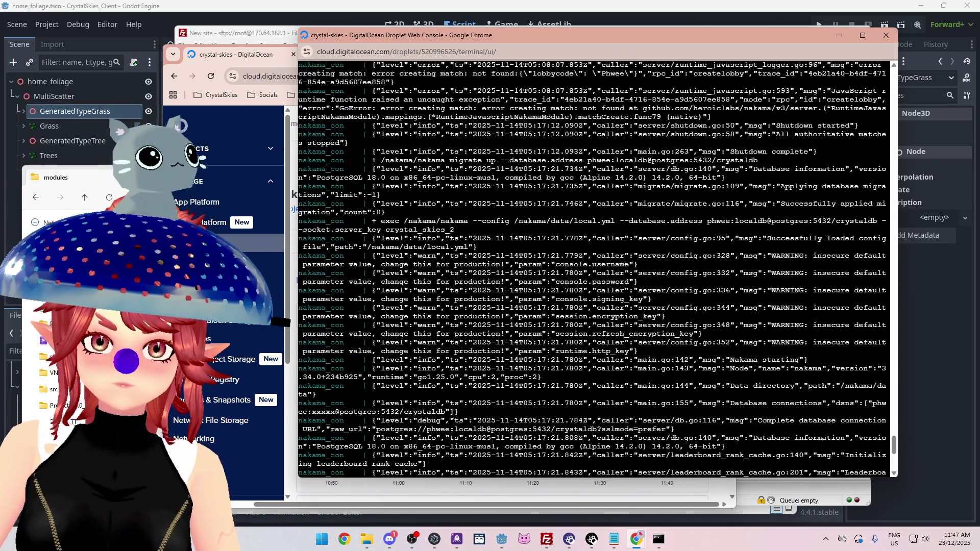
pyautogui.scroll(4, 594, 268)
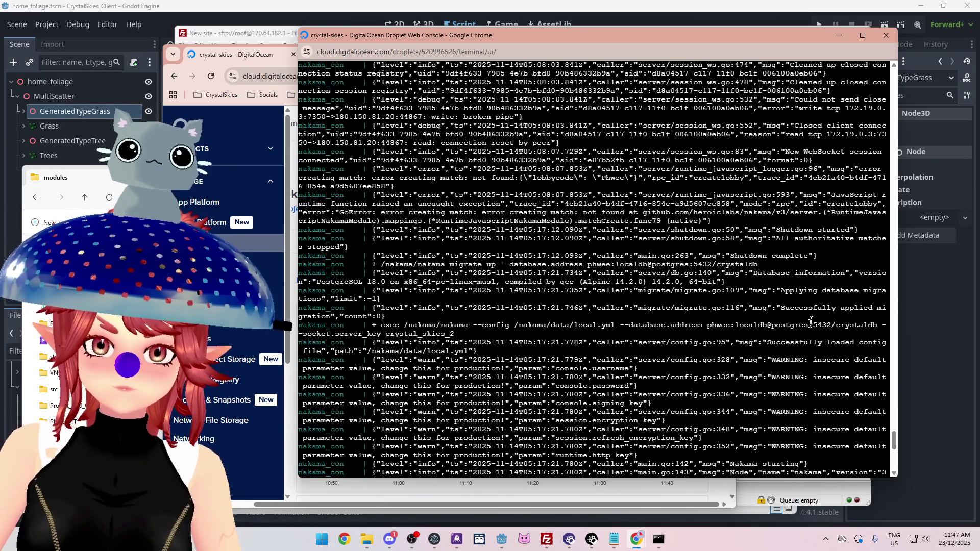
pyautogui.scroll(15, 804, 310)
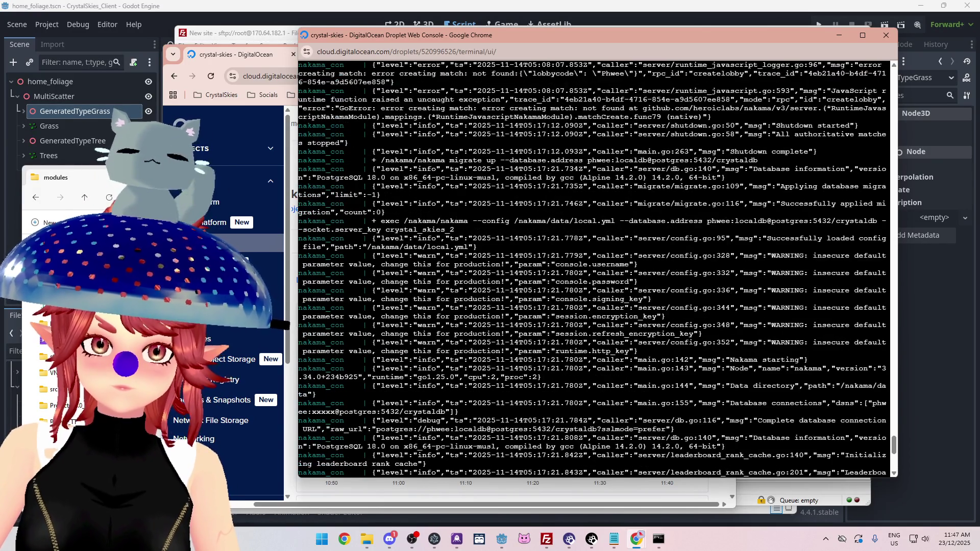
pyautogui.scroll(10, 595, 268)
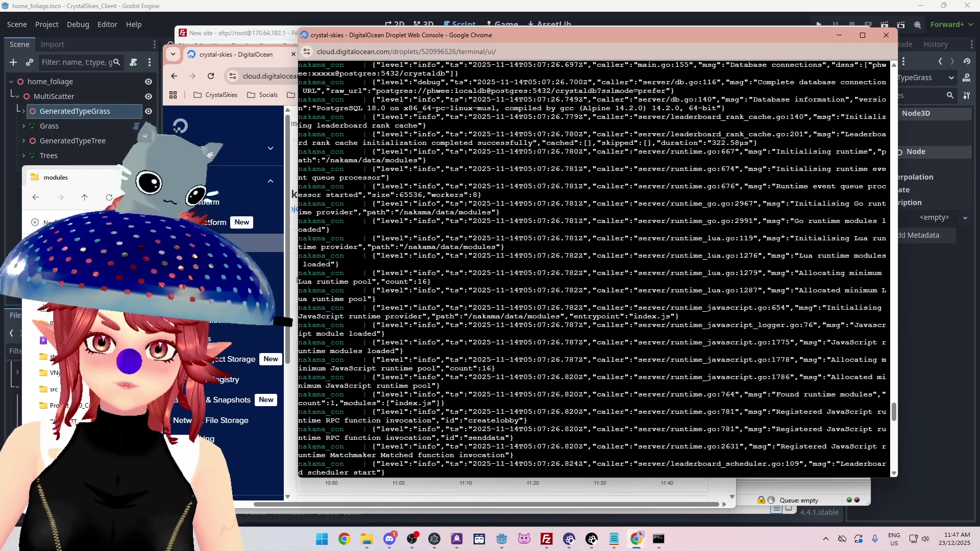
pyautogui.scroll(15, 298, 281)
pyautogui.scroll(-20, 594, 268)
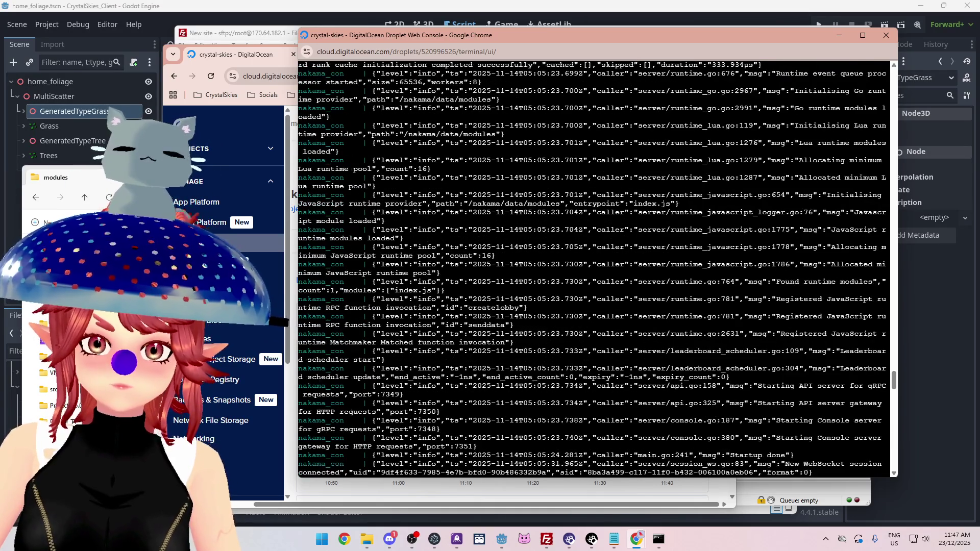
pyautogui.hotkey('ctrl', 'c')
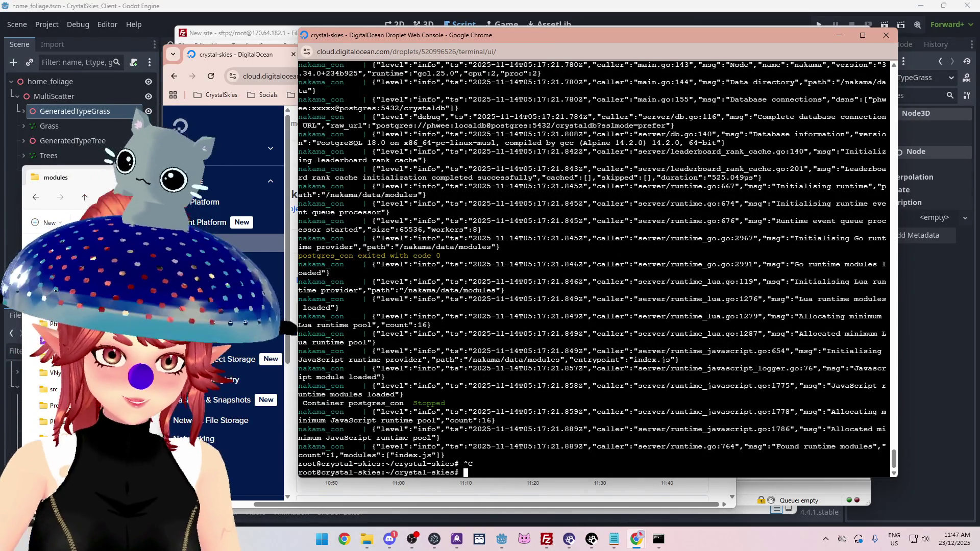
pyautogui.press('Up')
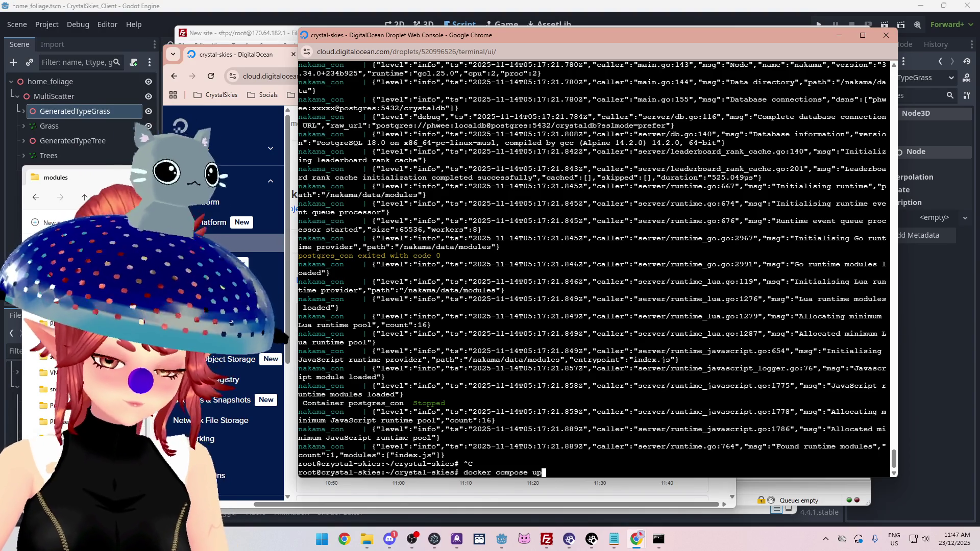
pyautogui.press('Return')
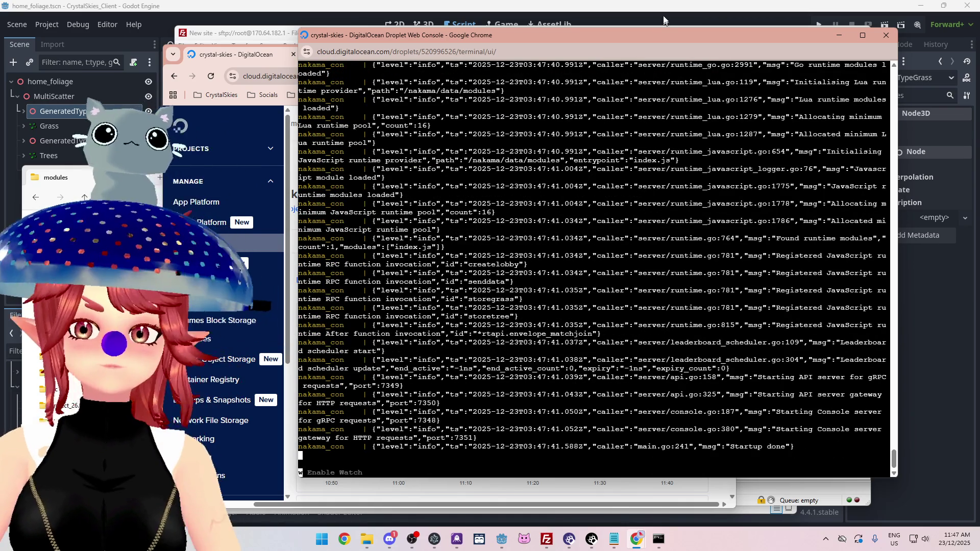
pyautogui.click(663, 14)
# - Log in to the game and create a lobby named 'asdf' to enter the grassy world
pyautogui.scroll(10, 654, 190)
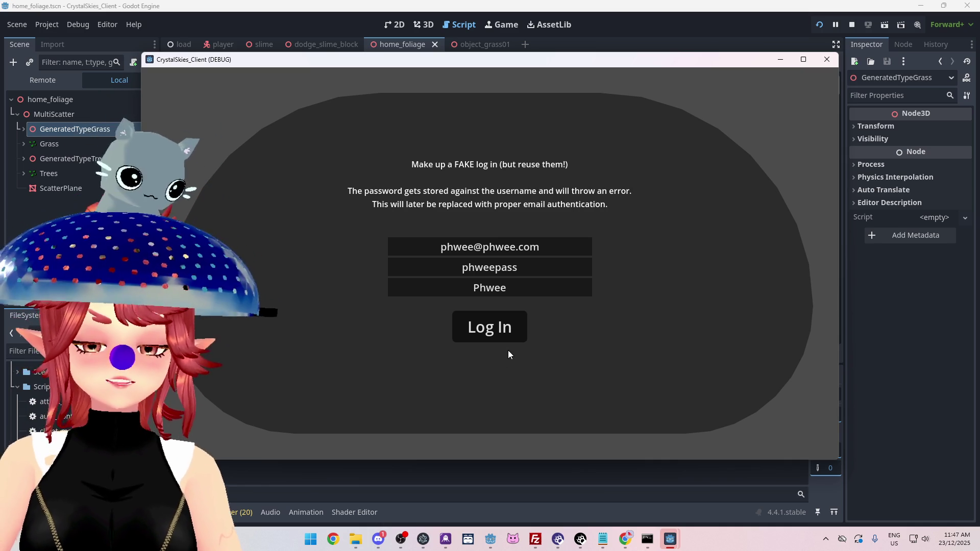
pyautogui.click(513, 329)
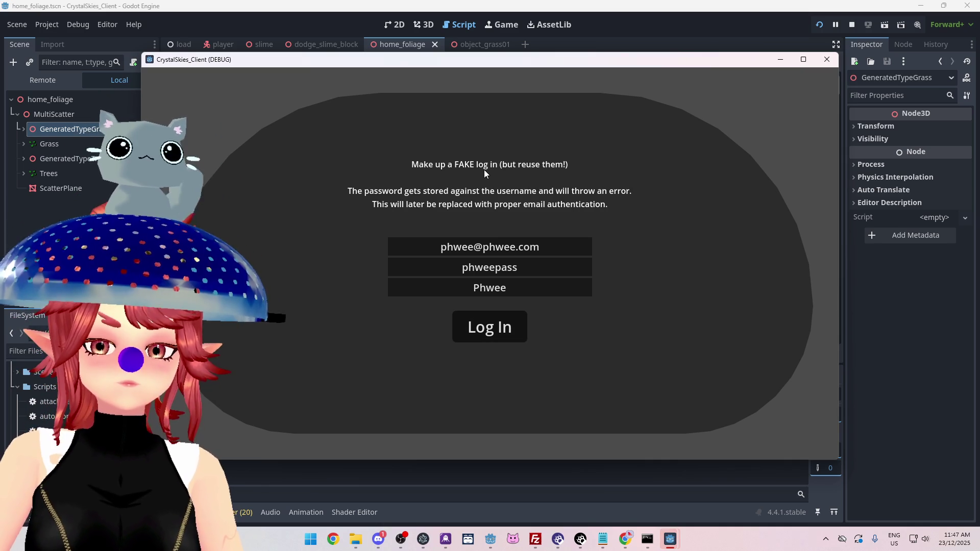
pyautogui.click(486, 329)
pyautogui.click(484, 352)
pyautogui.write('asdf')
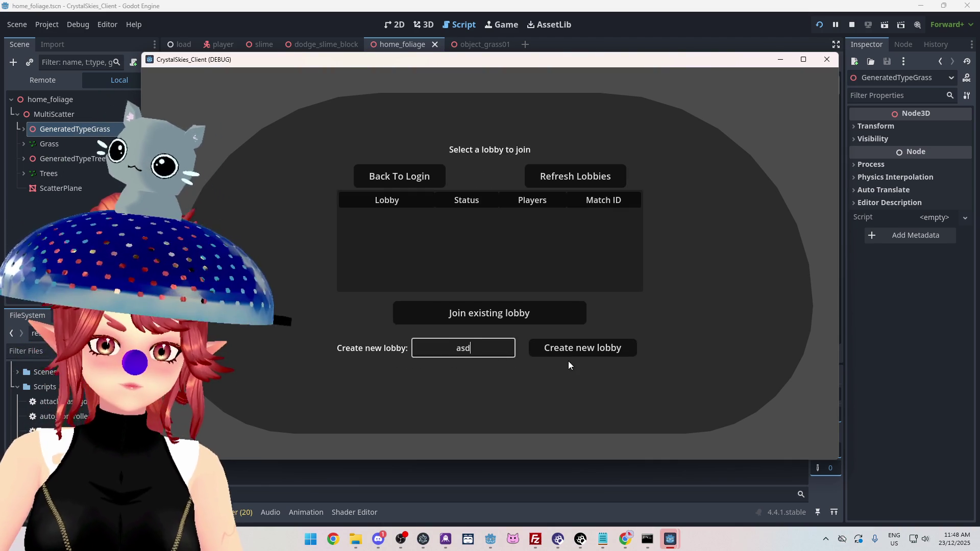
pyautogui.click(567, 347)
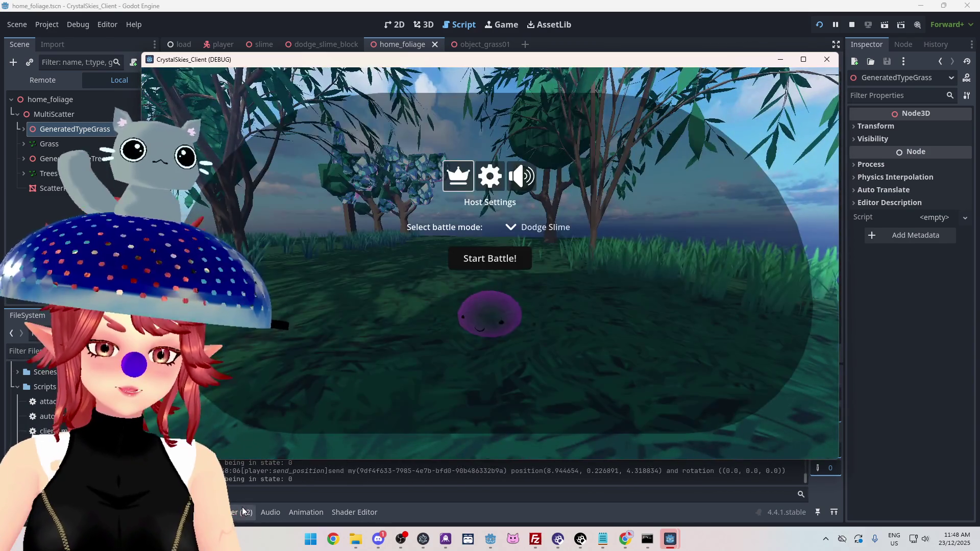
pyautogui.click(244, 511)
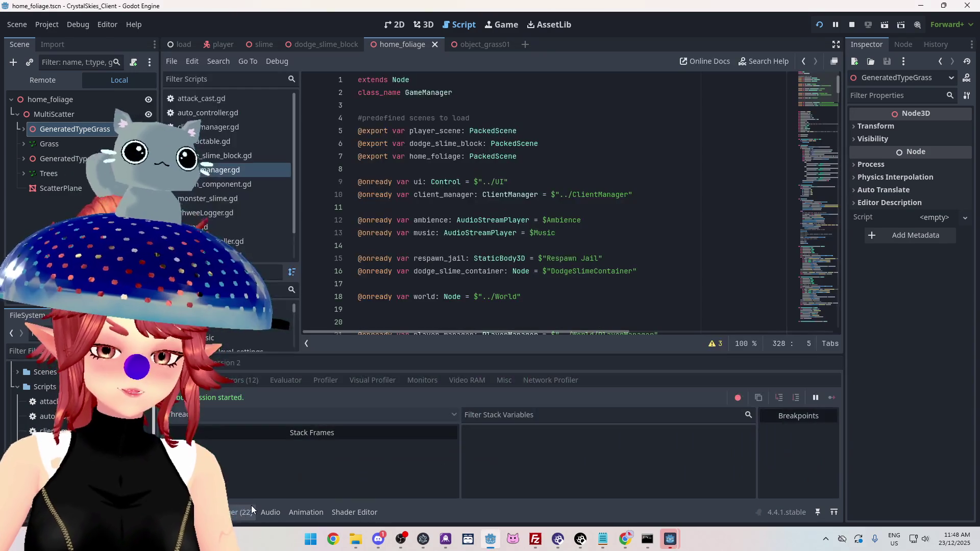
# - Remove 'var' from the grass_container redeclaration on line 121 of game_manager.gd
pyautogui.click(235, 380)
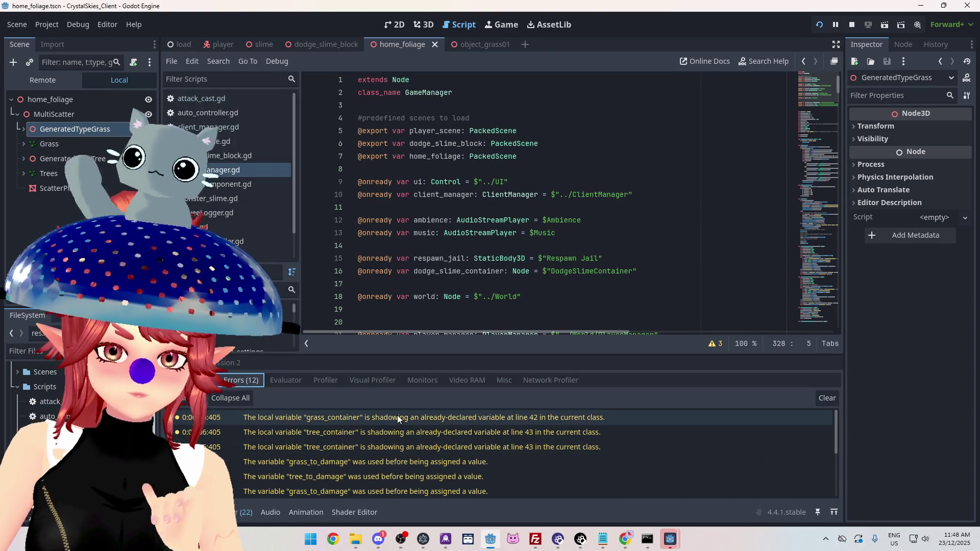
pyautogui.click(396, 418)
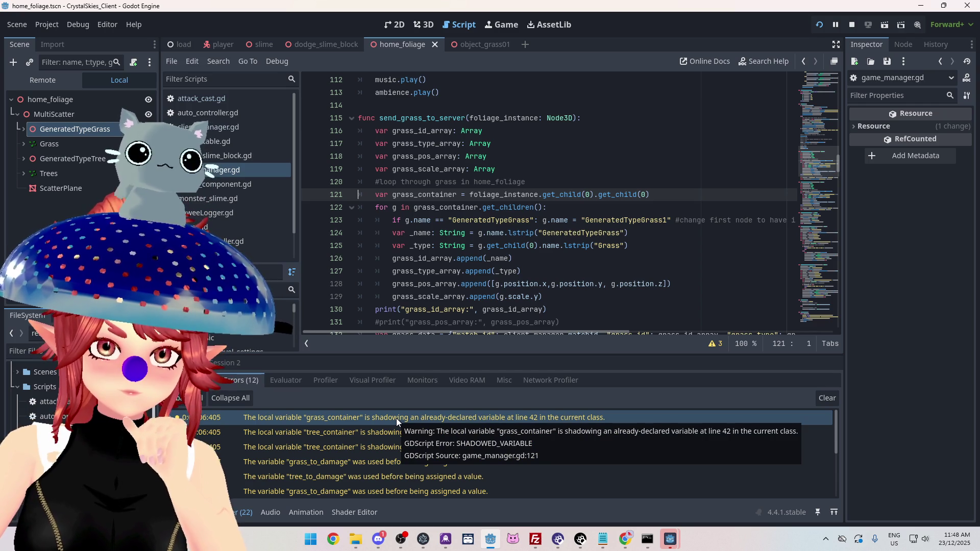
pyautogui.click(394, 196)
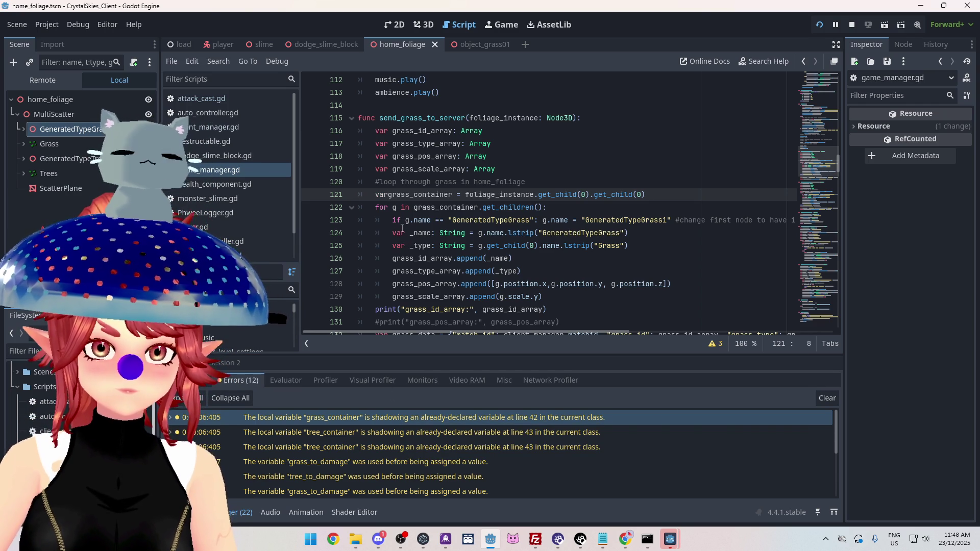
pyautogui.press('BackSpace')
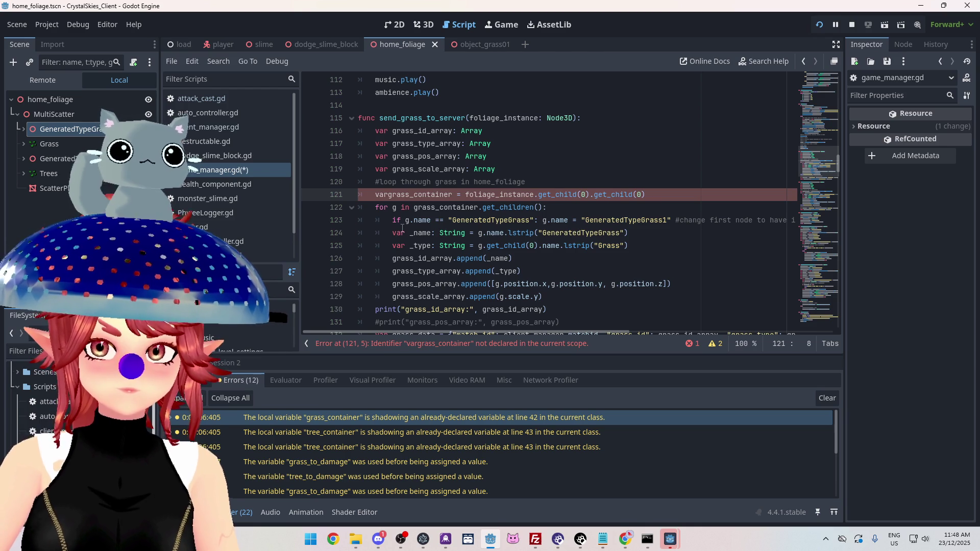
pyautogui.press('BackSpace')
pyautogui.press('BackSpace')
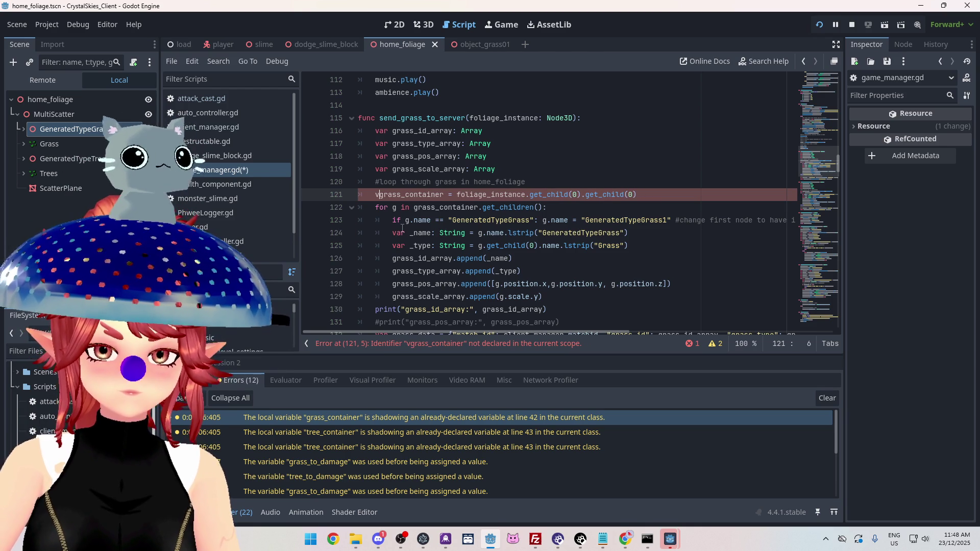
pyautogui.press('BackSpace')
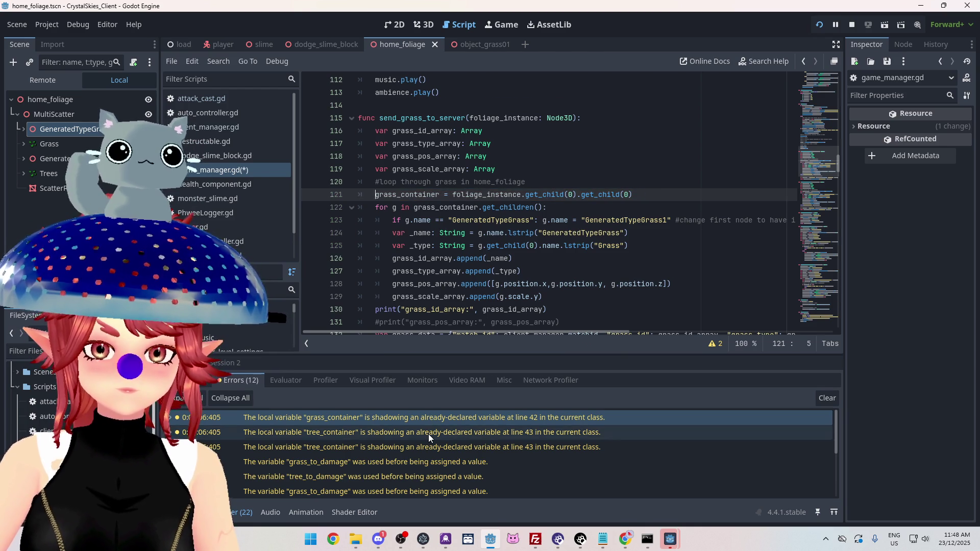
# - Remove 'var' from the tree_container redeclaration, then go to attack_cast.gd's grass_to_damage warning
pyautogui.click(431, 433)
pyautogui.press('BackSpace')
pyautogui.press('BackSpace')
pyautogui.press('BackSpace')
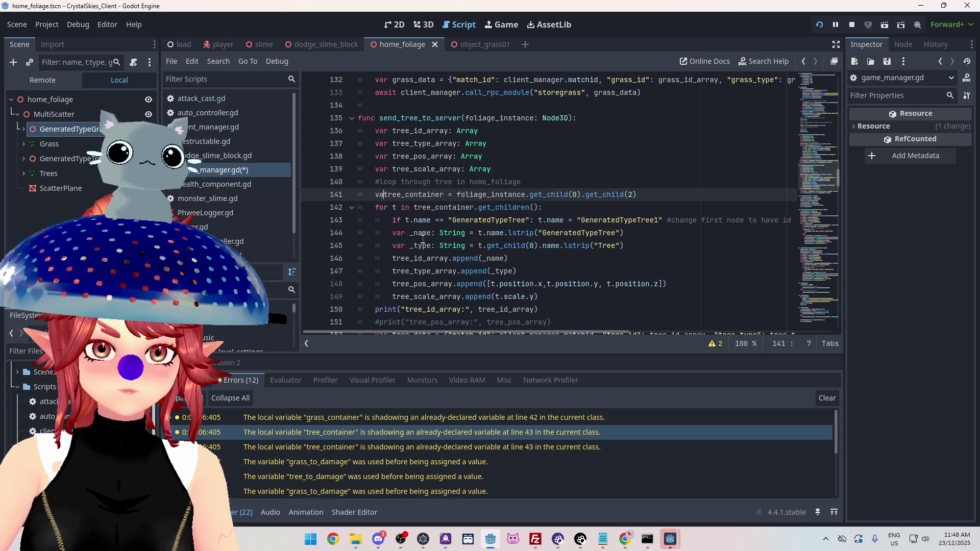
pyautogui.click(480, 451)
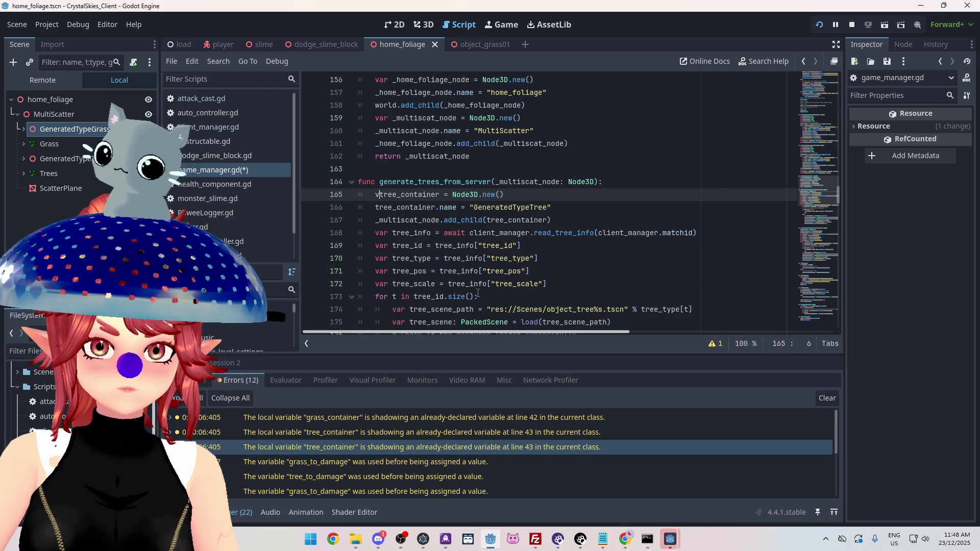
pyautogui.click(412, 463)
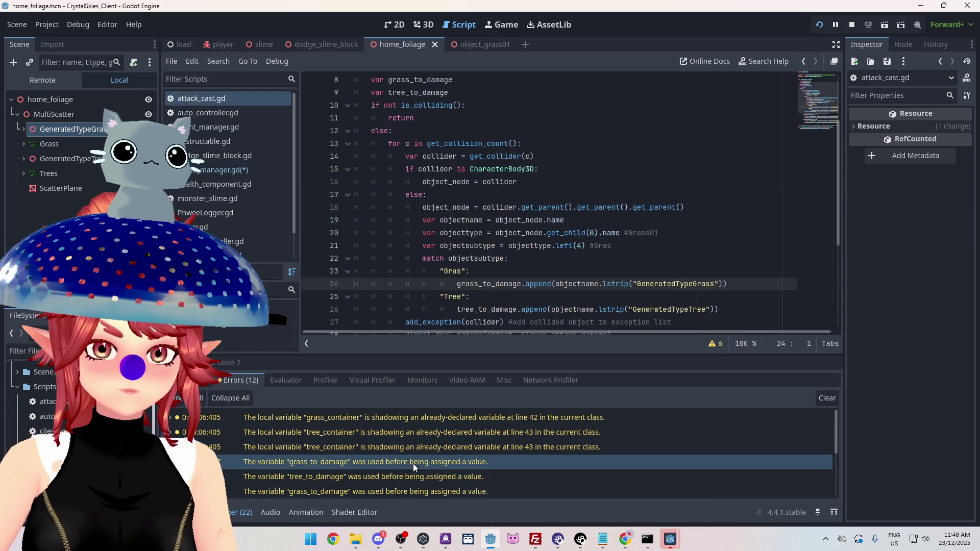
# - Annotate the grass_to_damage and tree_to_damage declarations on lines 8 and 9 as ': Array'
pyautogui.scroll(-1, 571, 239)
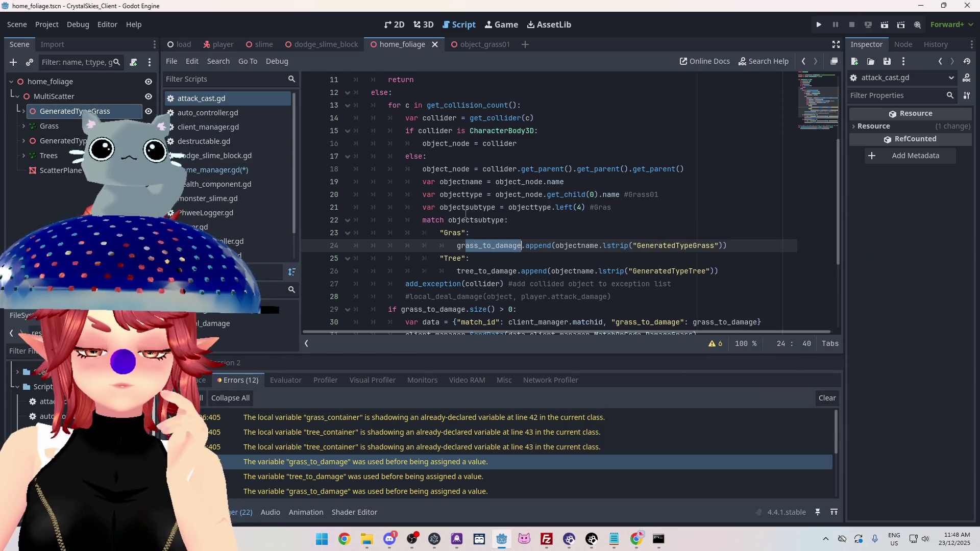
pyautogui.scroll(-1, 529, 207)
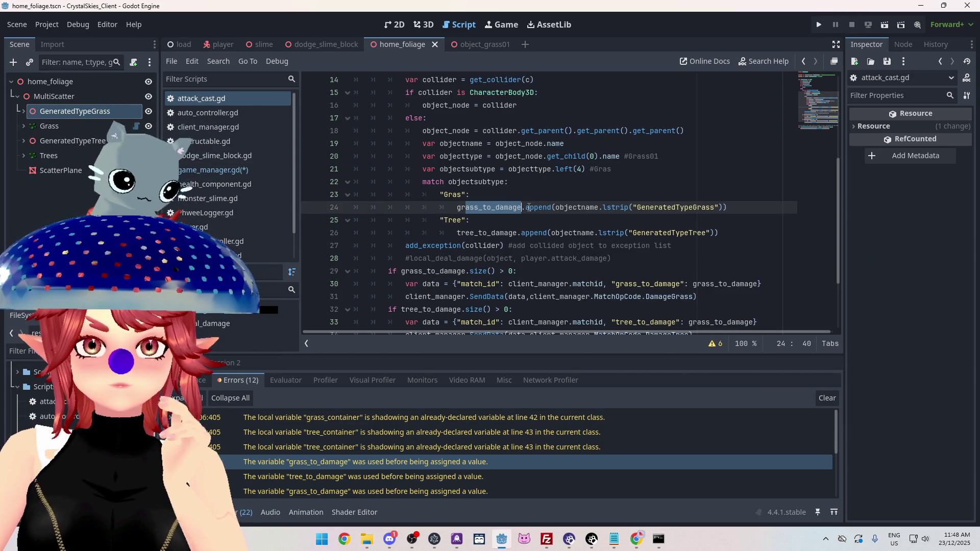
pyautogui.scroll(3, 545, 221)
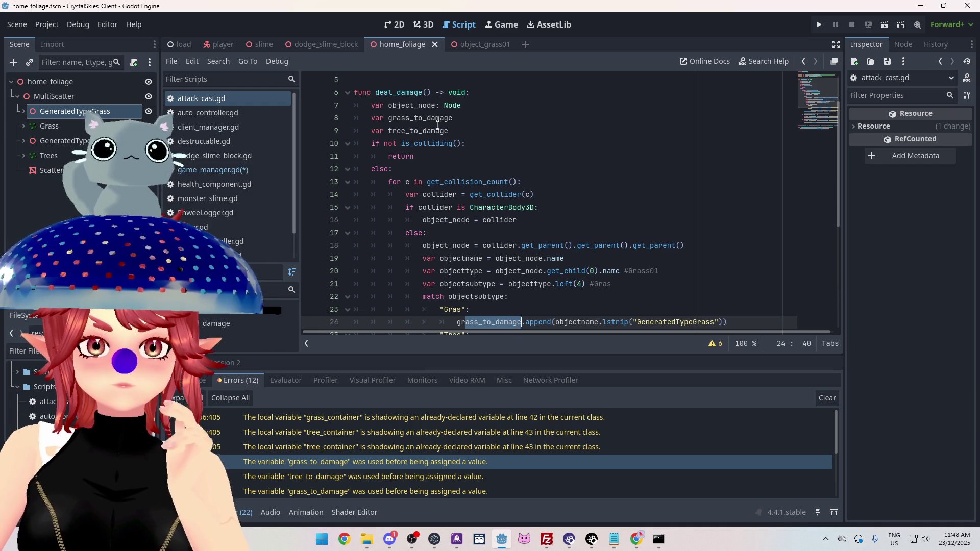
pyautogui.click(468, 119)
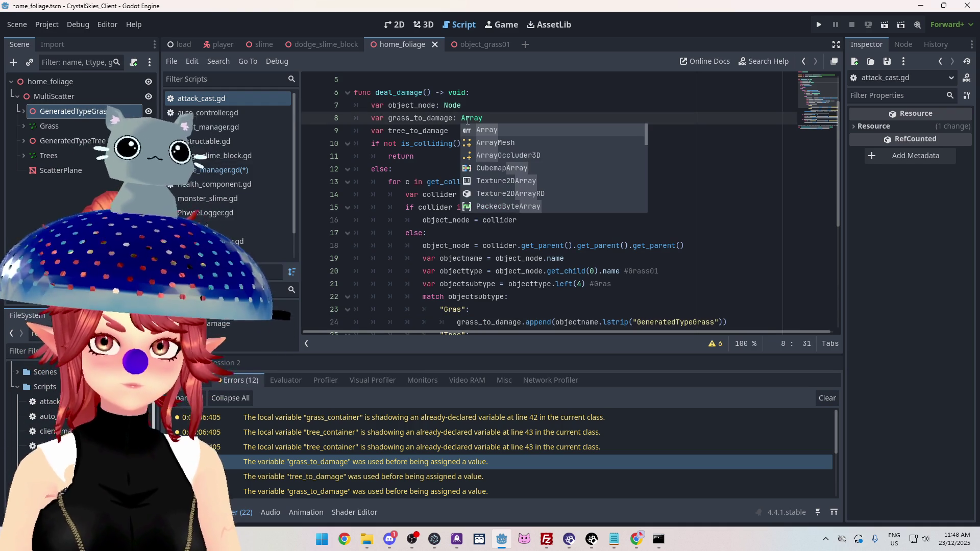
pyautogui.click(417, 131)
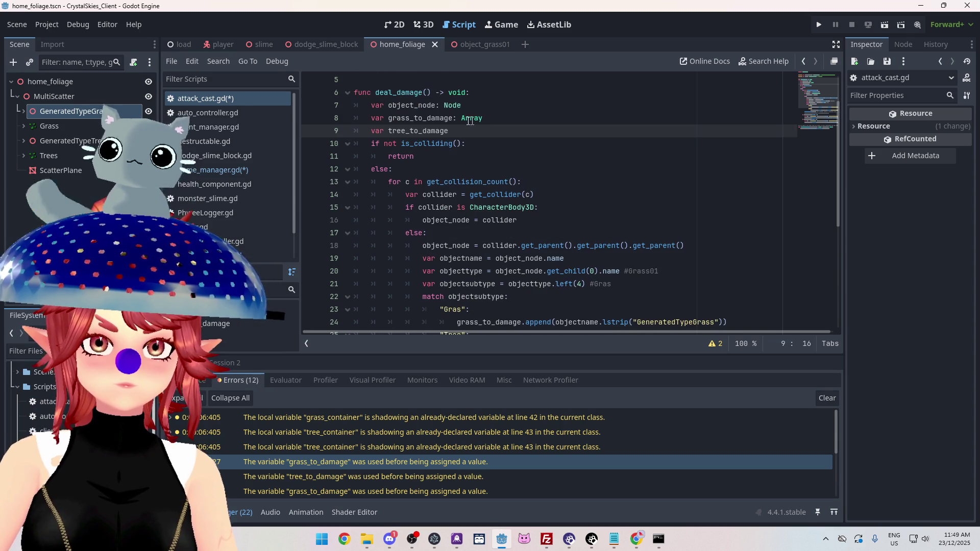
pyautogui.click(494, 118)
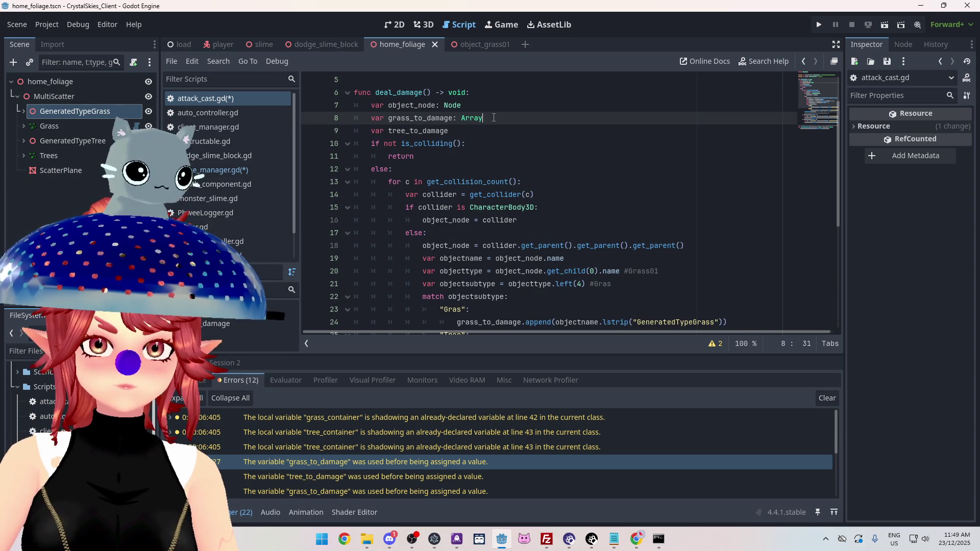
pyautogui.click(461, 132)
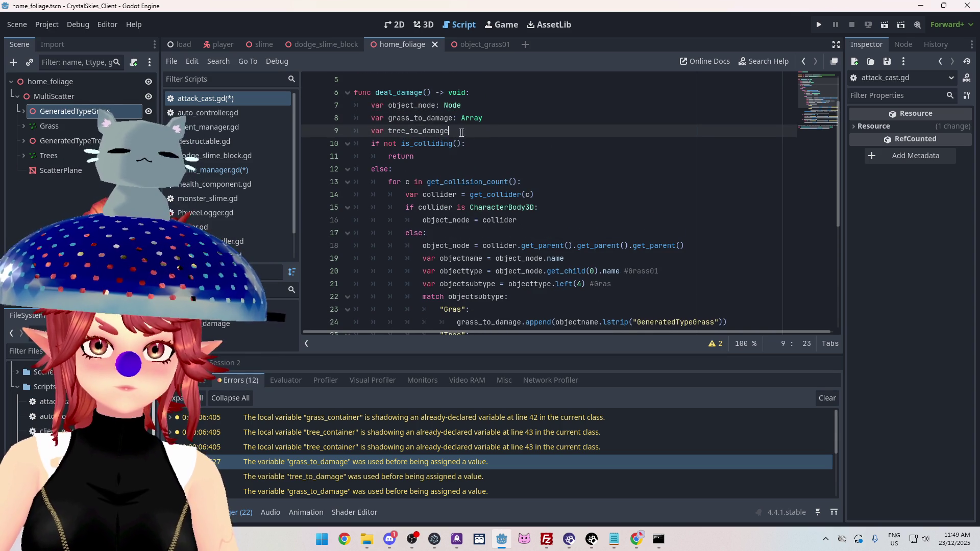
# - Check the remaining grass_to_damage warning, then save and run the game with F5
pyautogui.scroll(-1, 431, 486)
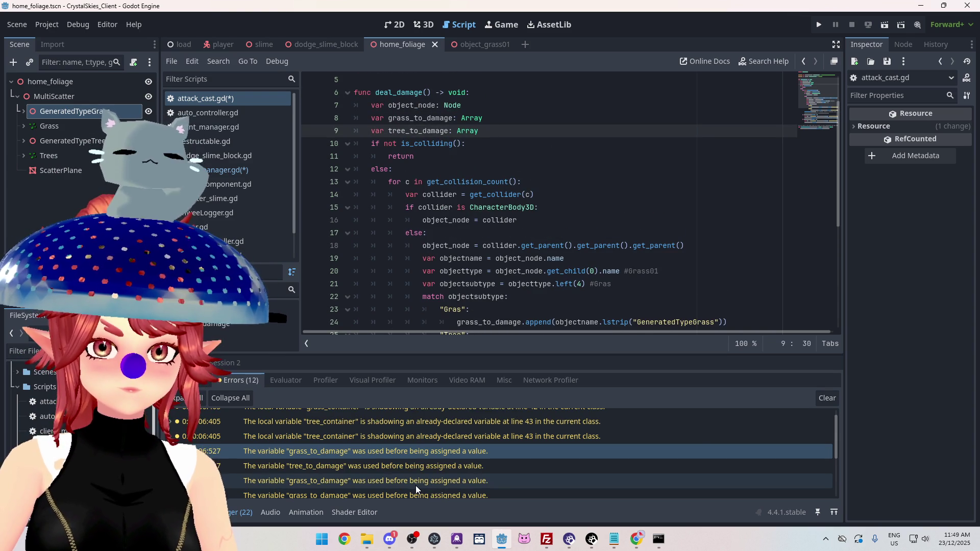
pyautogui.click(409, 485)
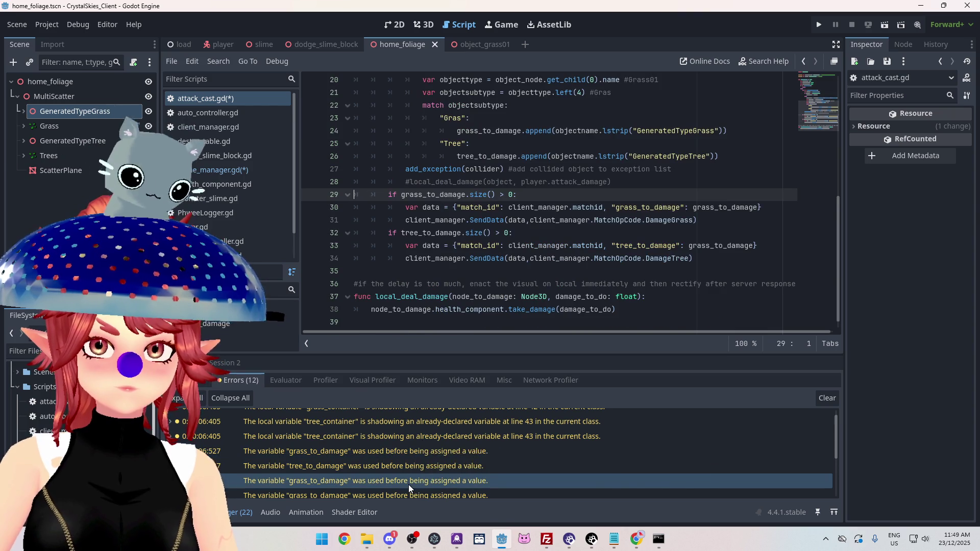
pyautogui.scroll(2, 473, 274)
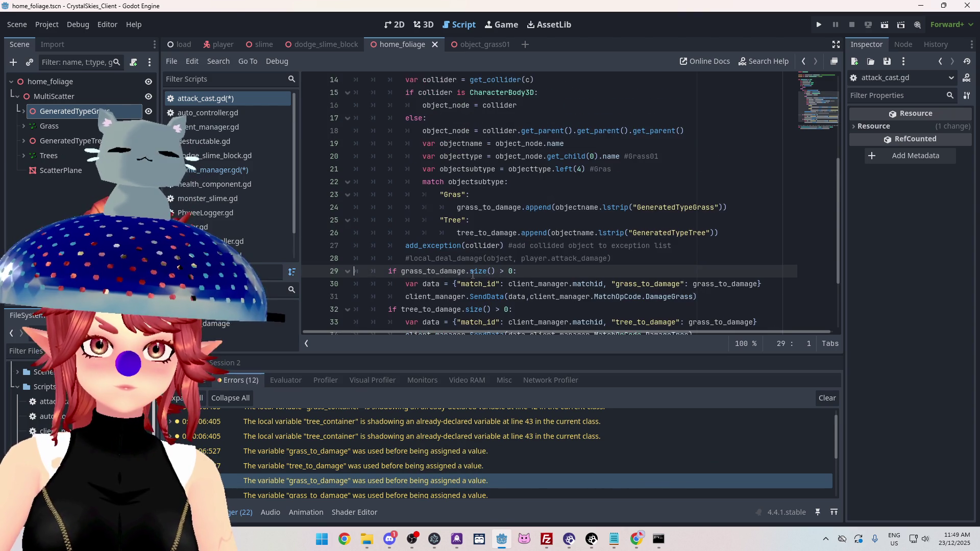
pyautogui.scroll(1, 527, 266)
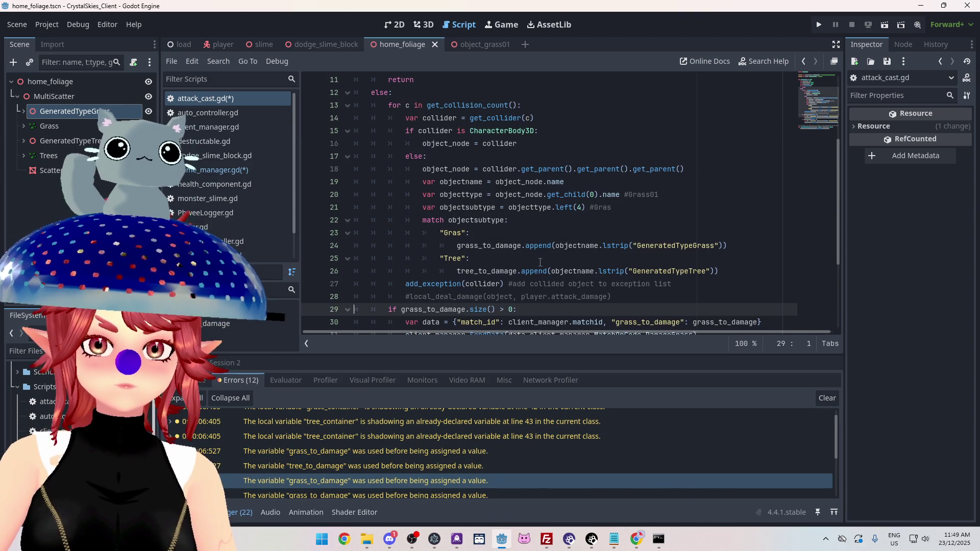
pyautogui.scroll(3, 541, 263)
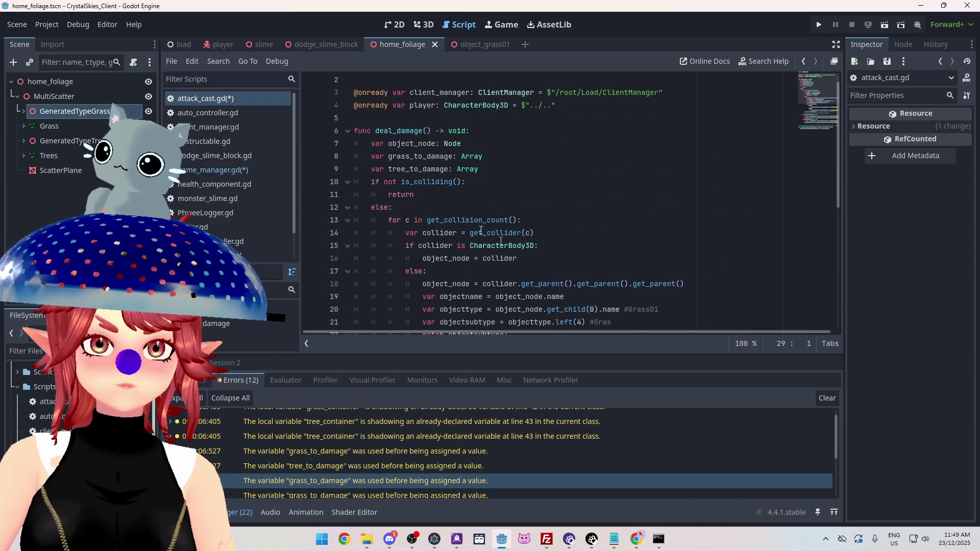
pyautogui.press('F5')
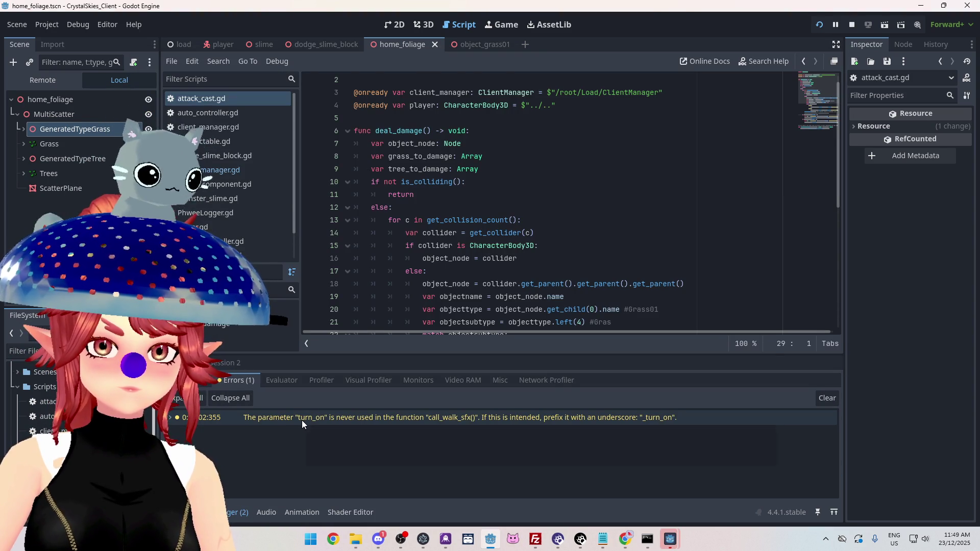
# - Stop the game and remove the unused _turn_on: bool parameter from call_walk_sfx in monster_slime.gd, then save
pyautogui.click(302, 421)
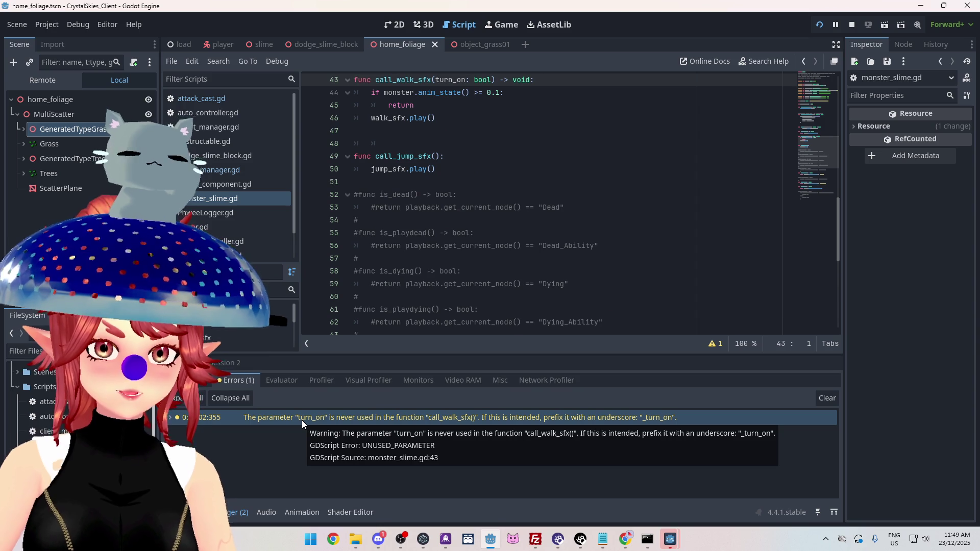
pyautogui.scroll(1, 441, 120)
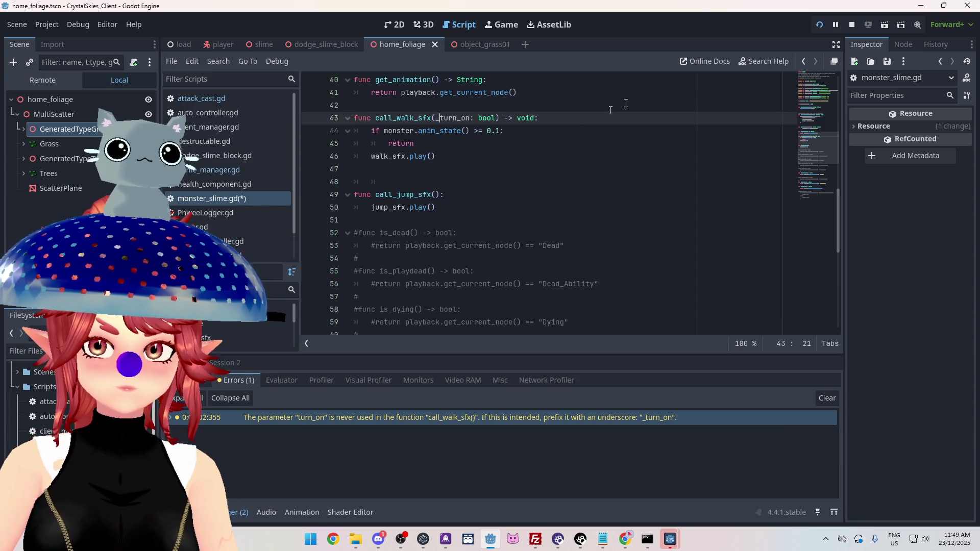
pyautogui.click(855, 26)
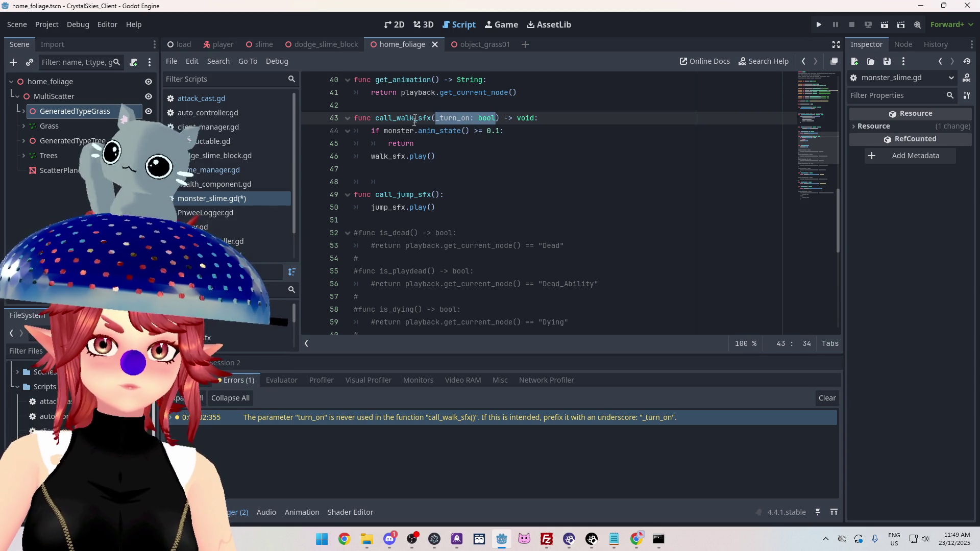
pyautogui.press('BackSpace')
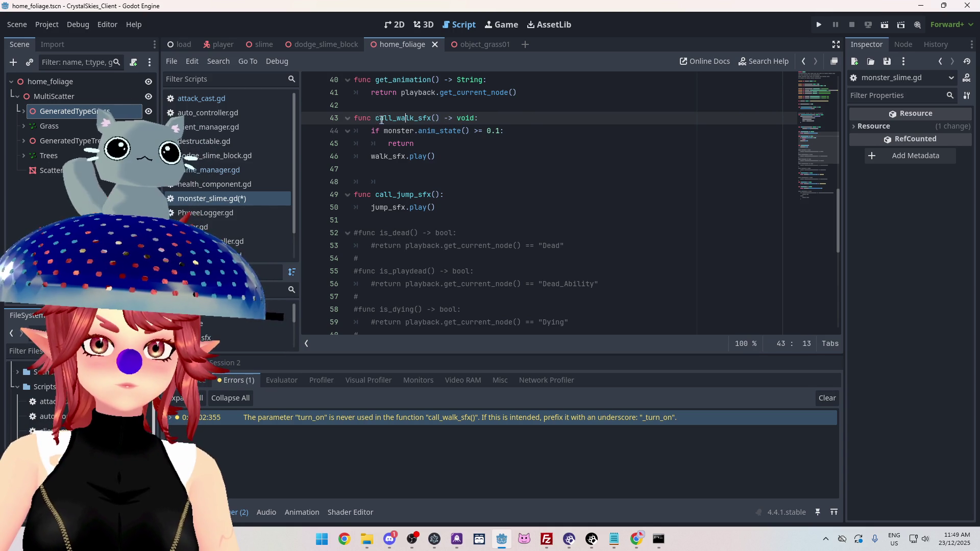
pyautogui.moveTo(381, 119); pyautogui.dragTo(435, 118)
pyautogui.click(434, 145)
pyautogui.hotkey('ctrl', 's')
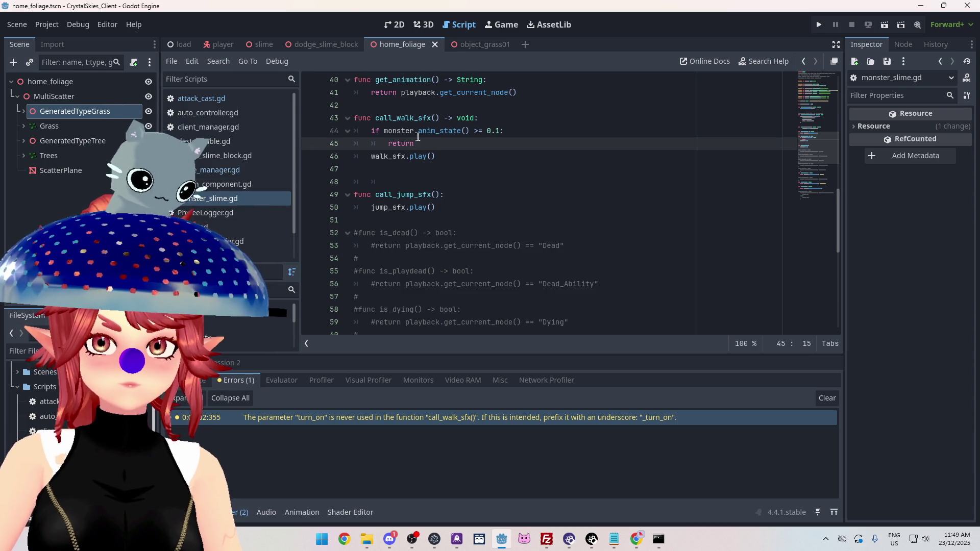
# - Search all project files for call_walk_sfx
pyautogui.scroll(-1, 209, 210)
pyautogui.click(209, 208)
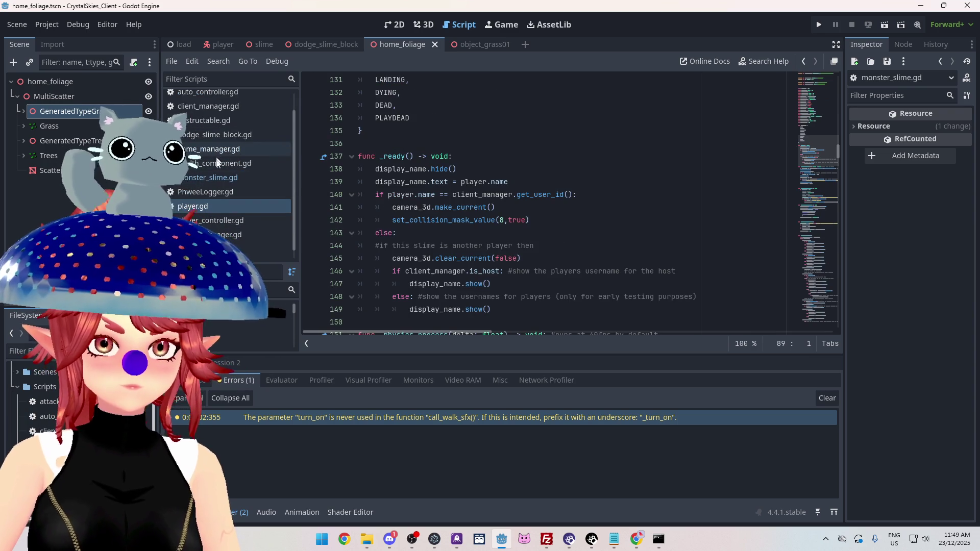
pyautogui.click(209, 177)
pyautogui.doubleClick(403, 118)
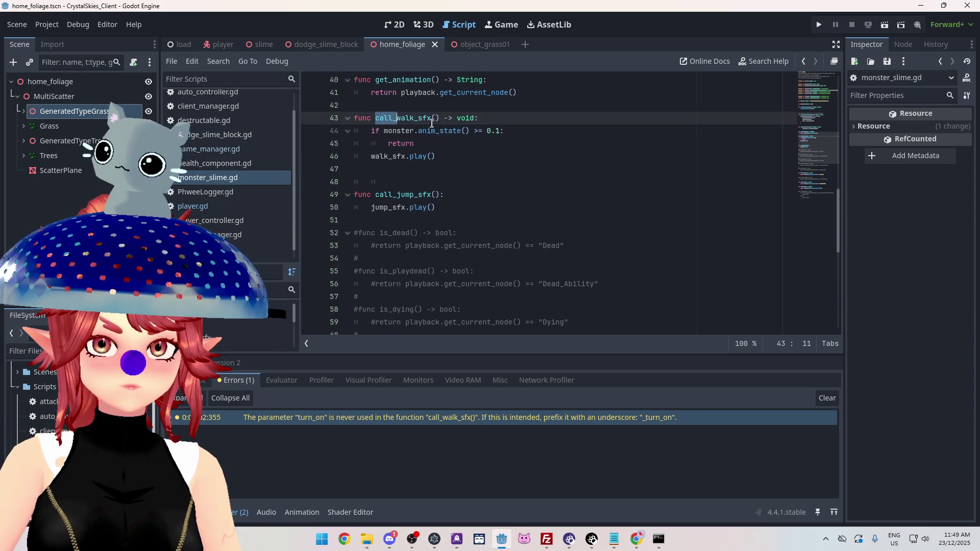
pyautogui.hotkey('ctrl', 'shift', 'f')
pyautogui.click(485, 312)
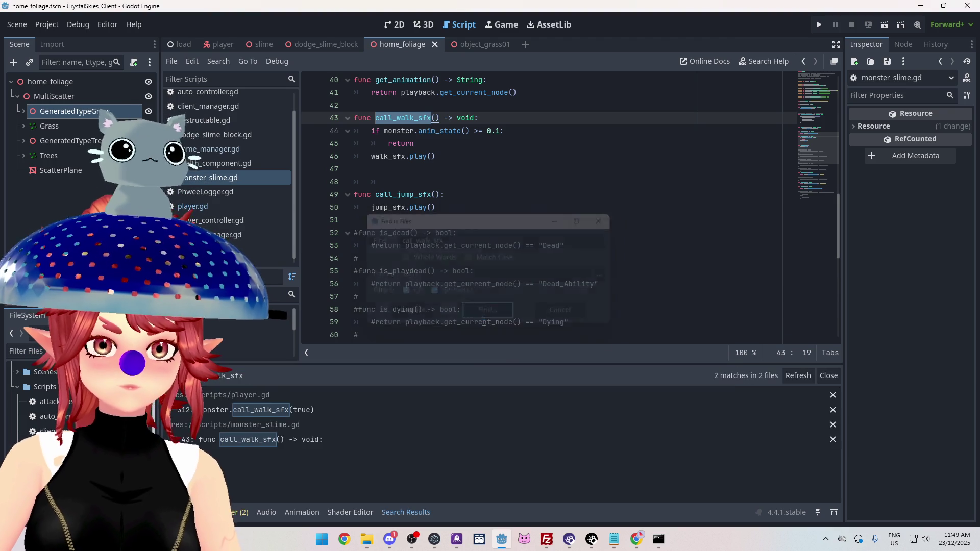
# - Delete the true argument from the call_walk_sfx call on player.gd line 312, save, and run with F5
pyautogui.click(295, 415)
pyautogui.scroll(-2, 537, 293)
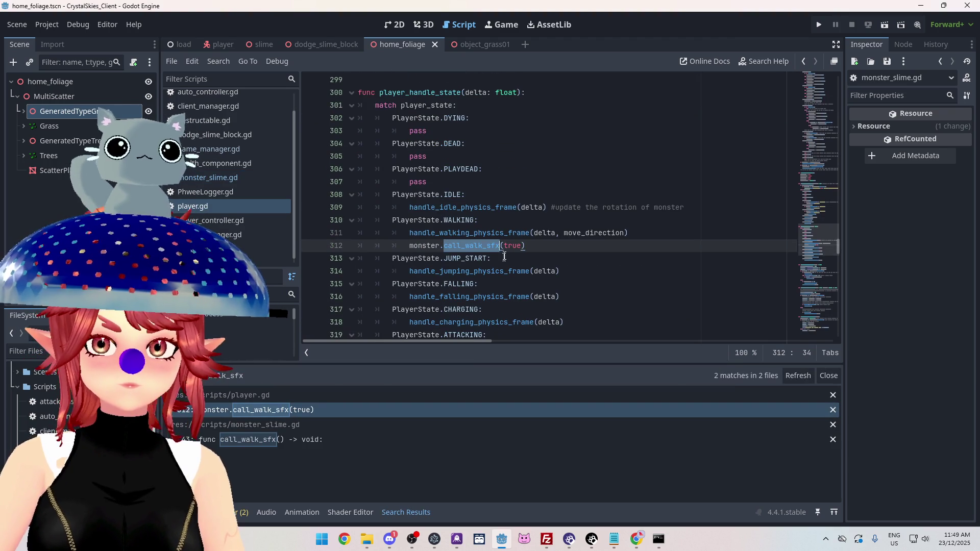
pyautogui.doubleClick(512, 245)
pyautogui.press('Delete')
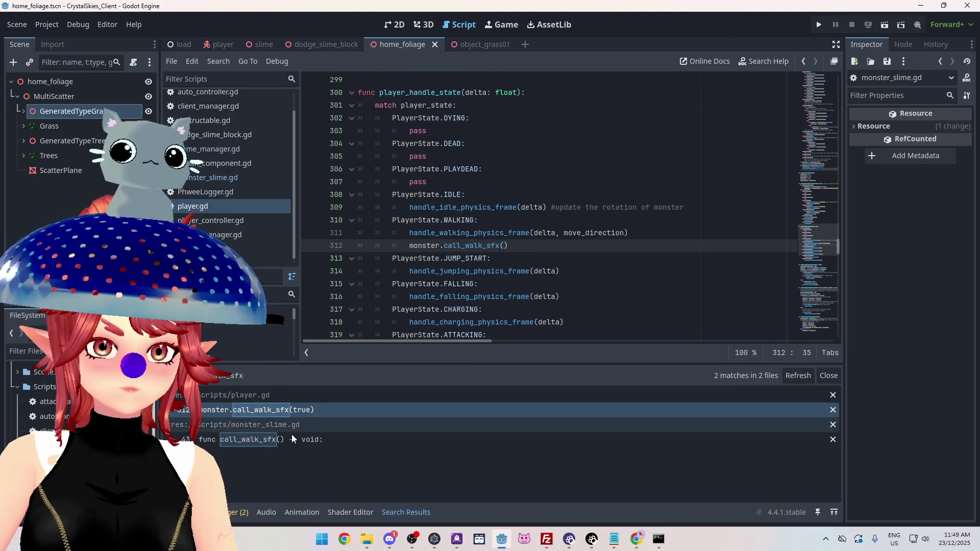
pyautogui.click(326, 440)
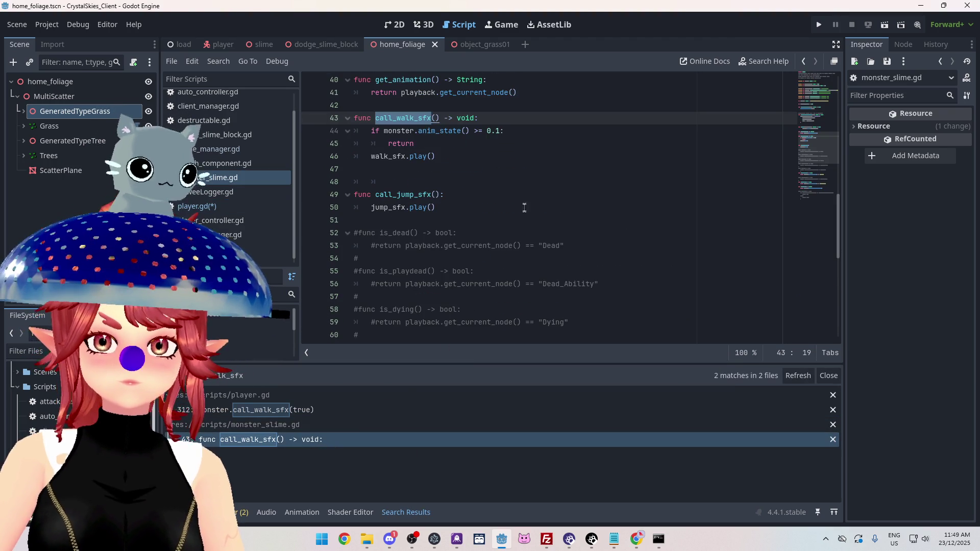
pyautogui.click(523, 208)
pyautogui.hotkey('ctrl', 's')
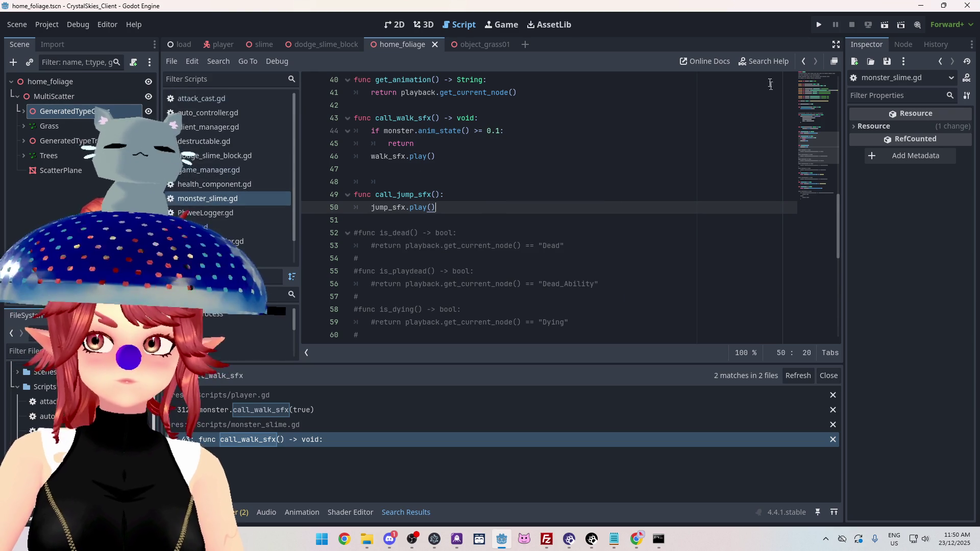
pyautogui.press('F5')
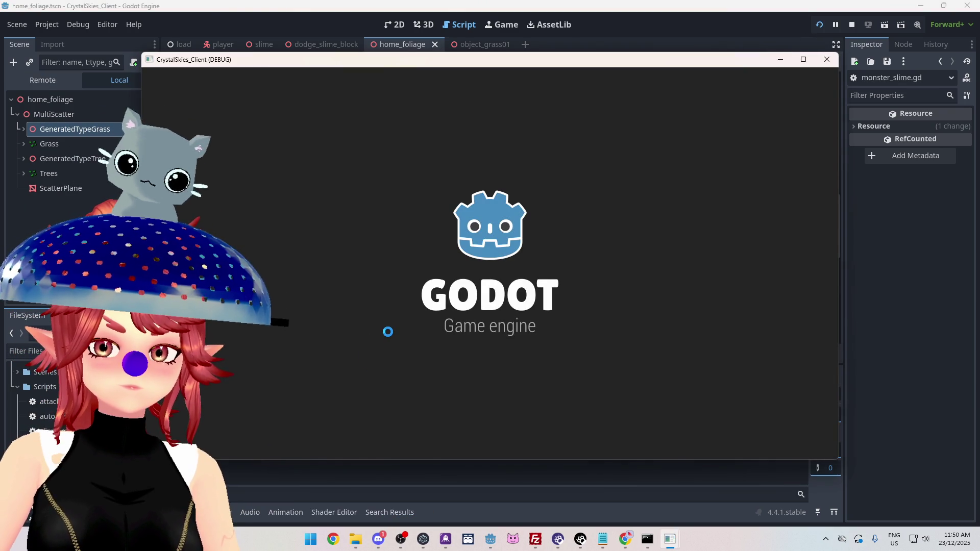
# - Log in to the game and create a lobby named 'asdd'
pyautogui.click(507, 335)
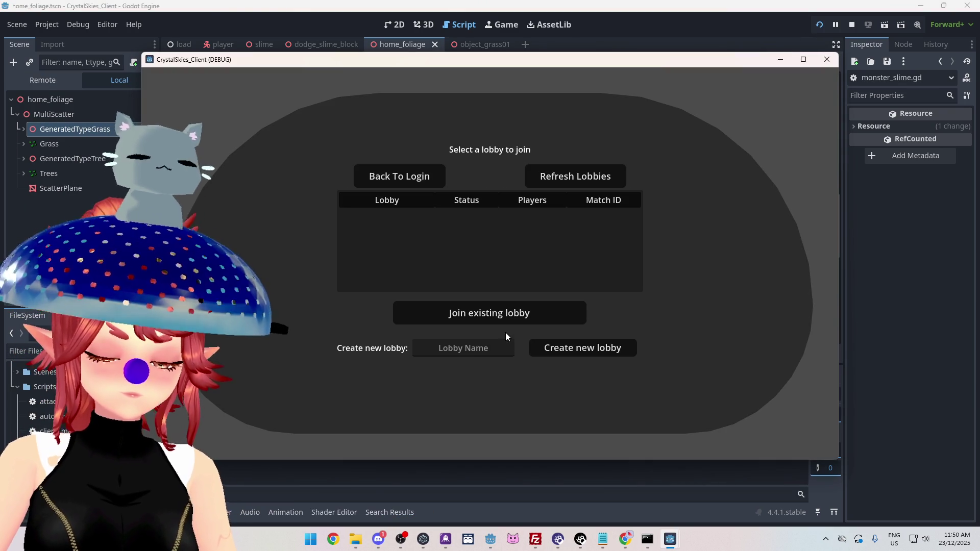
pyautogui.click(468, 347)
pyautogui.write('asdd')
pyautogui.click(595, 352)
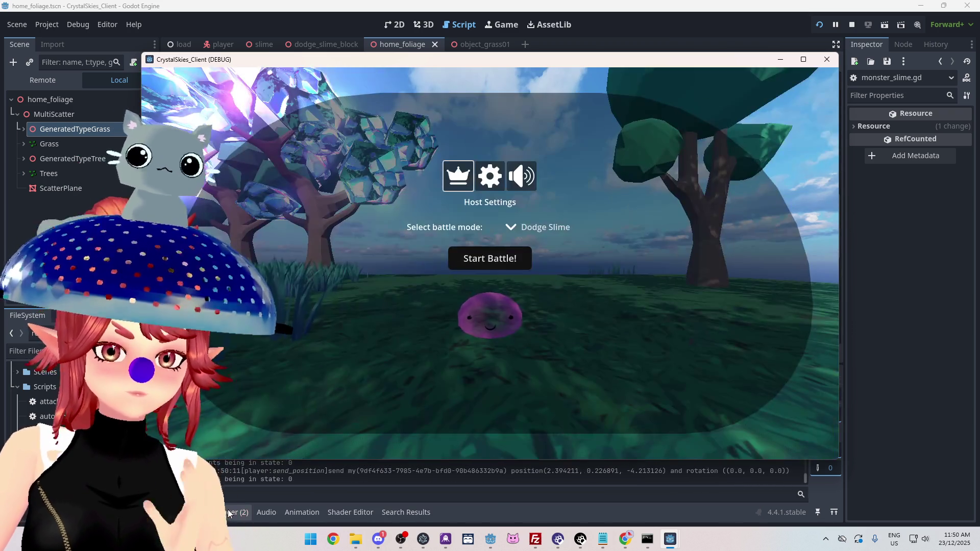
# - Delete the failing attack_cast_r and attack_cast_l declarations in monster_slime.gd
pyautogui.click(228, 513)
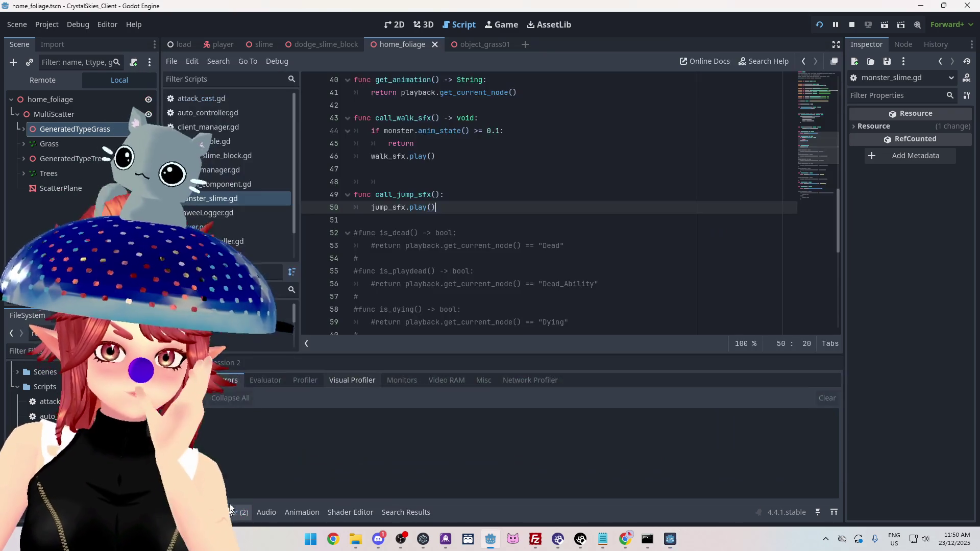
pyautogui.click(228, 513)
pyautogui.click(245, 382)
pyautogui.click(409, 423)
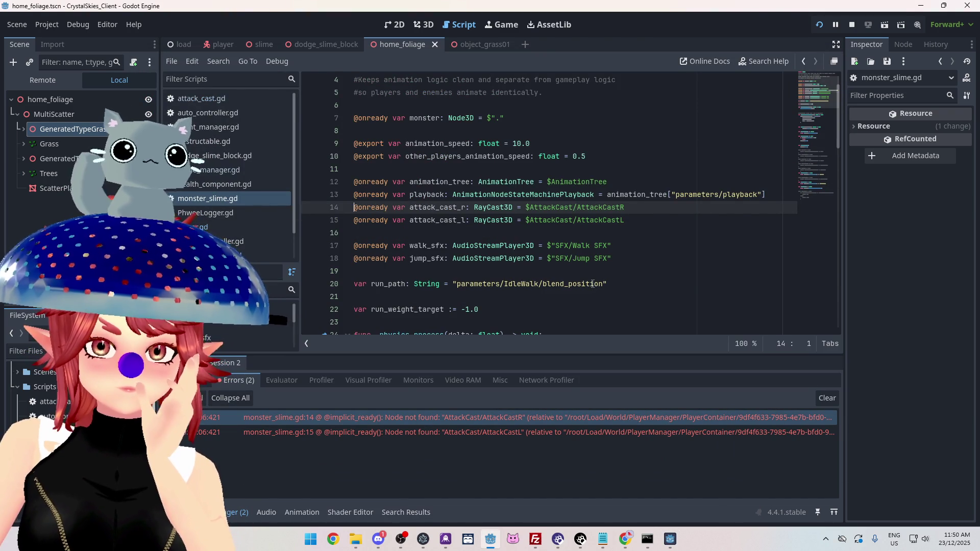
pyautogui.click(314, 228)
pyautogui.moveTo(314, 228); pyautogui.dragTo(353, 208)
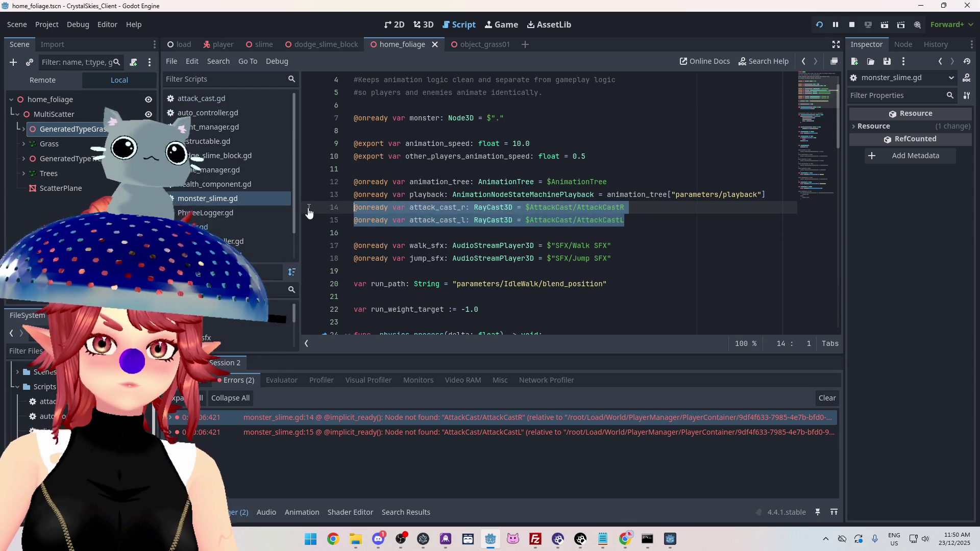
pyautogui.press('BackSpace')
# - Restart the game, log in, create lobby 'asdd', and walk the slime forward
pyautogui.click(852, 24)
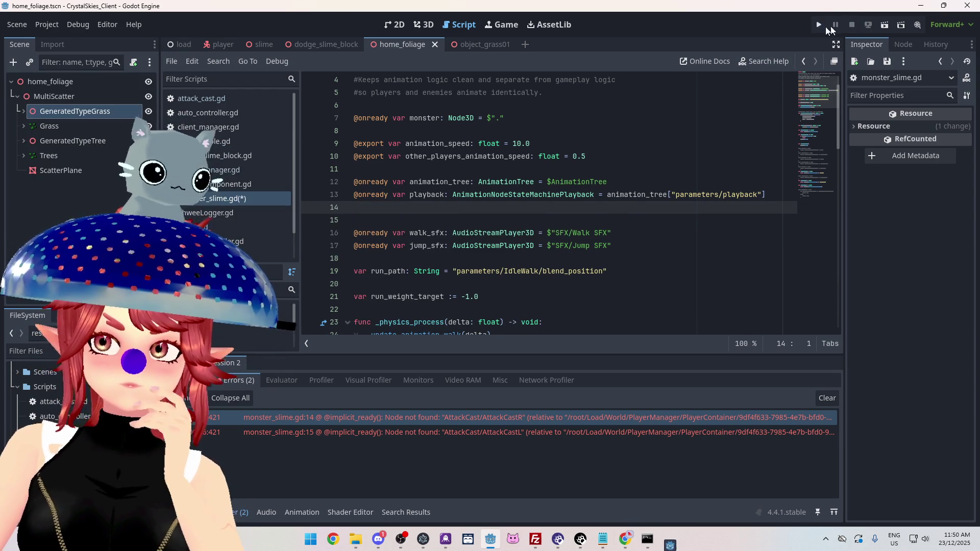
pyautogui.click(819, 25)
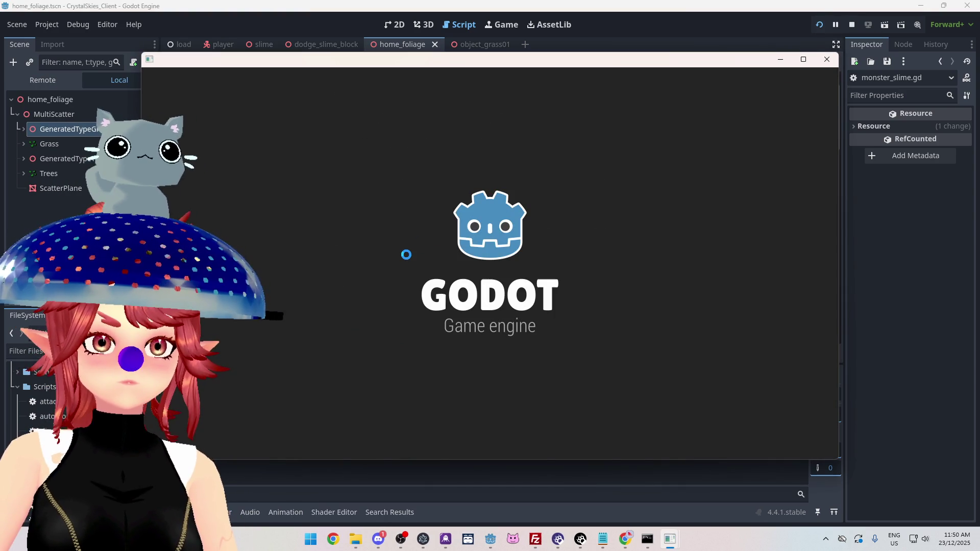
pyautogui.click(479, 331)
pyautogui.click(449, 348)
pyautogui.write('asdd')
pyautogui.click(591, 350)
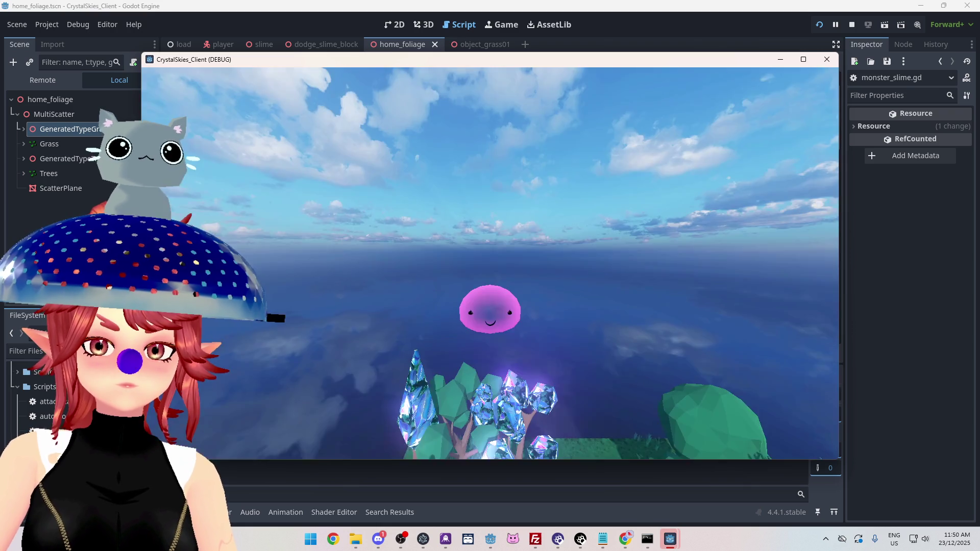
pyautogui.press('w')
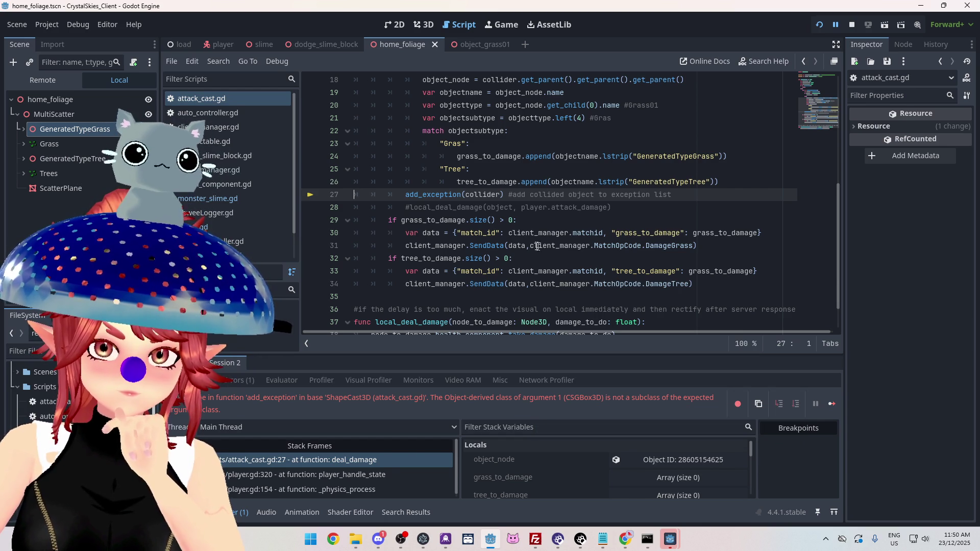
# - Stop the game after it breaks on the add_exception error at attack_cast.gd line 27
pyautogui.moveTo(478, 196)
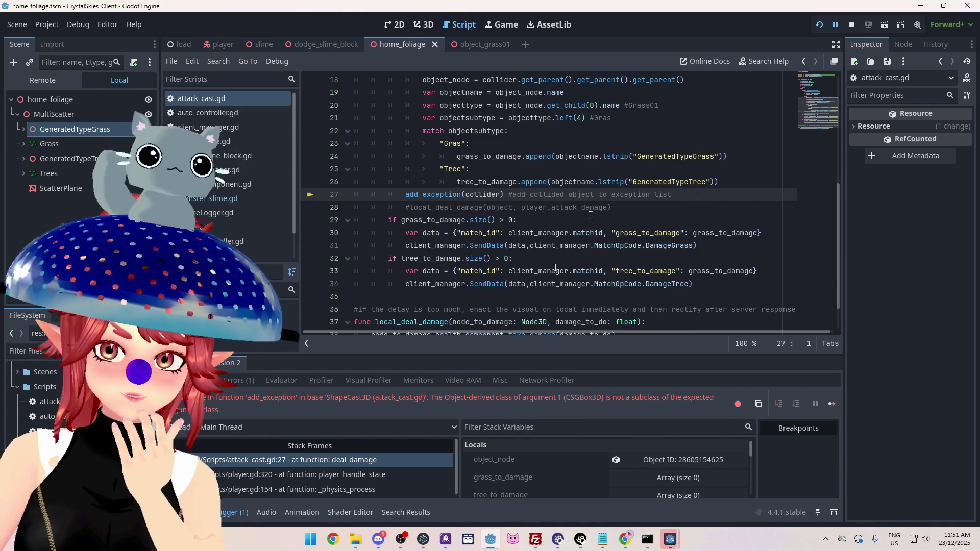
pyautogui.click(851, 25)
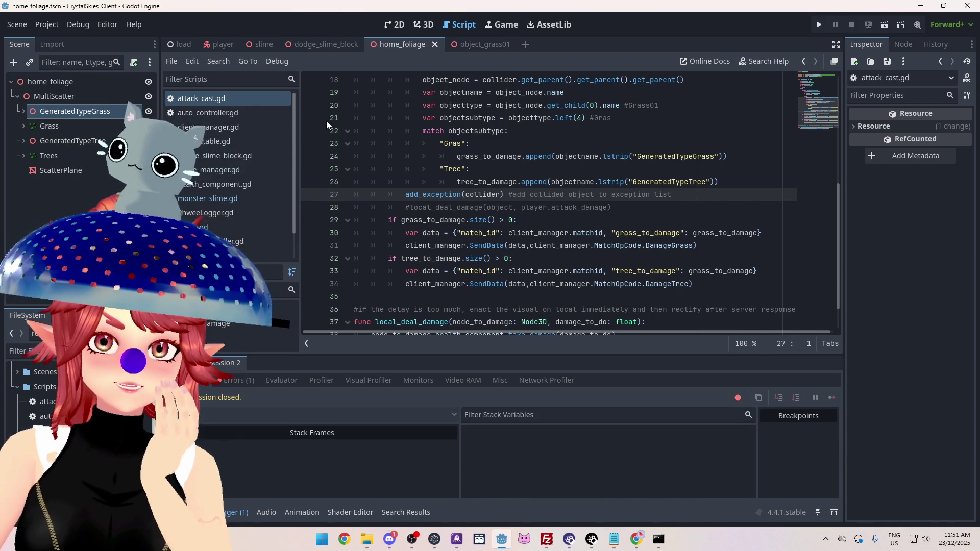
# - Select the AttackCast3D node in the player scene and widen the Inspector
pyautogui.click(324, 45)
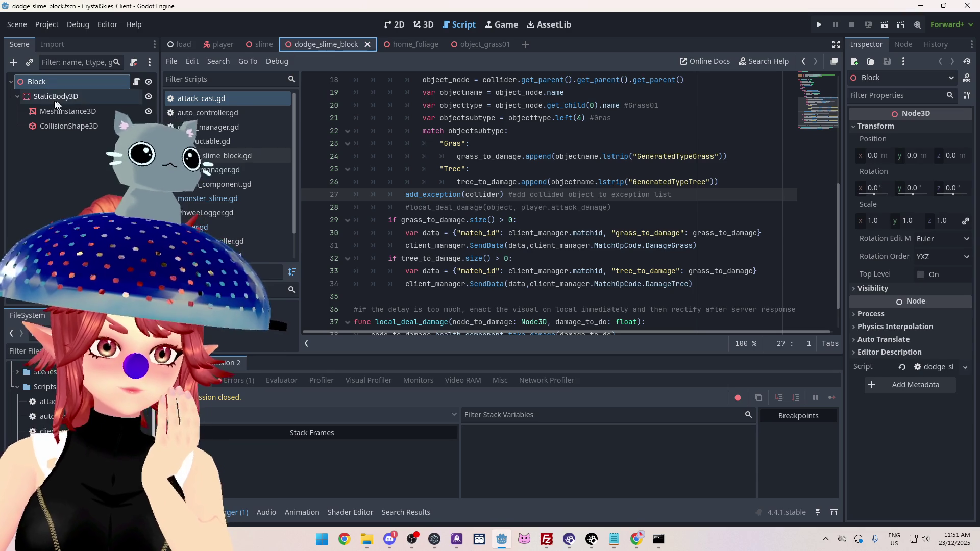
pyautogui.click(259, 47)
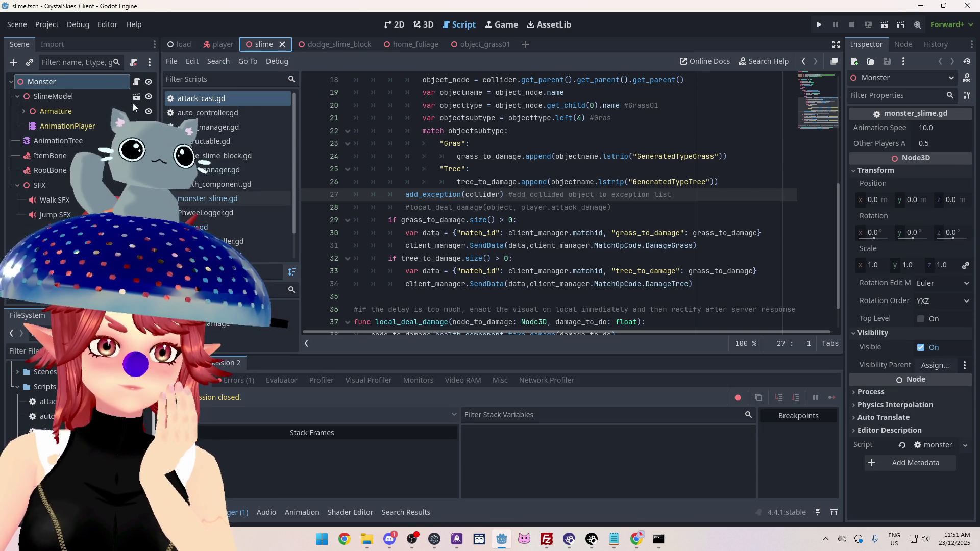
pyautogui.click(216, 47)
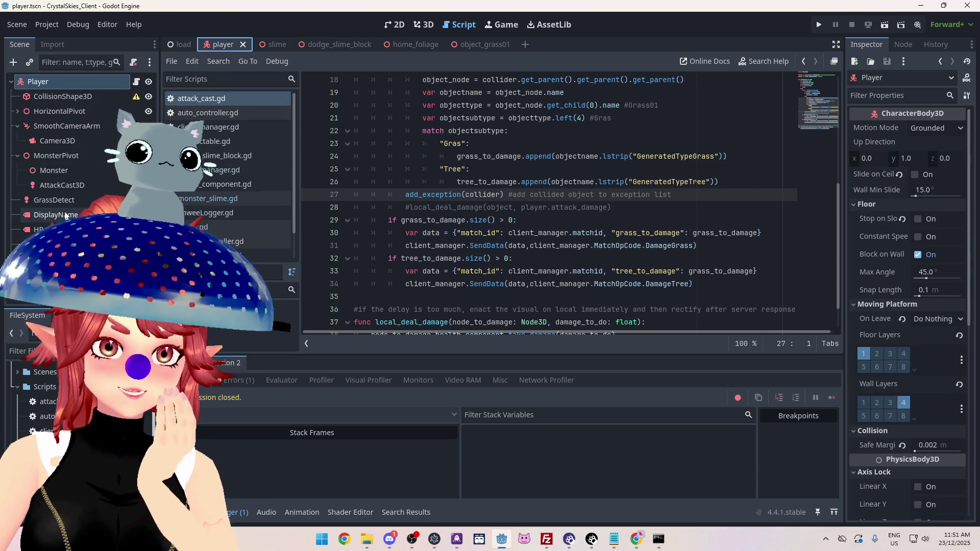
pyautogui.click(64, 185)
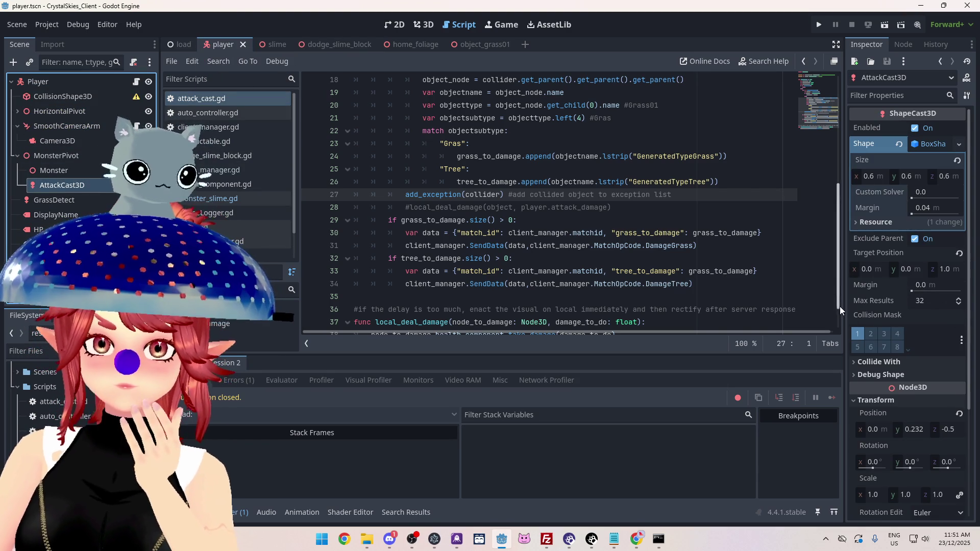
pyautogui.moveTo(846, 302); pyautogui.dragTo(633, 305)
pyautogui.click(681, 364)
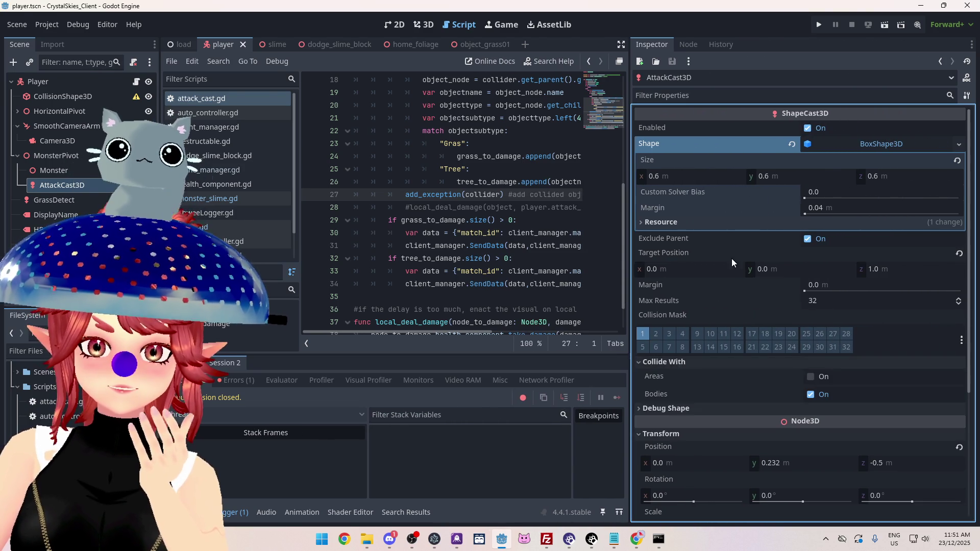
pyautogui.scroll(-2, 715, 332)
pyautogui.click(652, 307)
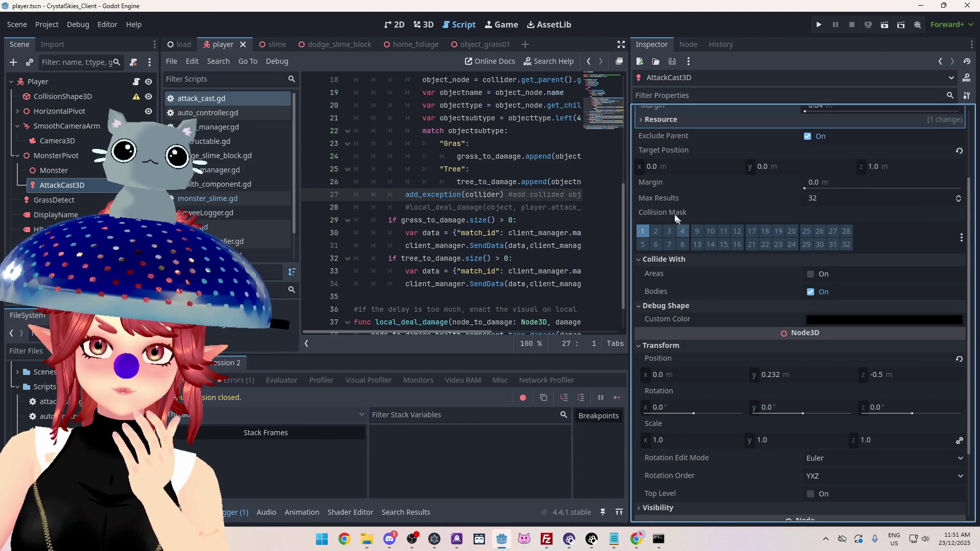
# - Switch AttackCast3D's collision mask from layer 1 to layer 4, save player.tscn, and run the game
pyautogui.moveTo(674, 214)
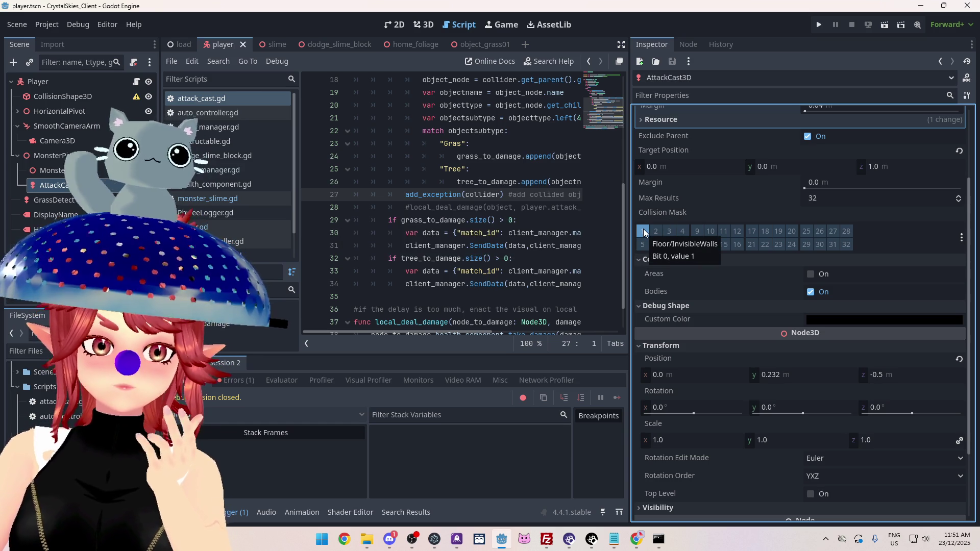
pyautogui.click(644, 231)
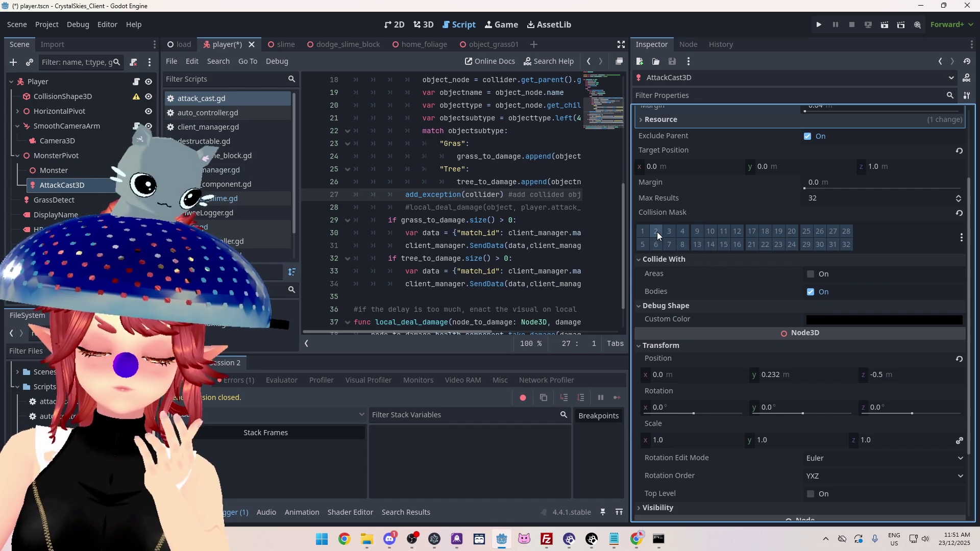
pyautogui.click(684, 231)
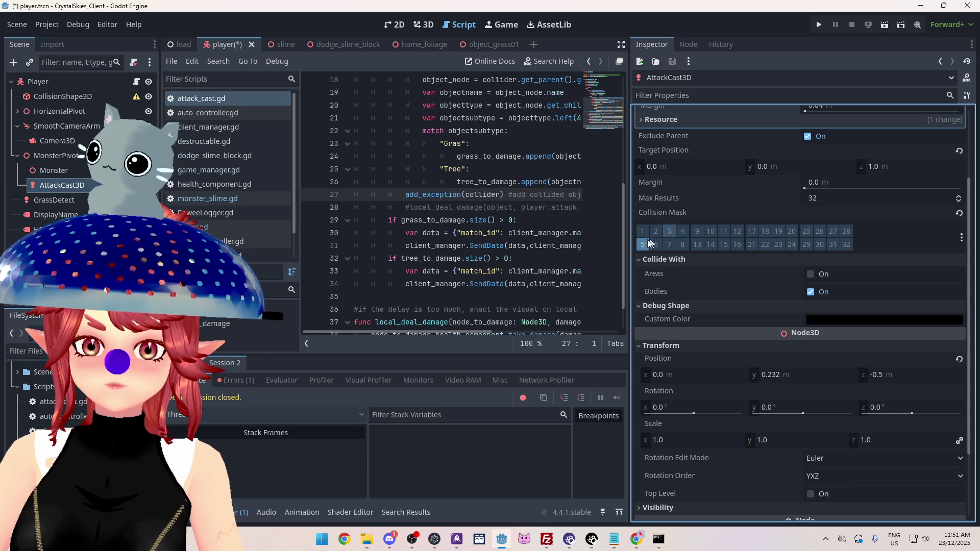
pyautogui.click(683, 232)
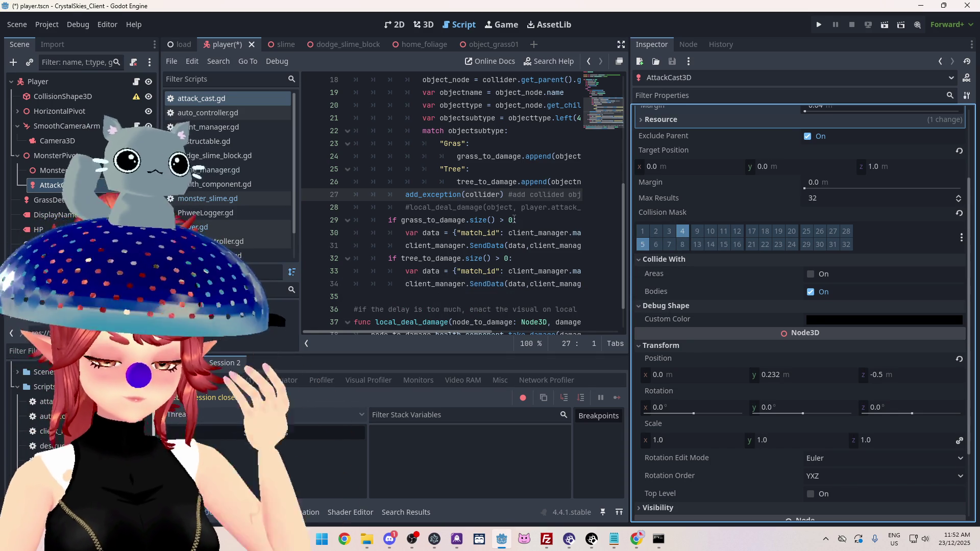
pyautogui.hotkey('ctrl', 's')
pyautogui.click(819, 26)
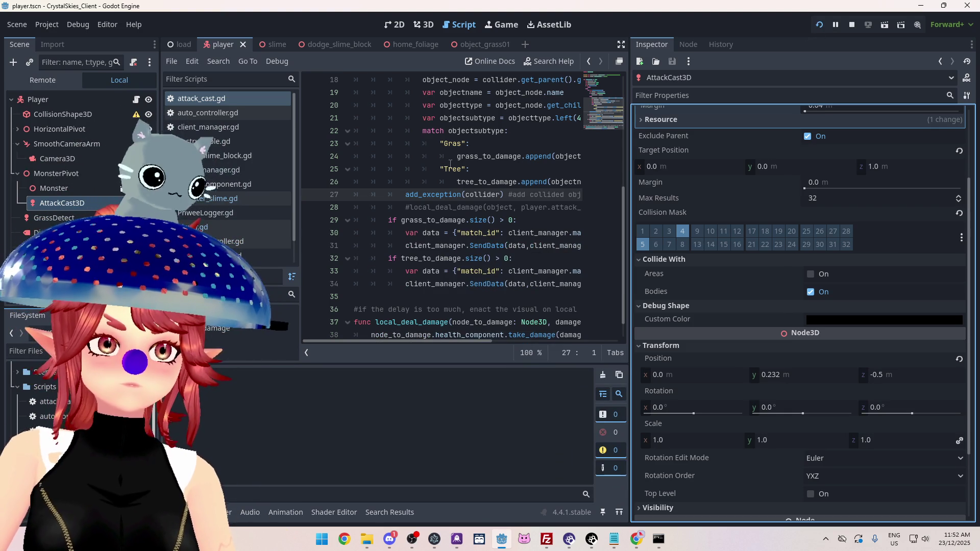
# - Log in to the relaunched game and create a lobby named 'asdf'
pyautogui.moveTo(450, 164)
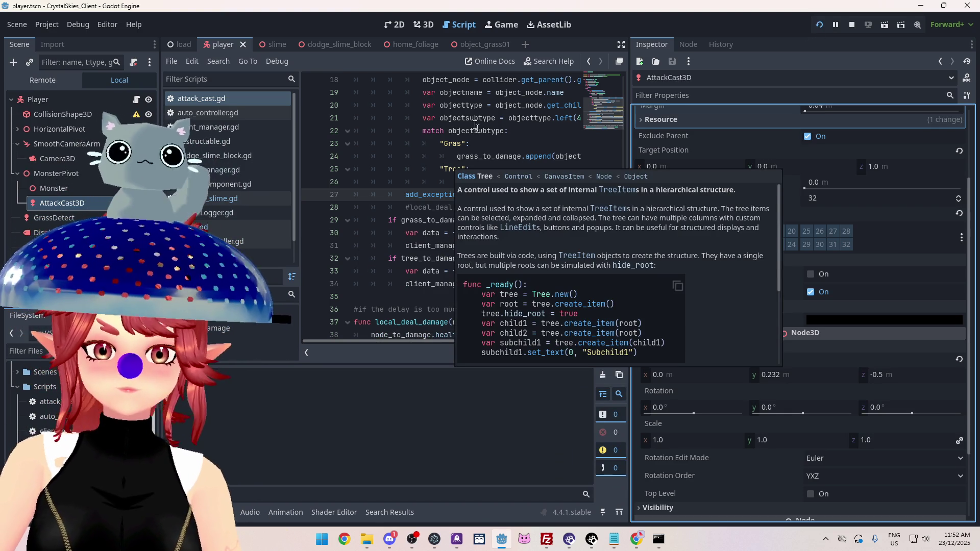
pyautogui.press('Up')
pyautogui.press('Up')
pyautogui.press('Up')
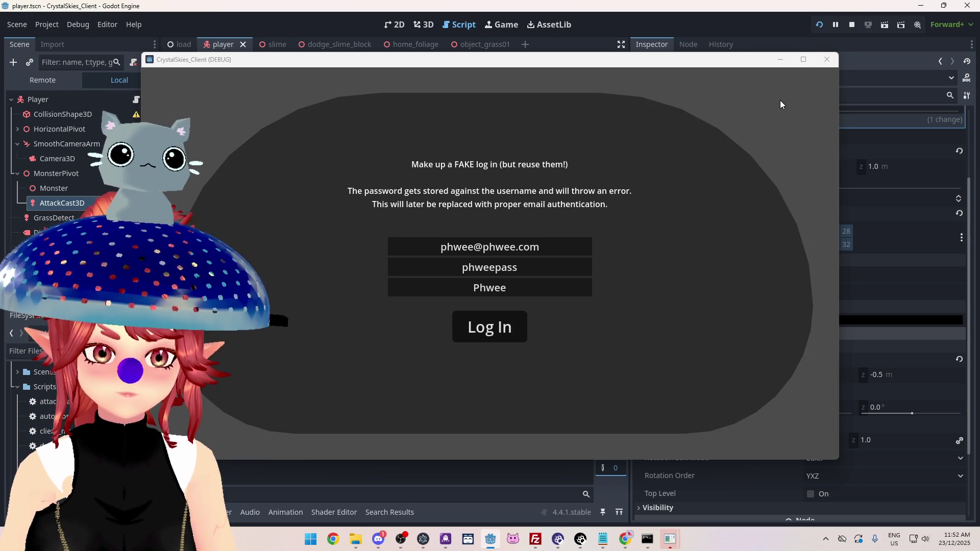
pyautogui.click(490, 329)
pyautogui.click(462, 349)
pyautogui.write('asdf')
pyautogui.click(571, 347)
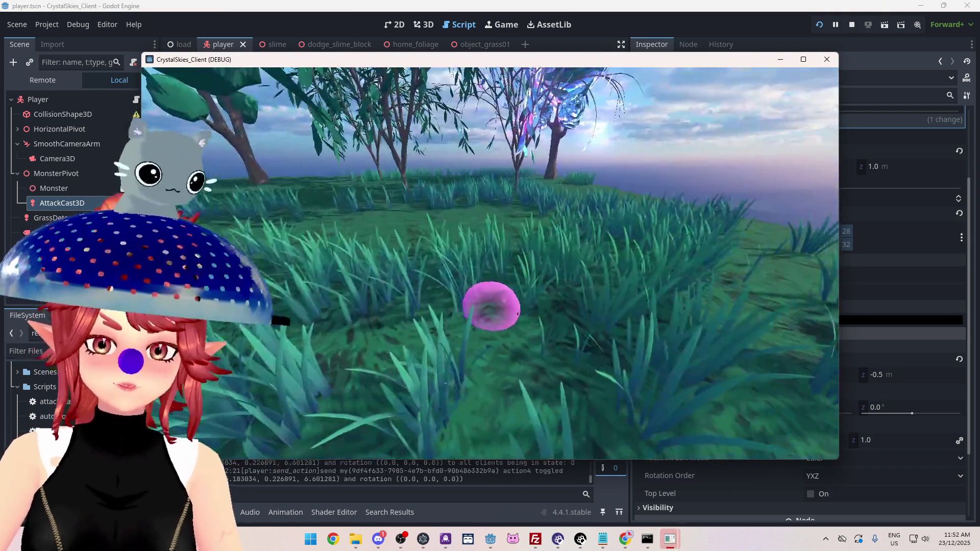
# - Attack the grass until the SendData break at attack_cast.gd line 31, then resume with F12
pyautogui.click(491, 261)
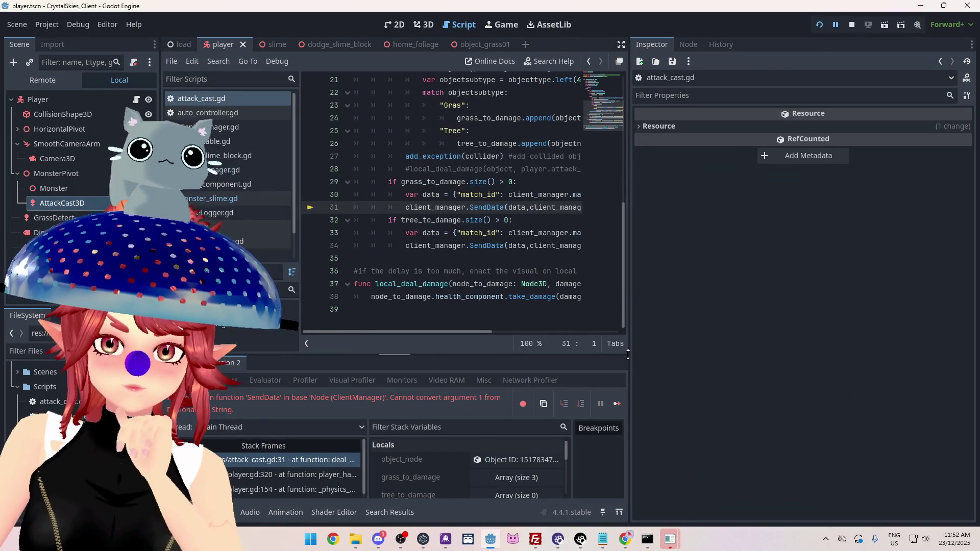
pyautogui.moveTo(631, 354); pyautogui.dragTo(866, 354)
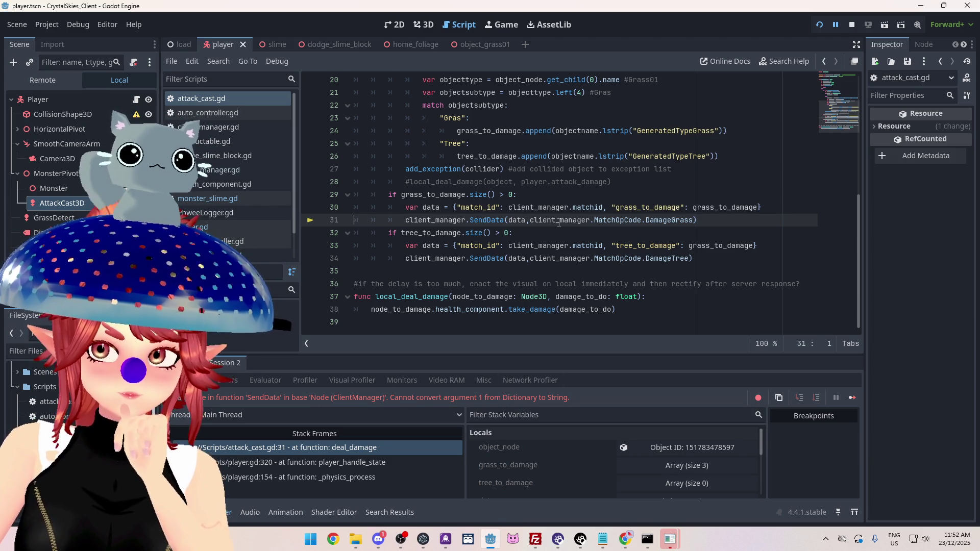
pyautogui.moveTo(559, 223)
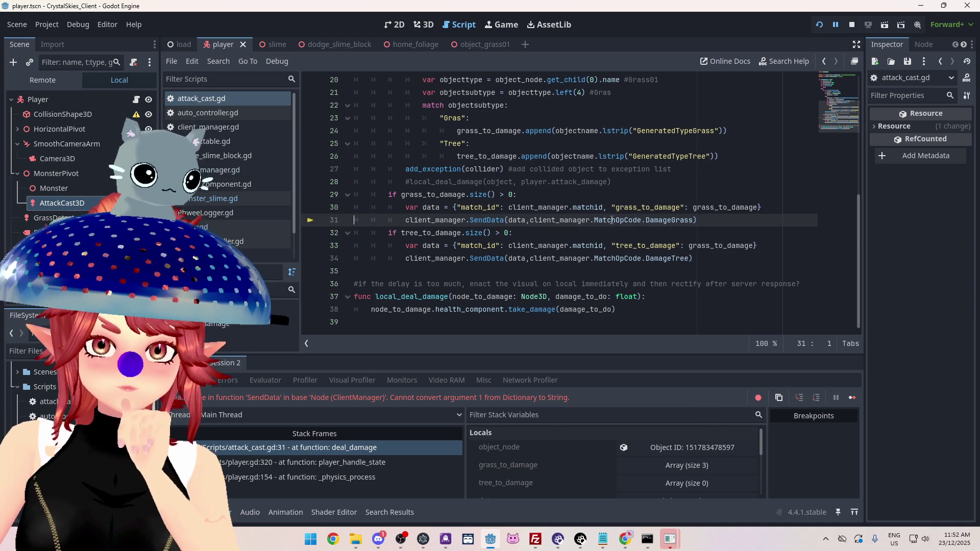
pyautogui.press('F12')
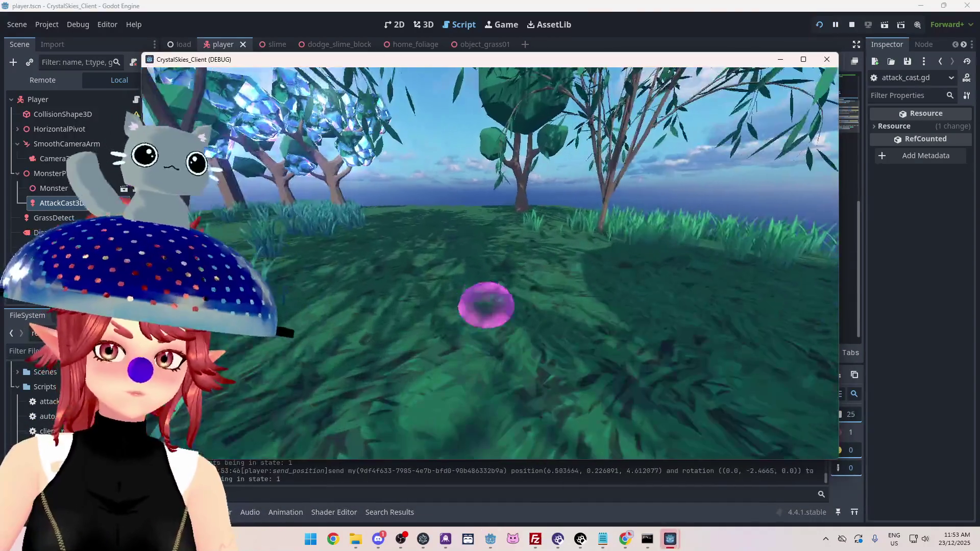
# - Keep attacking and walking the player across the meadow
pyautogui.press('4')
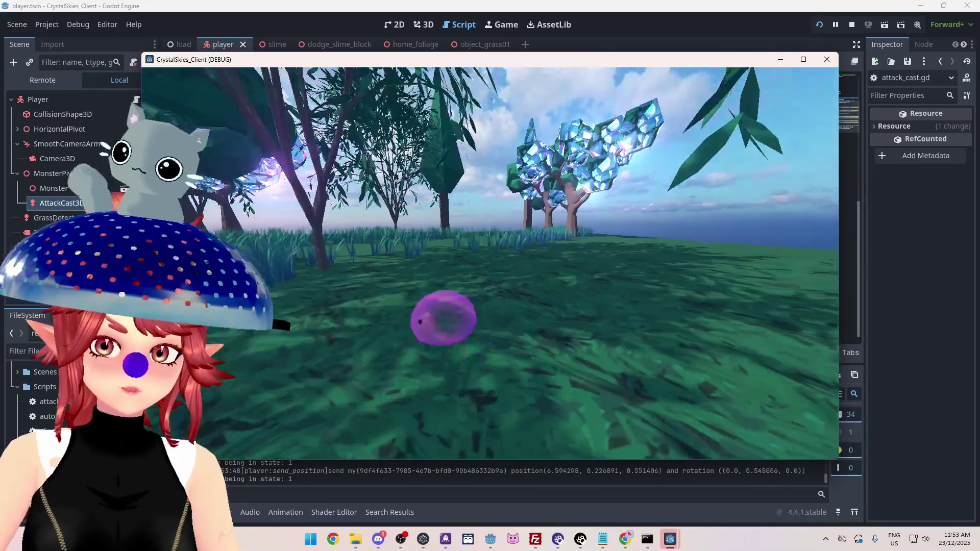
pyautogui.press('4')
pyautogui.press('w')
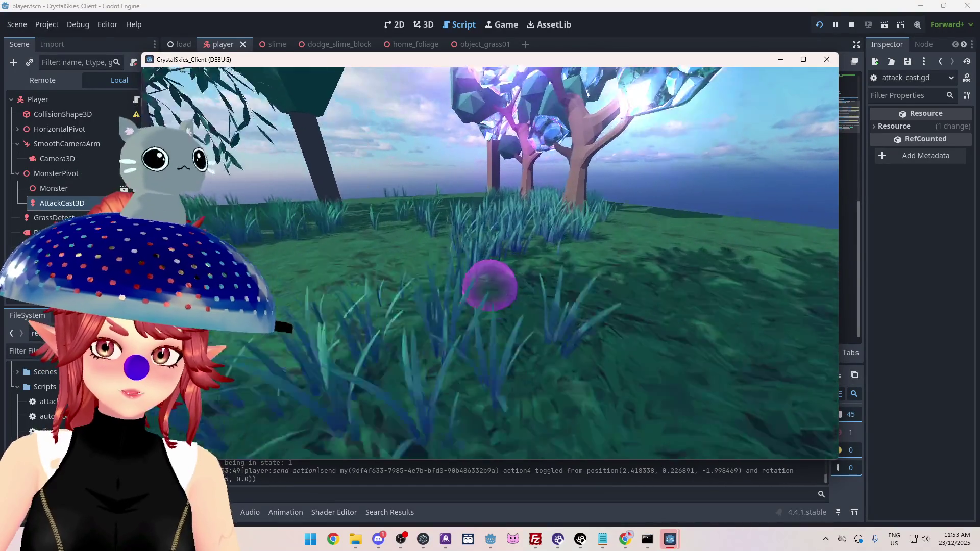
pyautogui.press('w')
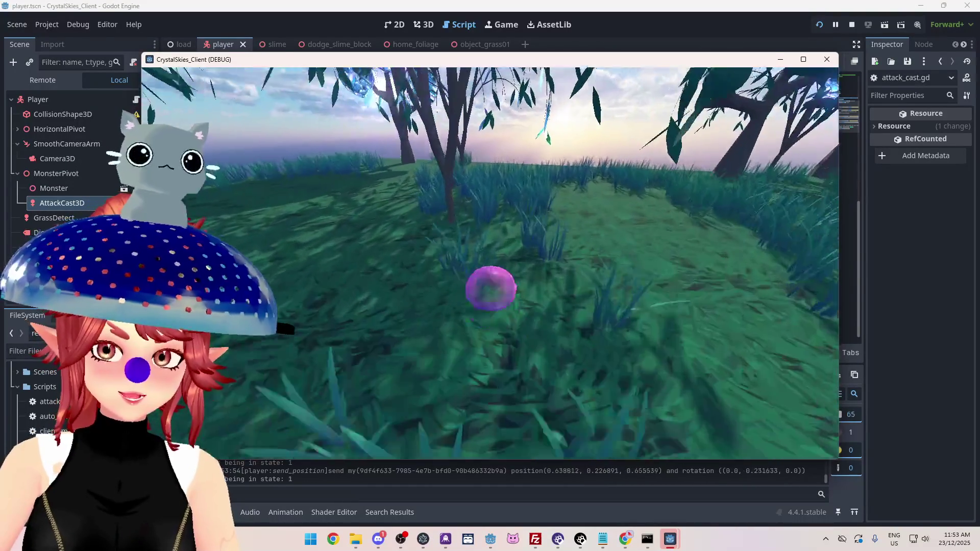
pyautogui.press('4')
pyautogui.press('w')
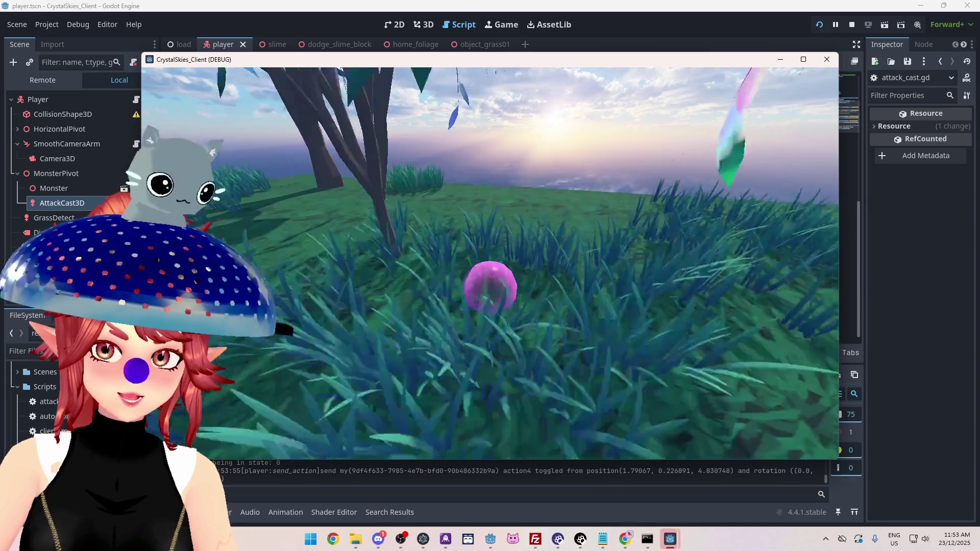
pyautogui.press('Escape')
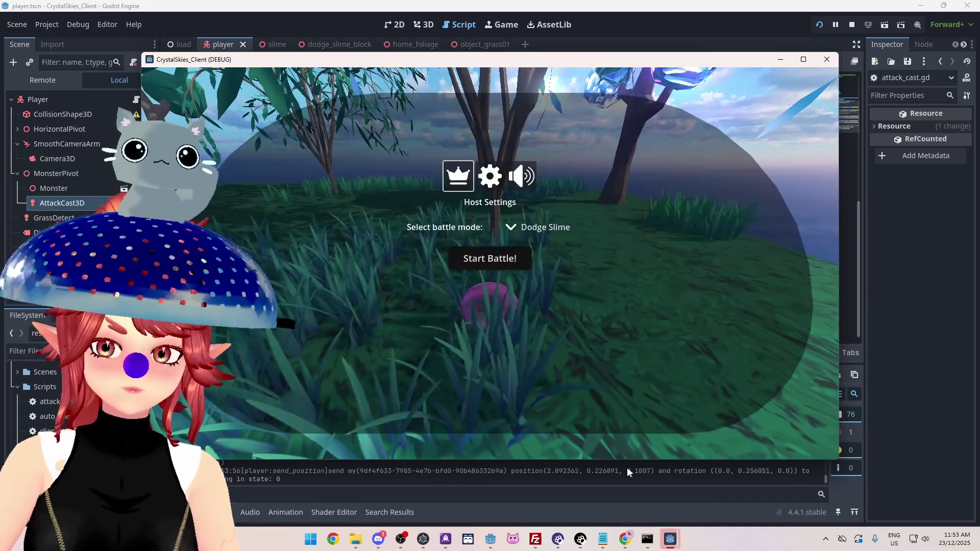
pyautogui.press('F8')
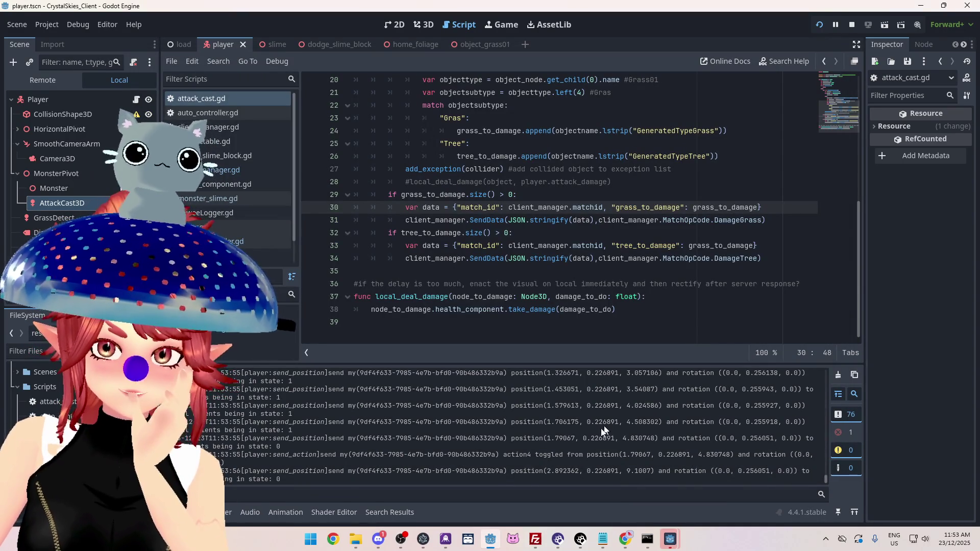
pyautogui.scroll(5, 527, 432)
pyautogui.scroll(-5, 526, 429)
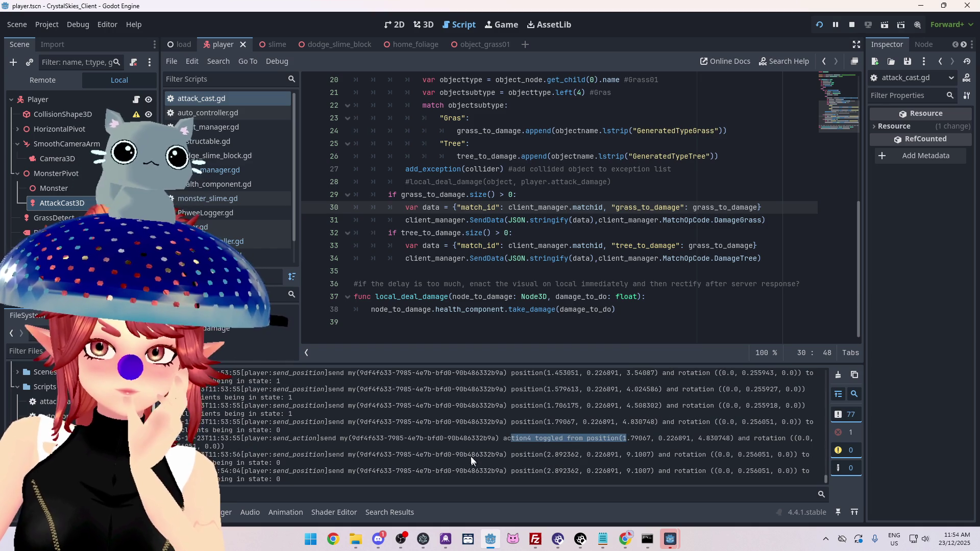
pyautogui.scroll(3, 545, 439)
pyautogui.scroll(6, 544, 439)
pyautogui.scroll(8, 544, 439)
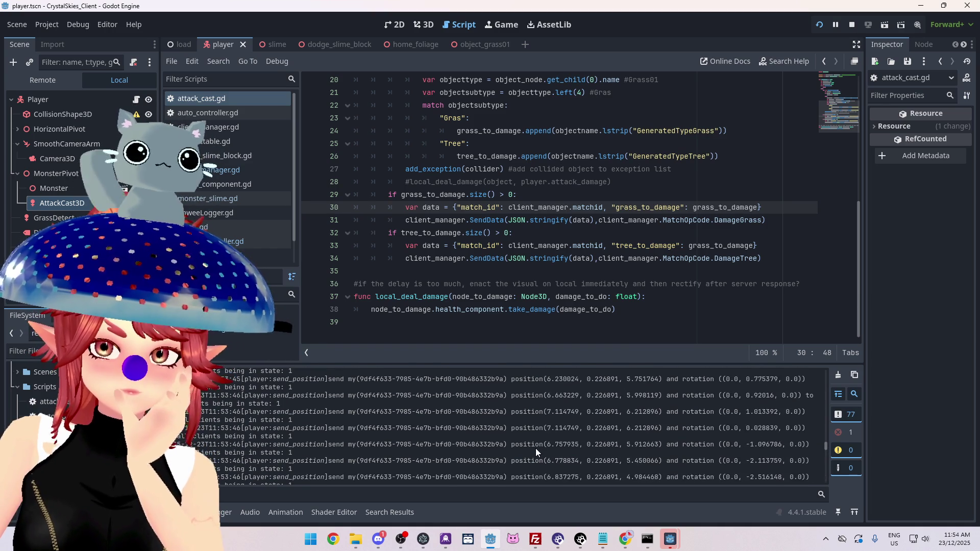
pyautogui.scroll(-3, 535, 448)
pyautogui.scroll(5, 535, 447)
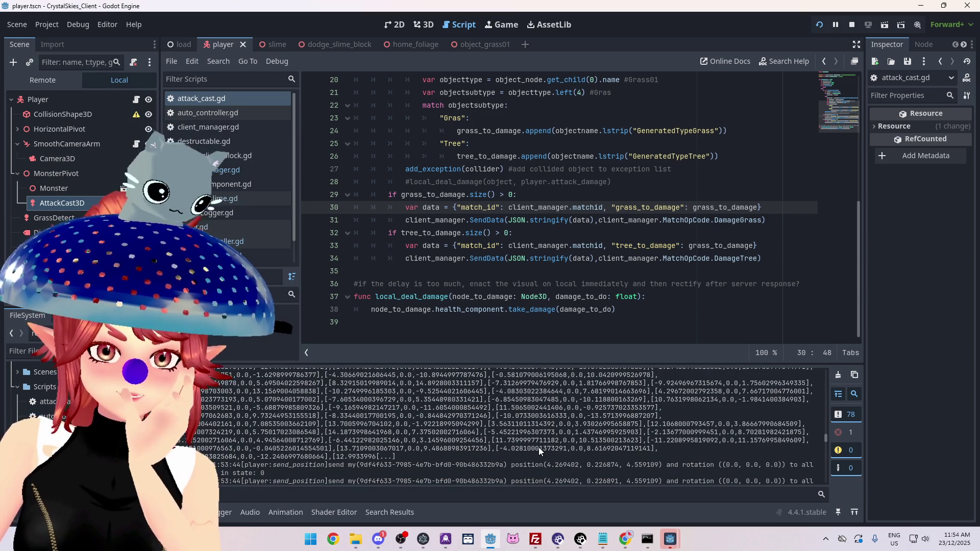
pyautogui.scroll(-5, 539, 447)
pyautogui.scroll(-5, 610, 442)
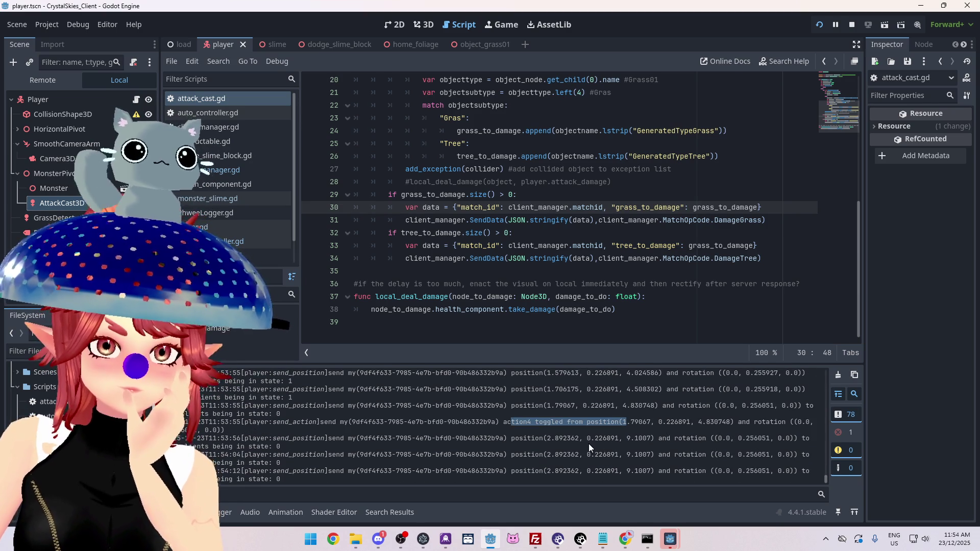
pyautogui.scroll(5, 490, 218)
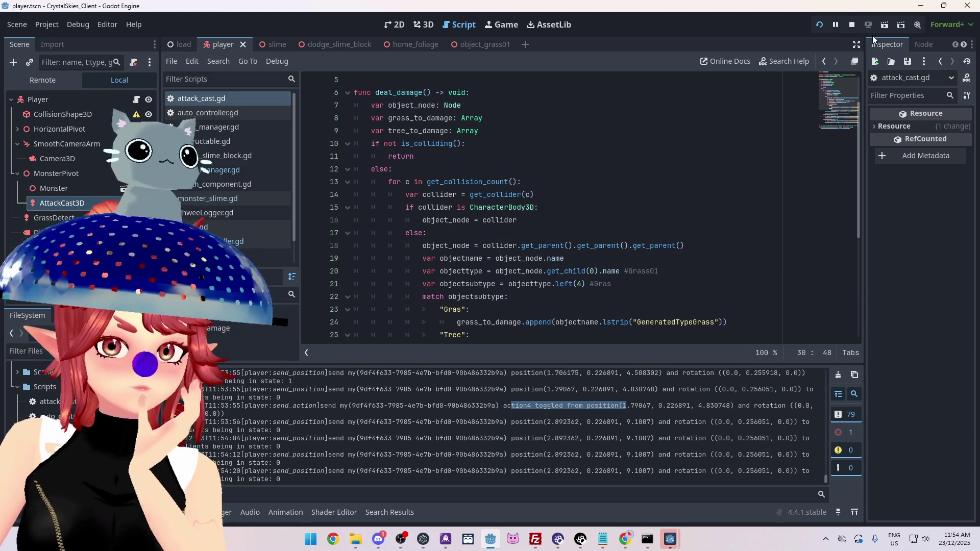
pyautogui.click(852, 26)
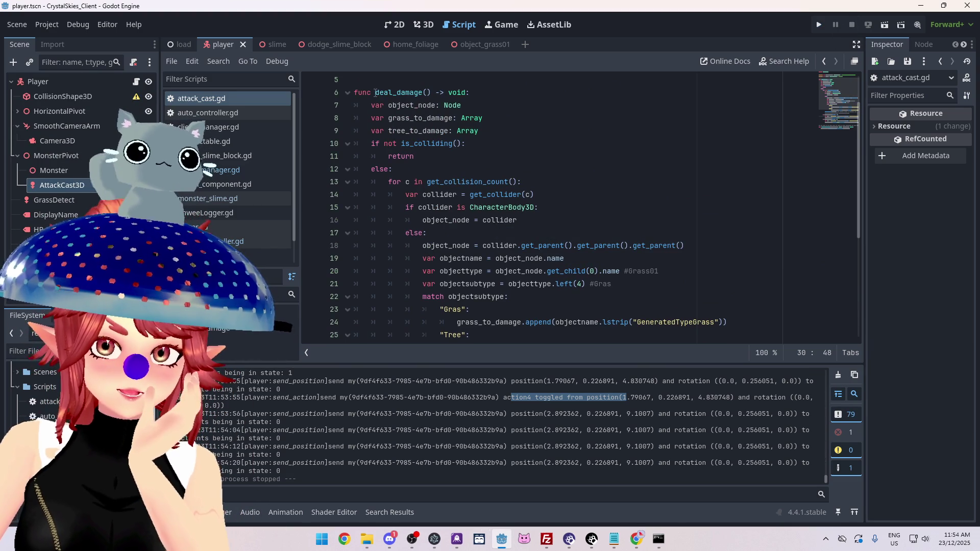
# - Stop the game and inspect player.gd's deal_damage call in the ATTACKING state and its attack_cast_3d declaration
pyautogui.moveTo(375, 92); pyautogui.dragTo(409, 90)
pyautogui.click(205, 229)
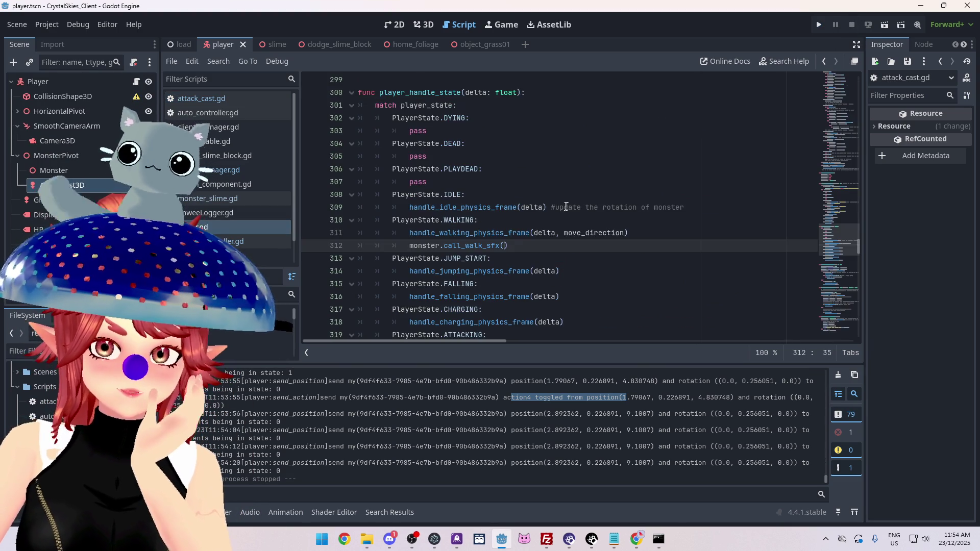
pyautogui.scroll(-3, 576, 269)
pyautogui.scroll(3, 570, 264)
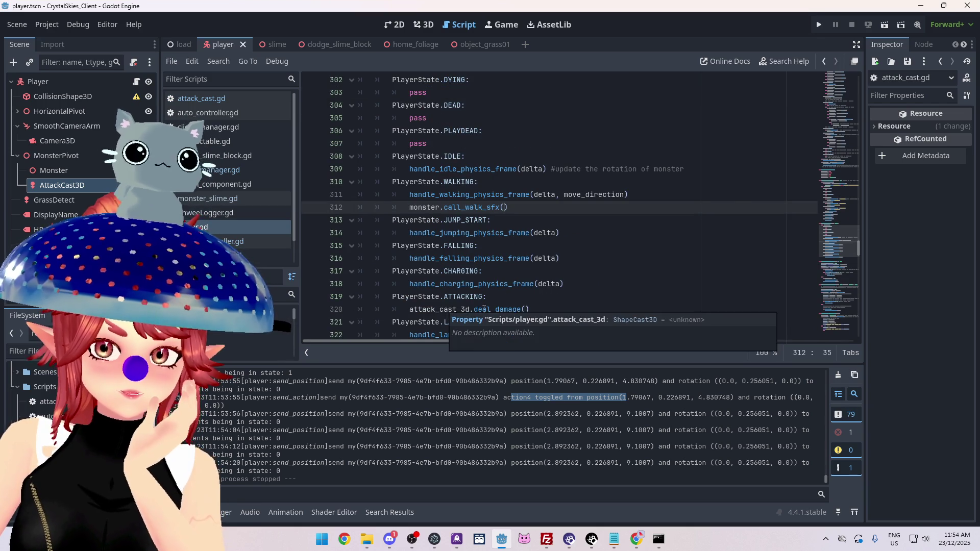
pyautogui.click(507, 310)
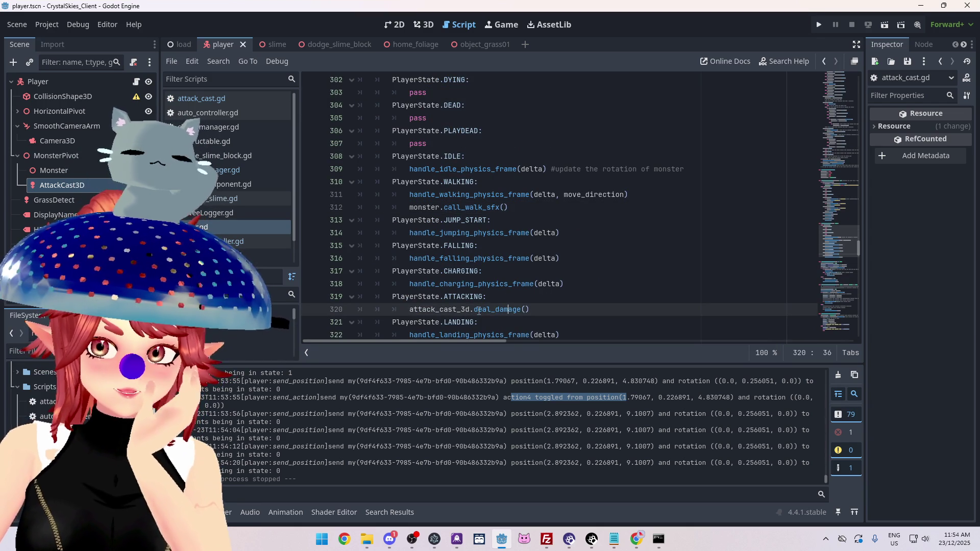
pyautogui.moveTo(860, 261)
pyautogui.mouseDown()
pyautogui.moveTo(862, 80)
pyautogui.moveTo(869, 128)
pyautogui.mouseUp()
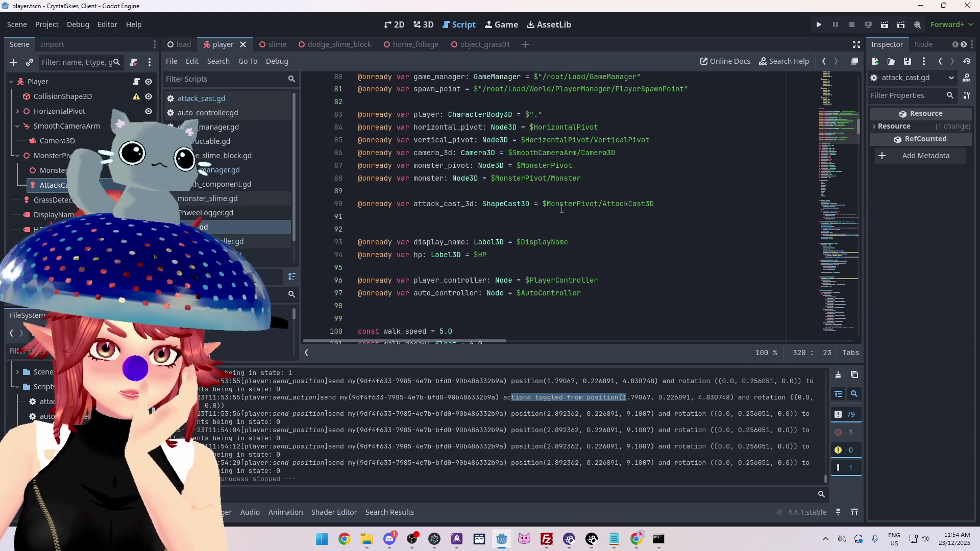
pyautogui.click(444, 205)
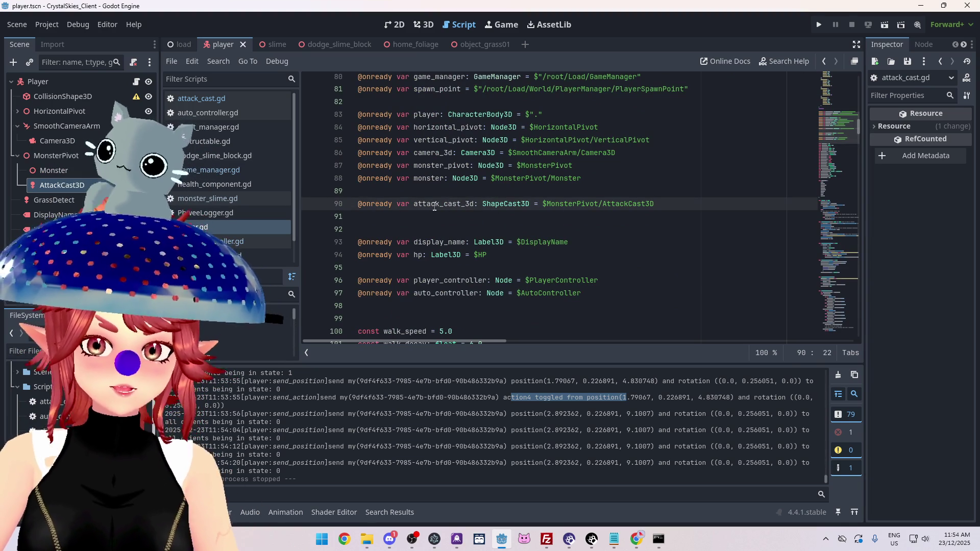
pyautogui.moveTo(854, 130)
pyautogui.mouseDown()
pyautogui.moveTo(849, 338)
pyautogui.moveTo(844, 238)
pyautogui.mouseUp()
# - Follow the attack_cast_3d.deal_damage() call on line 320 to its definition in attack_cast.gd
pyautogui.scroll(6, 597, 217)
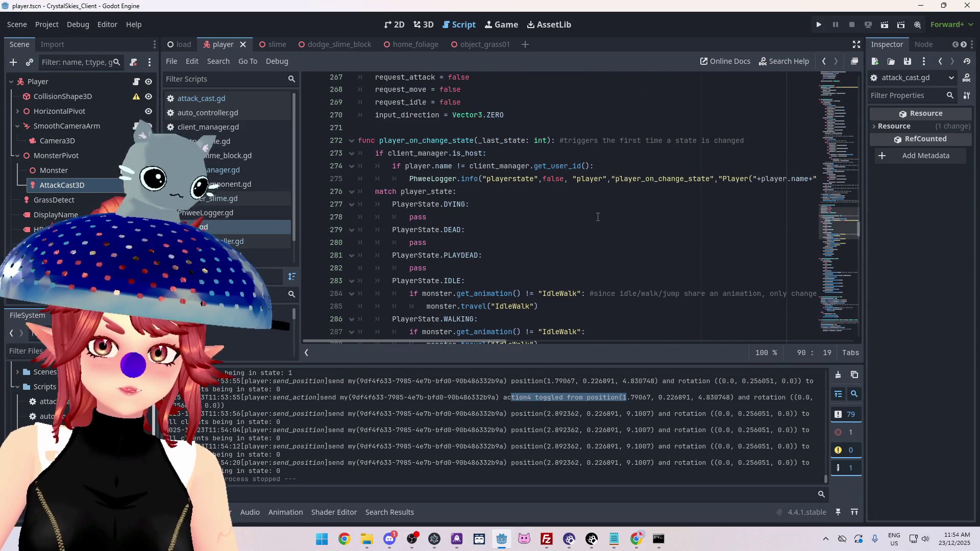
pyautogui.scroll(-7, 455, 110)
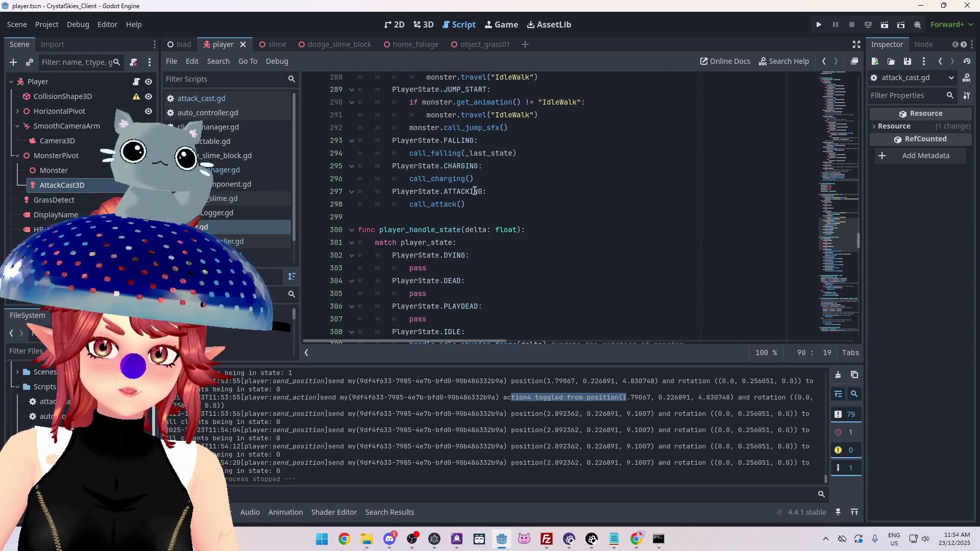
pyautogui.scroll(-3, 473, 197)
pyautogui.scroll(-3, 474, 138)
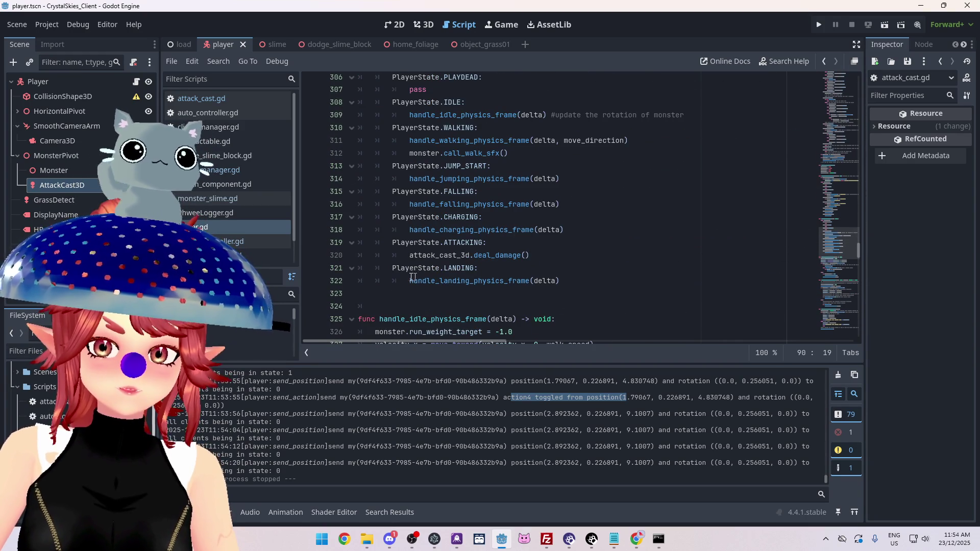
pyautogui.click(424, 256)
pyautogui.press('Home')
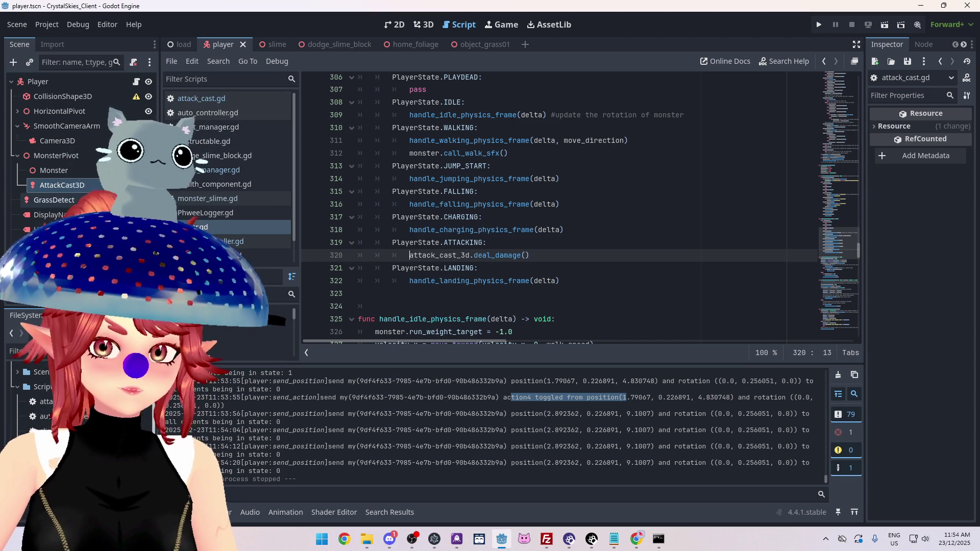
pyautogui.click(217, 97)
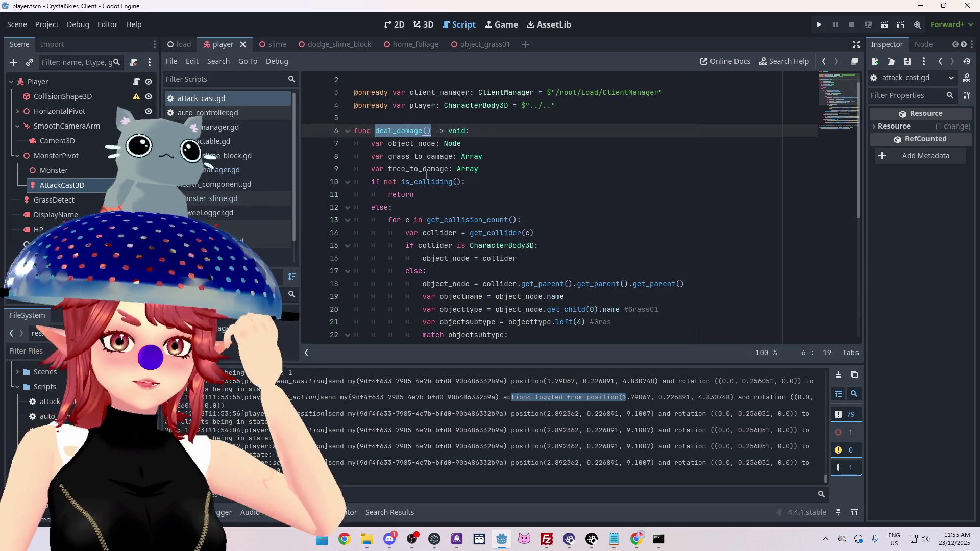
# - Insert a print("deal damage") line at the start of deal_damage, above the collision check
pyautogui.scroll(-5, 408, 178)
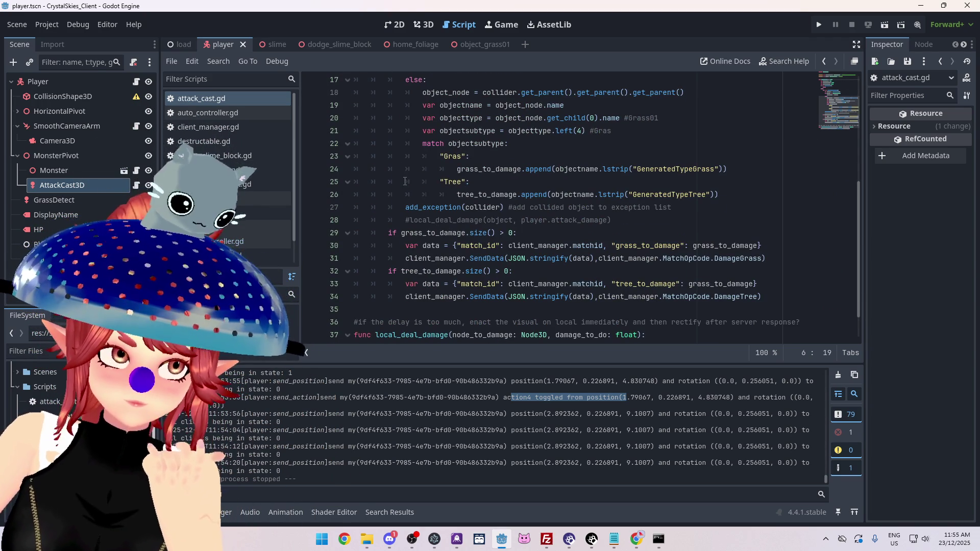
pyautogui.scroll(4, 405, 181)
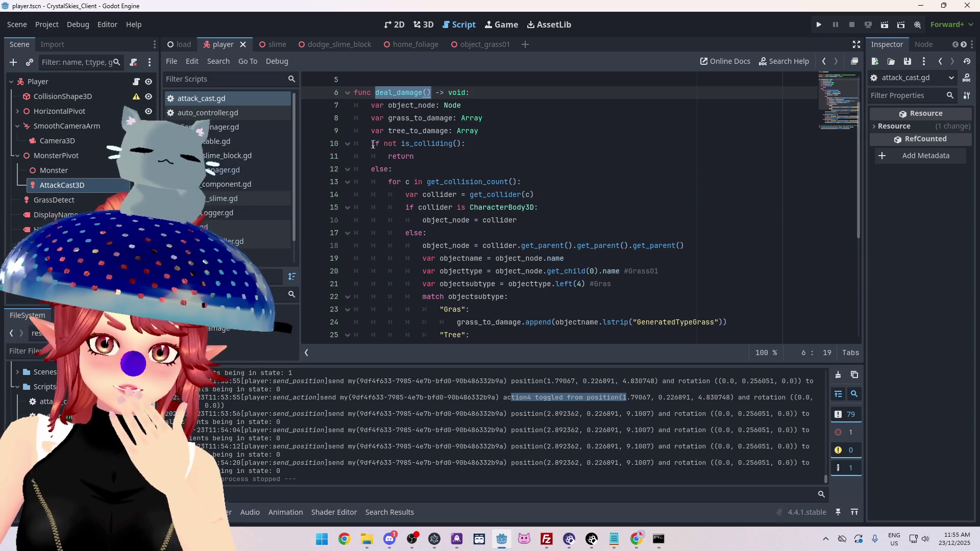
pyautogui.click(363, 142)
pyautogui.press('Return')
pyautogui.press('Up')
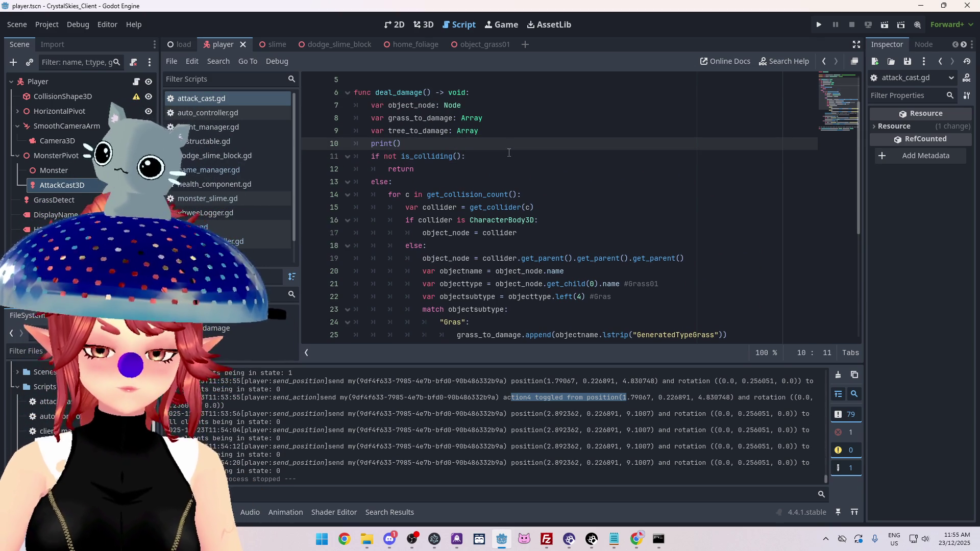
pyautogui.write('ge')
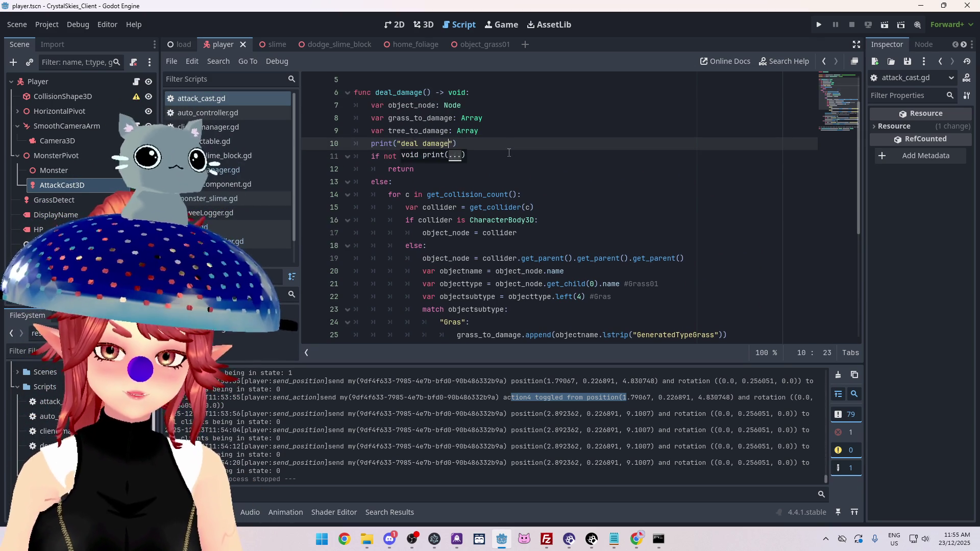
# - Add a new print line above the collision loop in the else branch
pyautogui.click(480, 194)
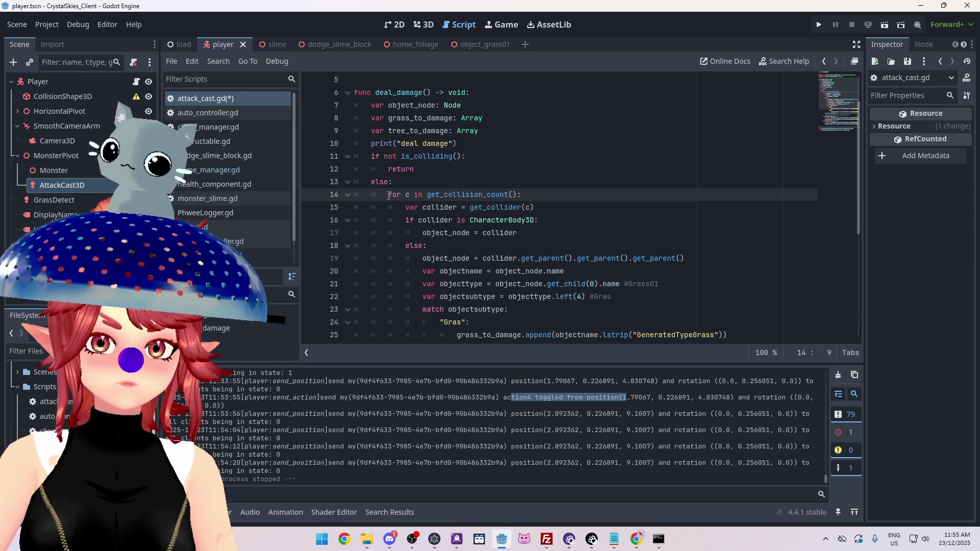
pyautogui.press('Return')
pyautogui.press('Up')
pyautogui.moveTo(468, 144); pyautogui.dragTo(357, 140)
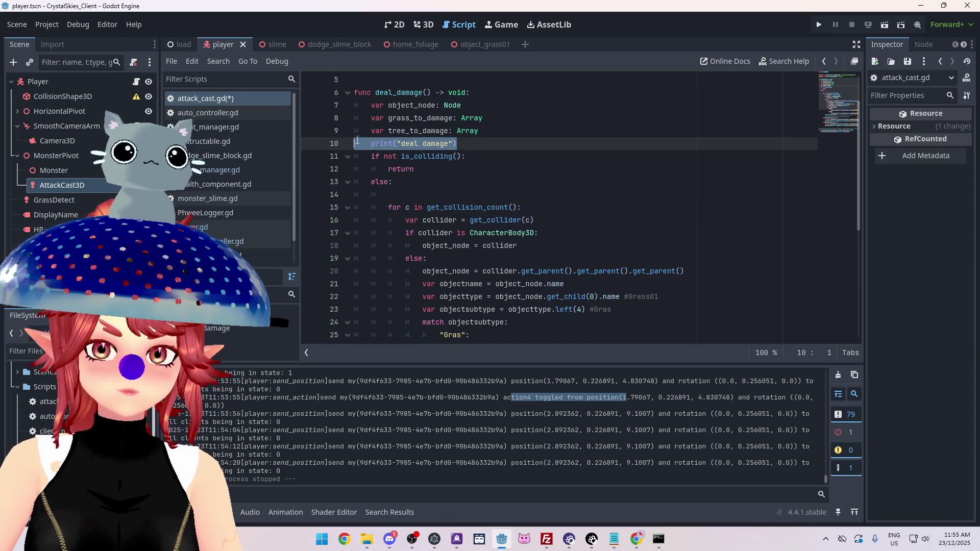
pyautogui.click(407, 193)
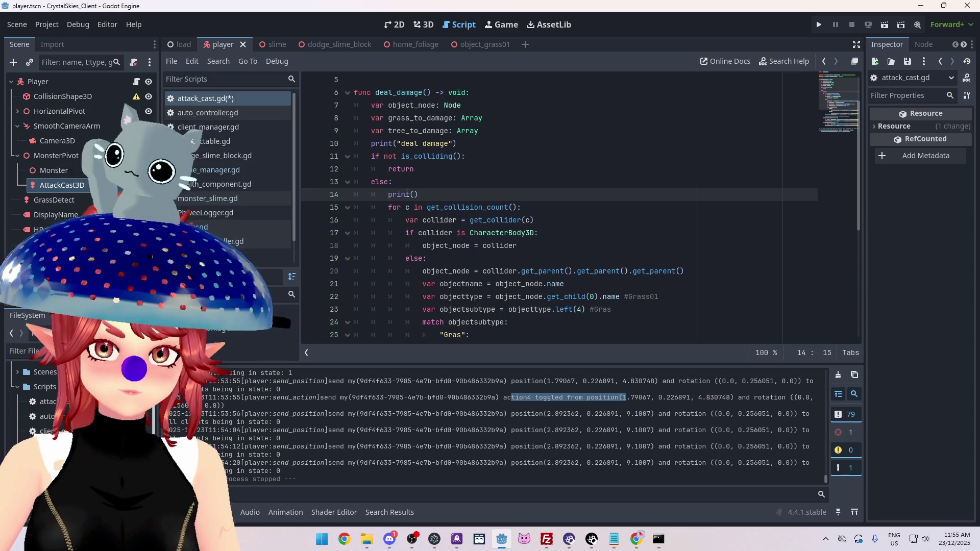
pyautogui.scroll(-1, 610, 211)
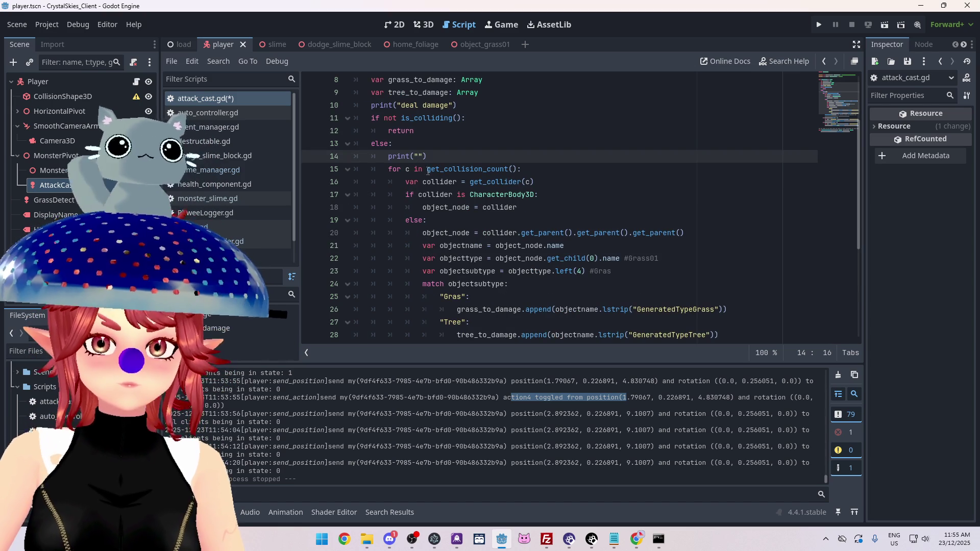
# - Make that print output get_collision_count(), save attack_cast.gd, and launch the game
pyautogui.moveTo(428, 171); pyautogui.dragTo(514, 172)
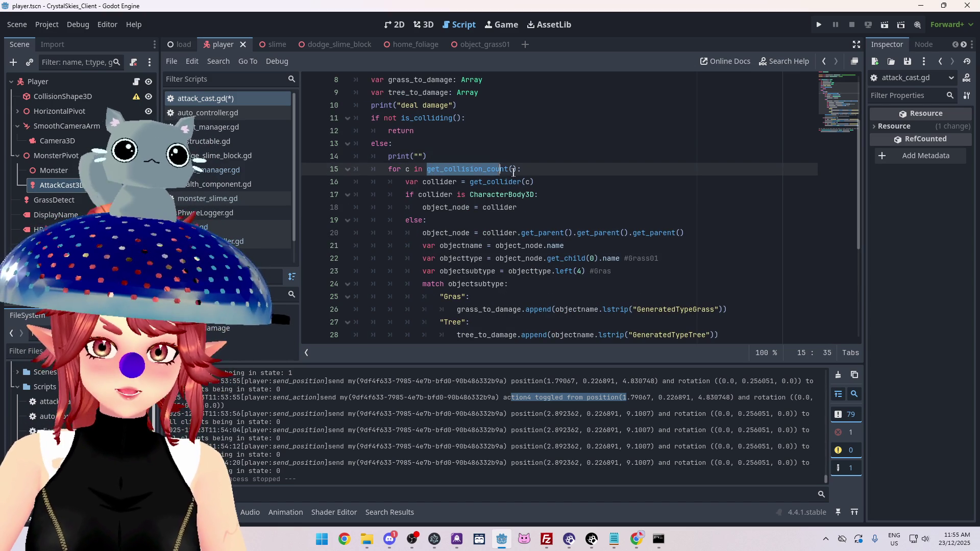
pyautogui.click(420, 158)
pyautogui.write('get_collision_count()')
pyautogui.press('BackSpace')
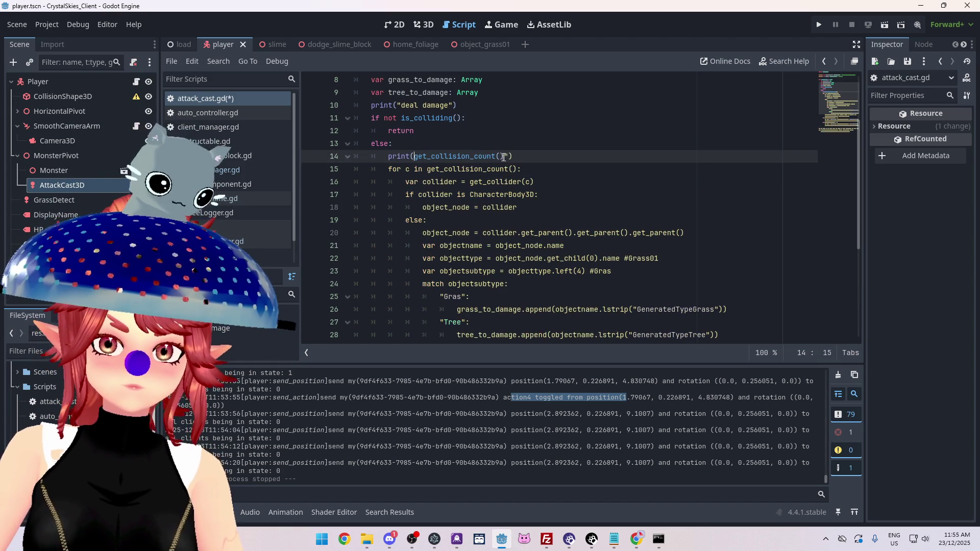
pyautogui.press('Delete')
pyautogui.click(561, 134)
pyautogui.hotkey('ctrl', 's')
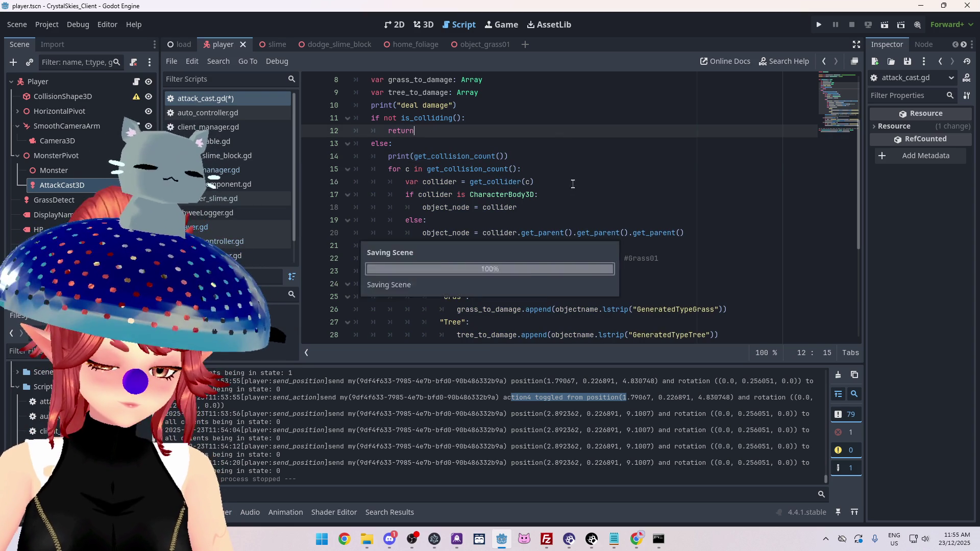
pyautogui.click(818, 28)
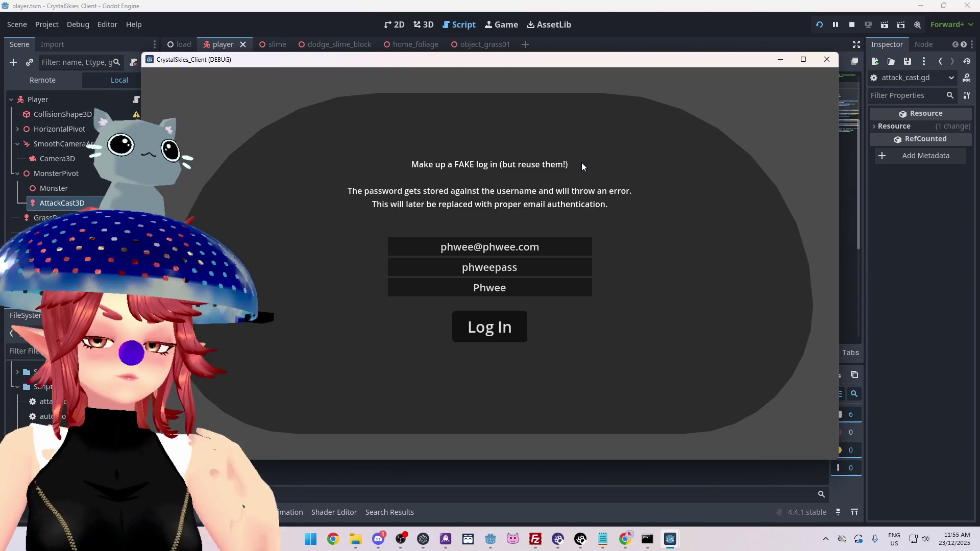
# - Log in, create lobby 'asddd', walk the player through the grass, then return to the editor
pyautogui.click(504, 326)
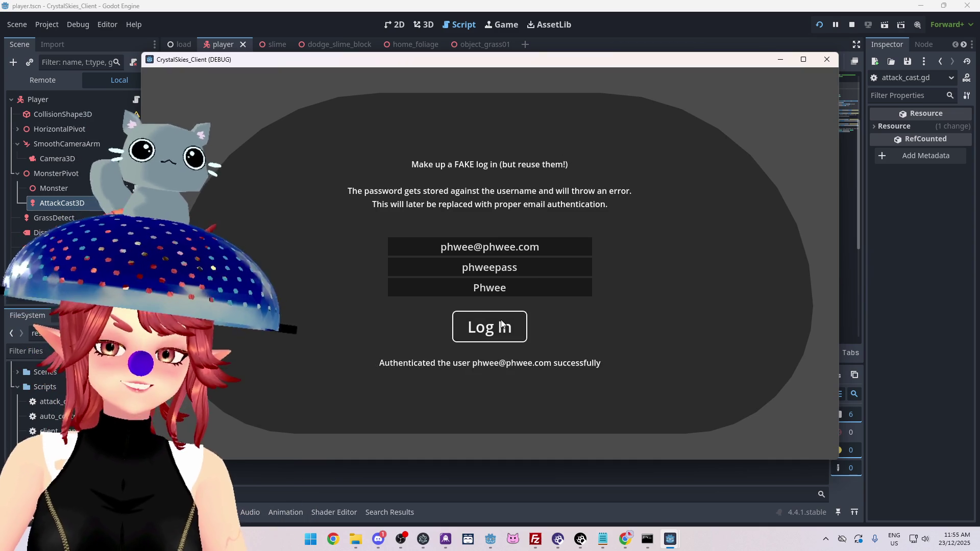
pyautogui.click(456, 350)
pyautogui.write('asddd')
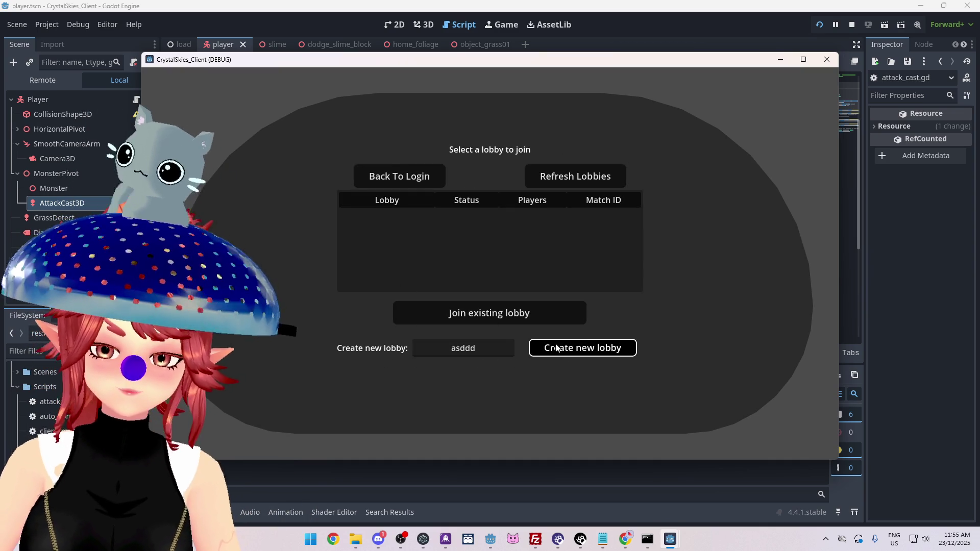
pyautogui.click(582, 347)
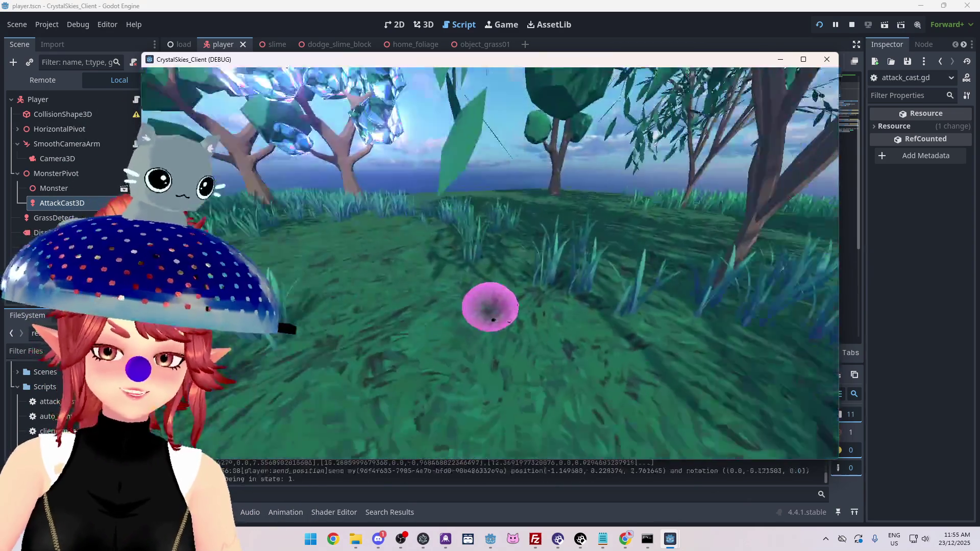
pyautogui.press('w')
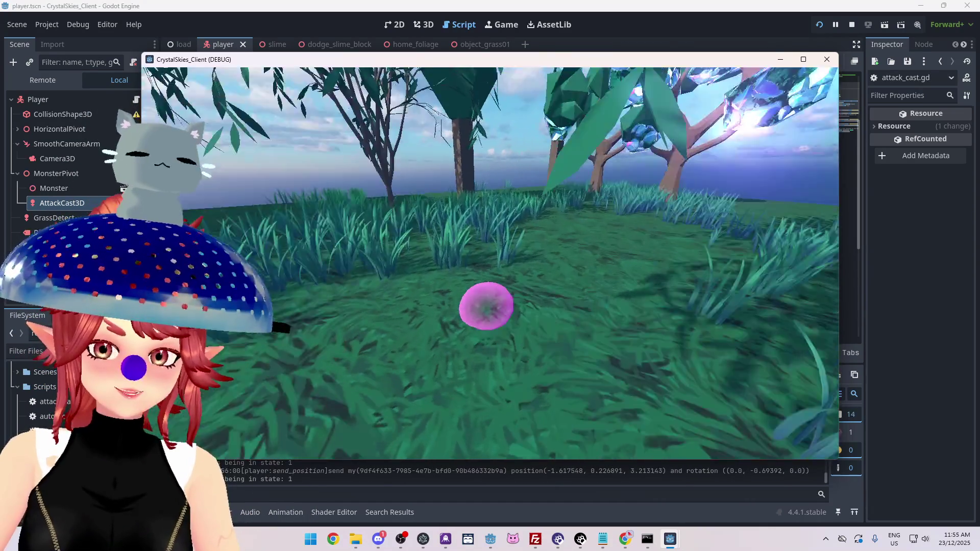
pyautogui.press('w')
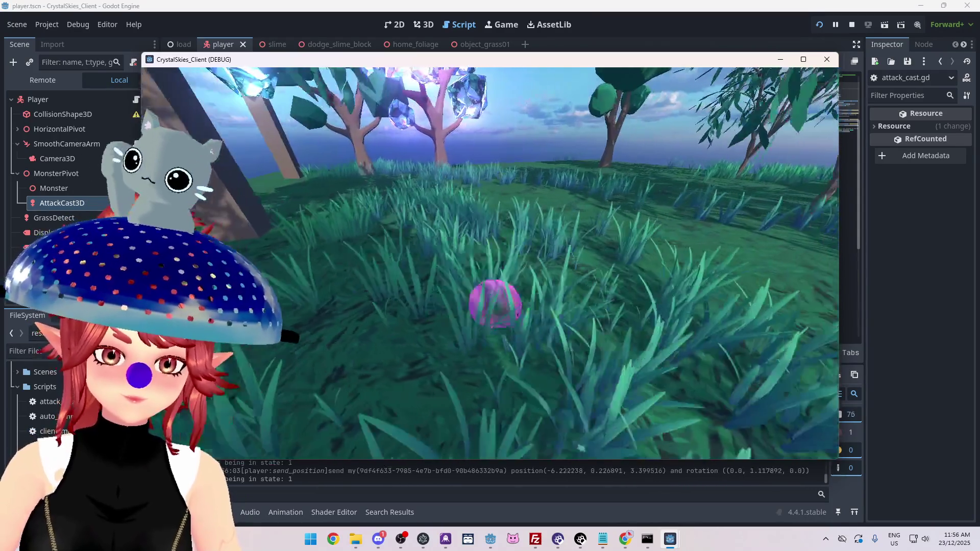
pyautogui.press('Escape')
pyautogui.click(429, 474)
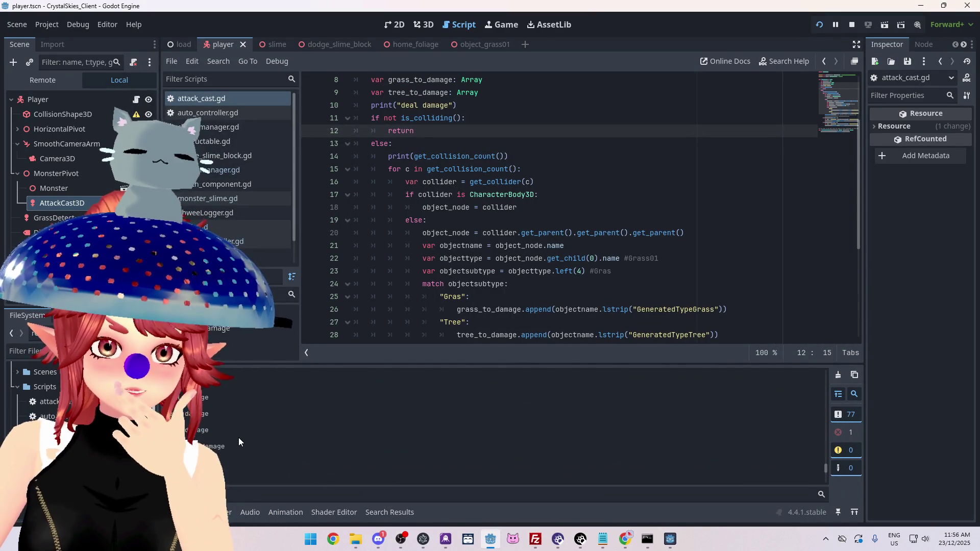
# - Scroll through the Output panel to read the repeated 'deal damage' log lines
pyautogui.scroll(3, 239, 438)
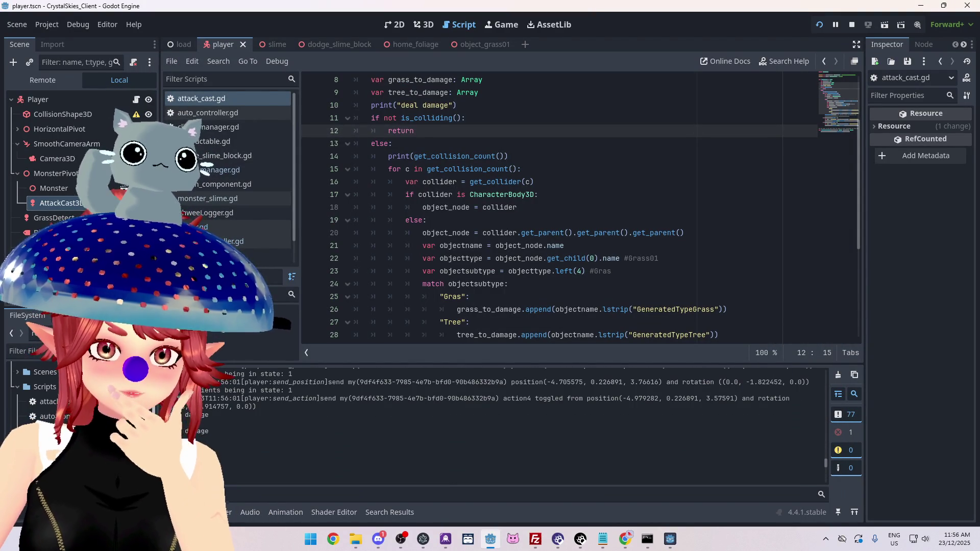
pyautogui.scroll(-1, 203, 430)
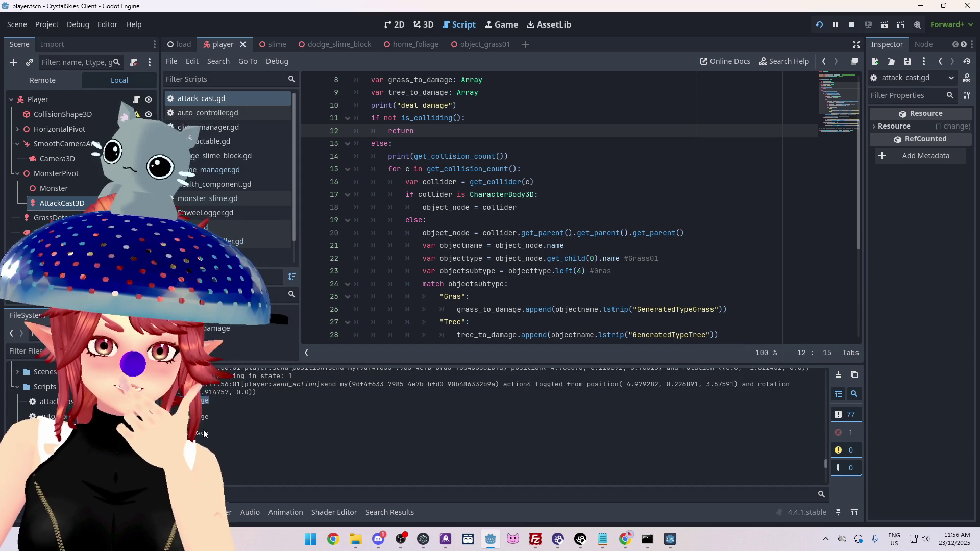
pyautogui.scroll(-3, 203, 430)
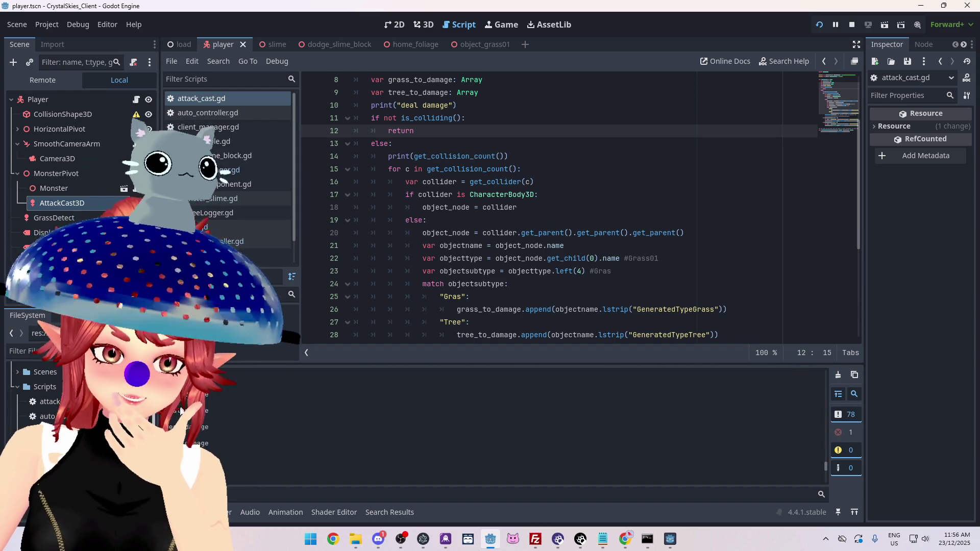
pyautogui.scroll(2, 203, 430)
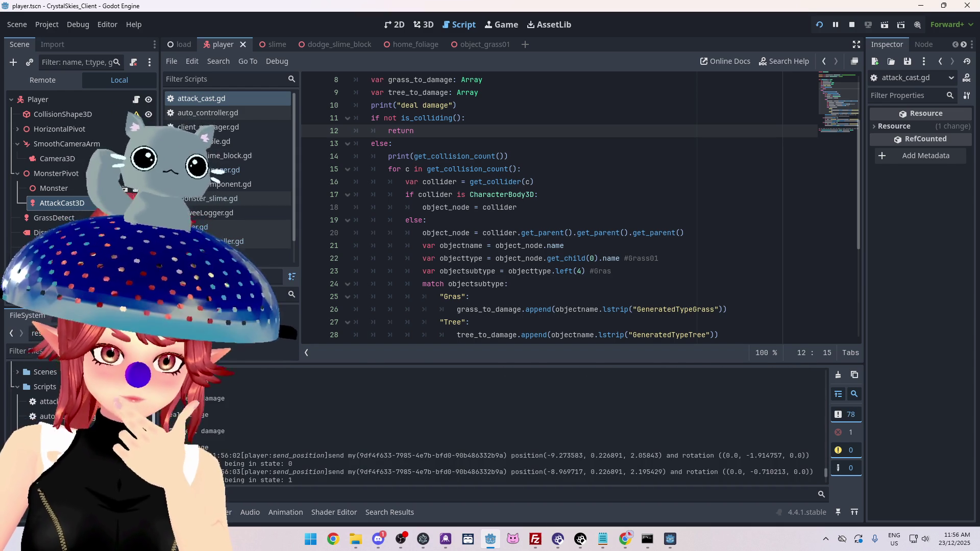
pyautogui.scroll(-3, 203, 430)
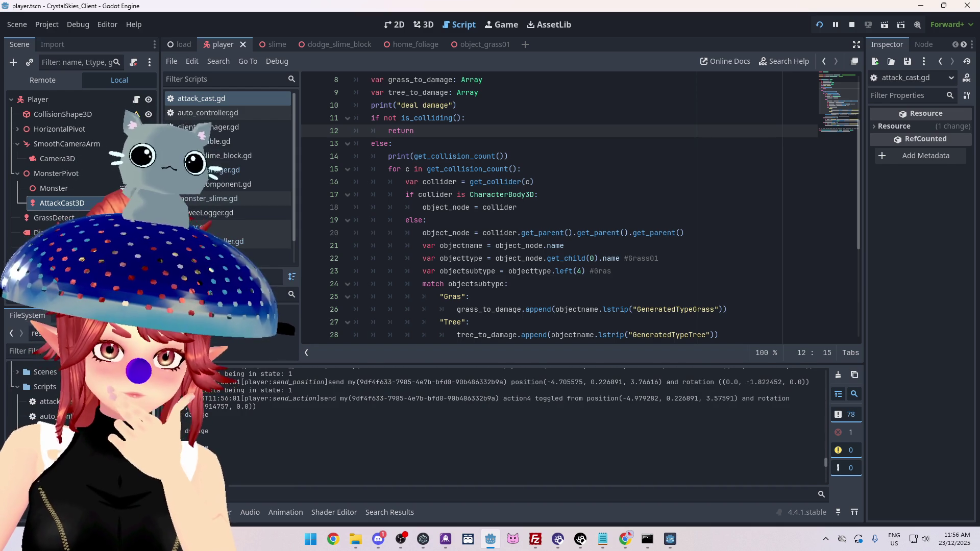
pyautogui.scroll(1, 203, 431)
pyautogui.scroll(-1, 204, 431)
pyautogui.scroll(1, 203, 430)
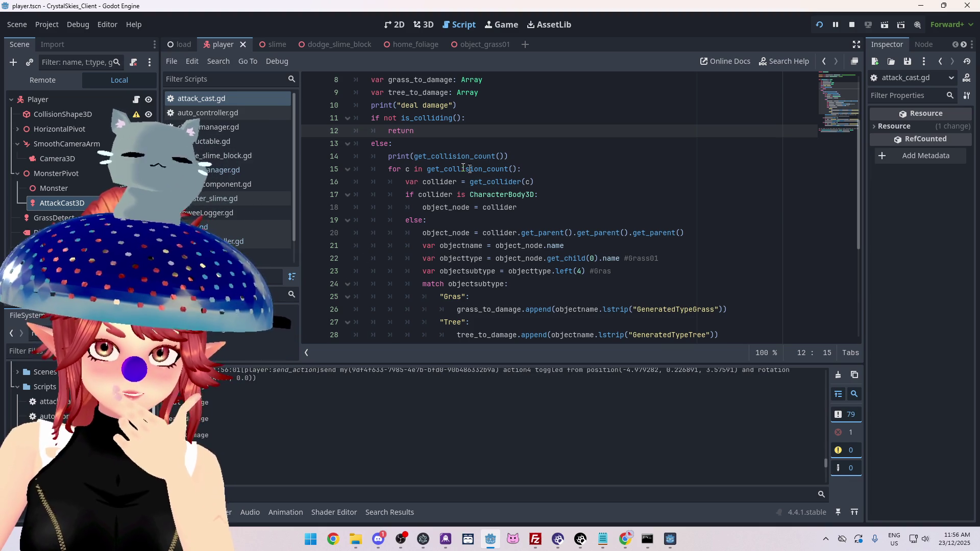
# - Delete the print("deal damage") statement from attack_cast.gd
pyautogui.scroll(3, 367, 249)
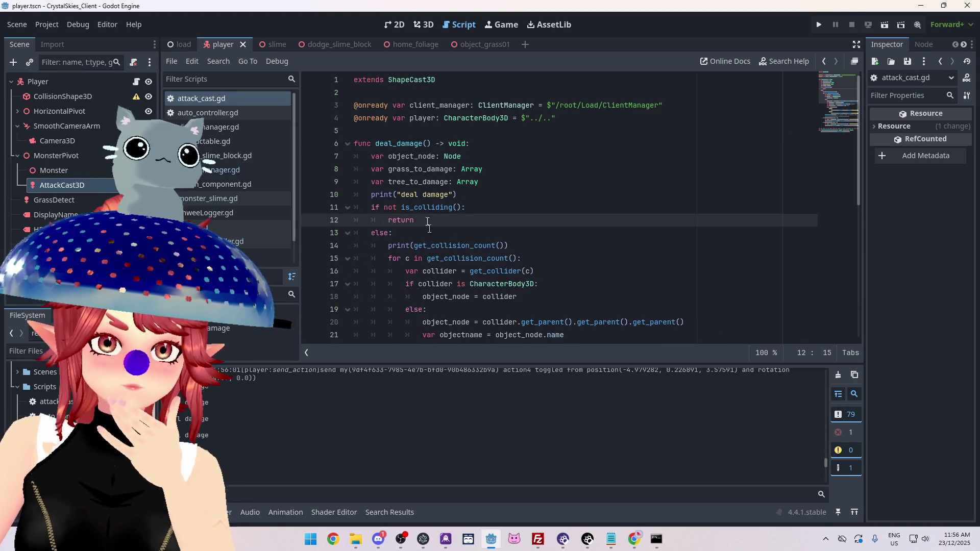
pyautogui.scroll(-2, 462, 120)
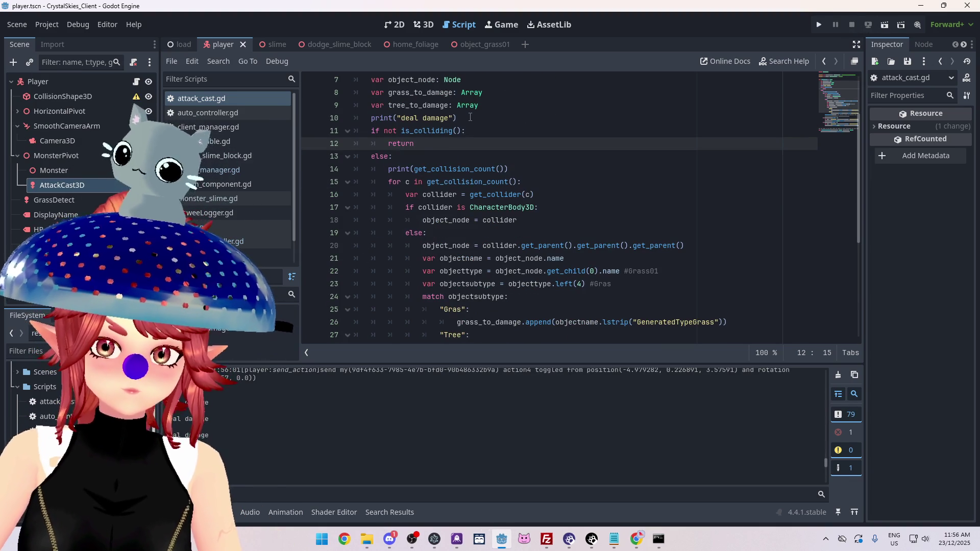
pyautogui.scroll(2, 498, 220)
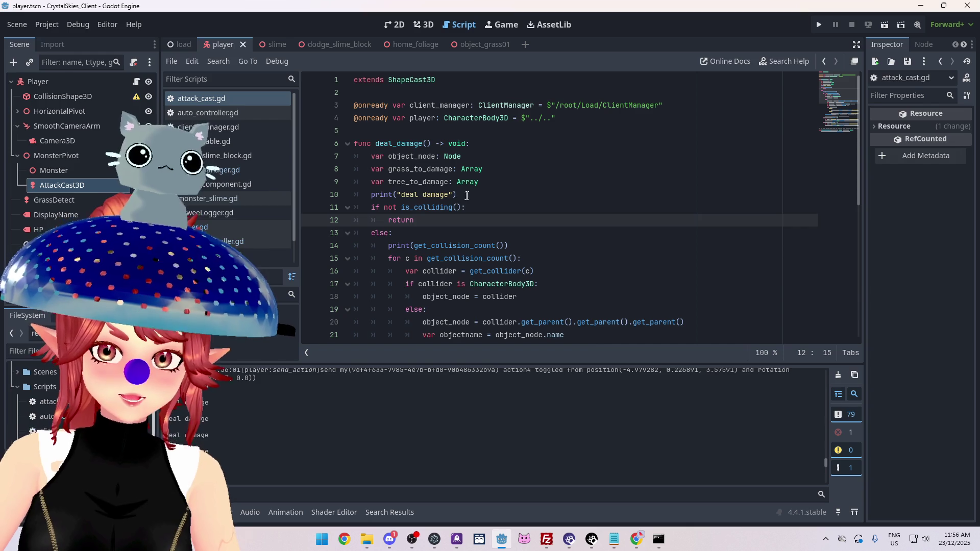
pyautogui.press('Up')
pyautogui.press('Up')
pyautogui.hotkey('shift', 'Home')
pyautogui.press('BackSpace')
pyautogui.press('BackSpace')
pyautogui.moveTo(508, 233); pyautogui.dragTo(327, 233)
pyautogui.press('BackSpace')
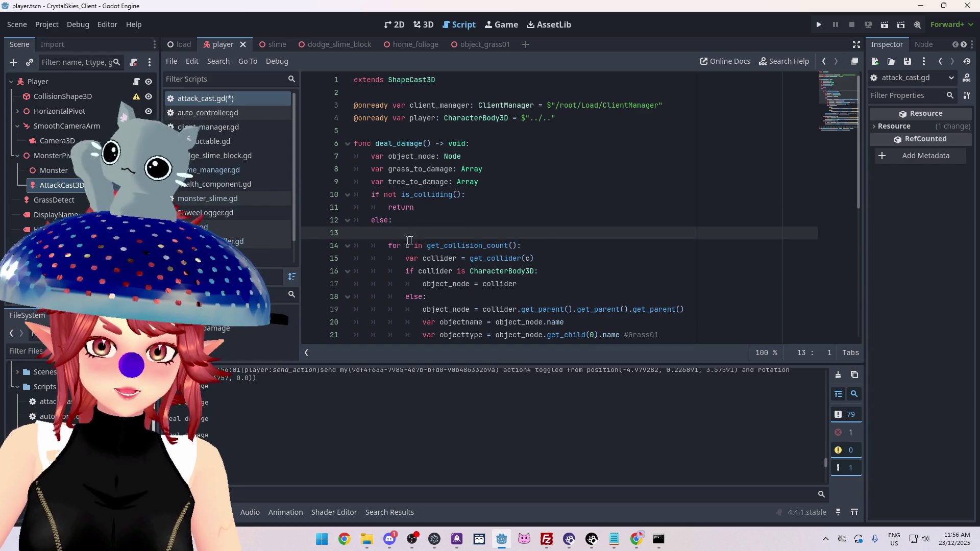
pyautogui.scroll(-2, 411, 163)
pyautogui.hotkey('ctrl', 'z')
pyautogui.scroll(-1, 433, 163)
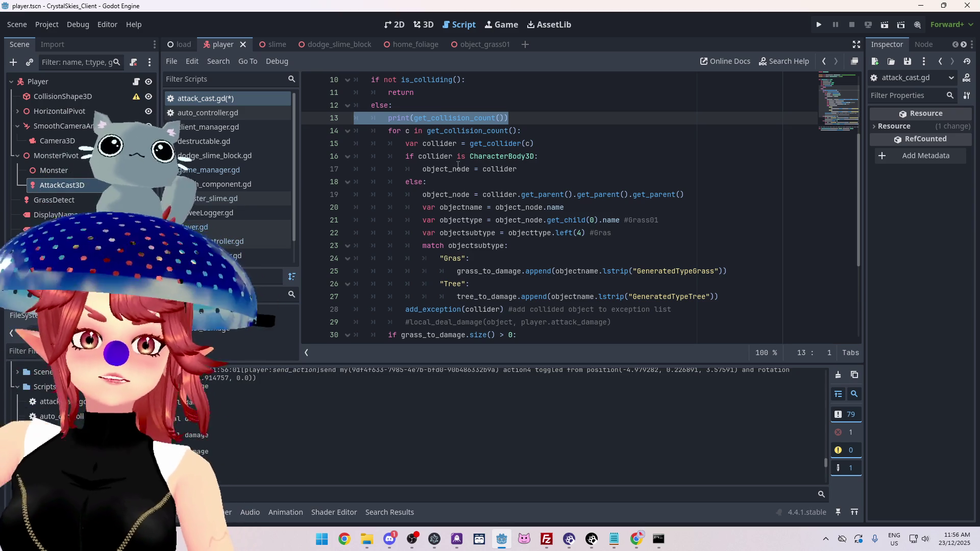
# - Cut the get_collision_count() print and add a print line beside var objectname, then save
pyautogui.click(424, 207)
pyautogui.press('Return')
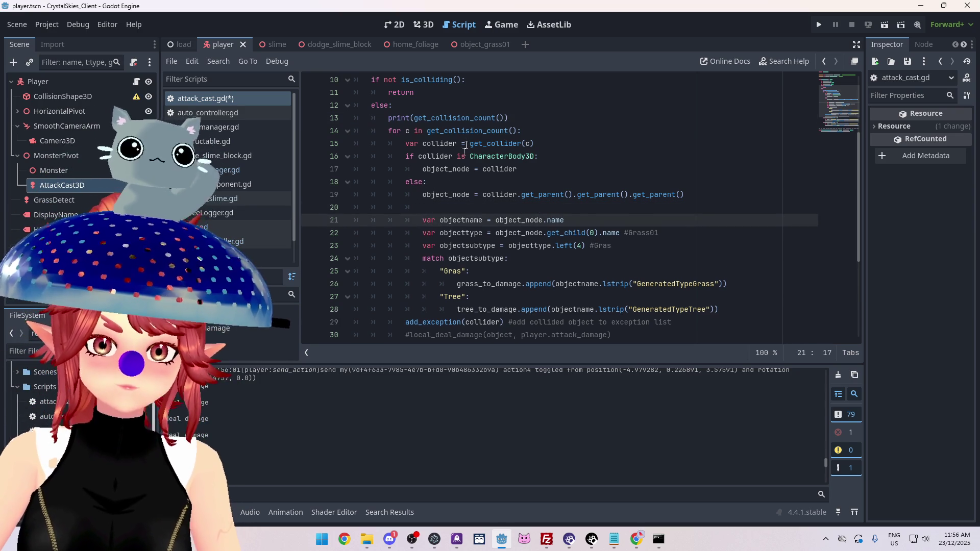
pyautogui.moveTo(519, 119); pyautogui.dragTo(407, 118)
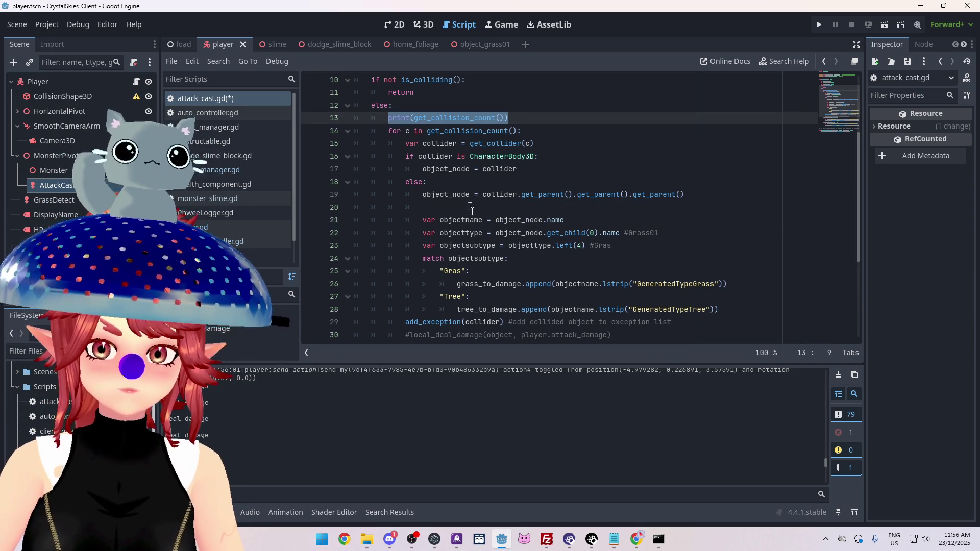
pyautogui.hotkey('ctrl', 'x')
pyautogui.click(460, 210)
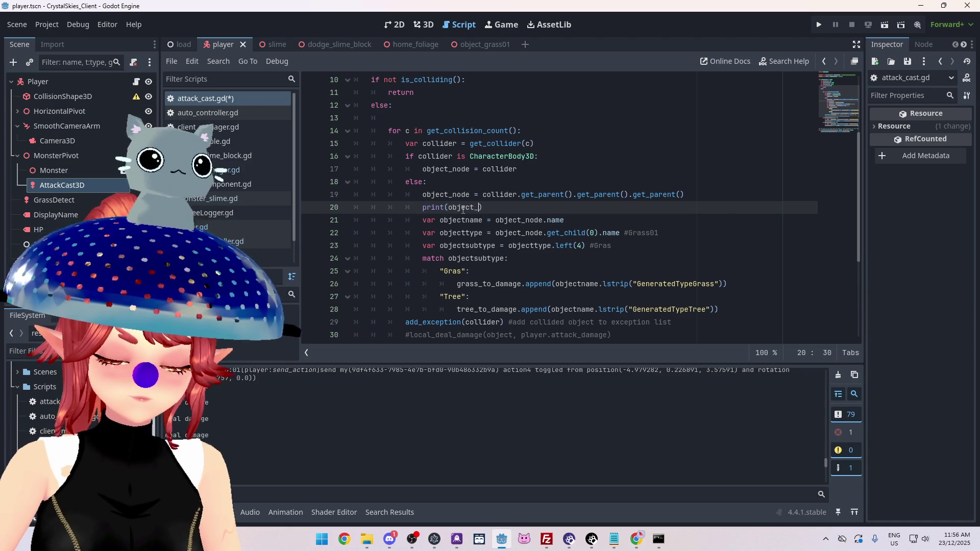
pyautogui.click(573, 186)
pyautogui.hotkey('ctrl', 's')
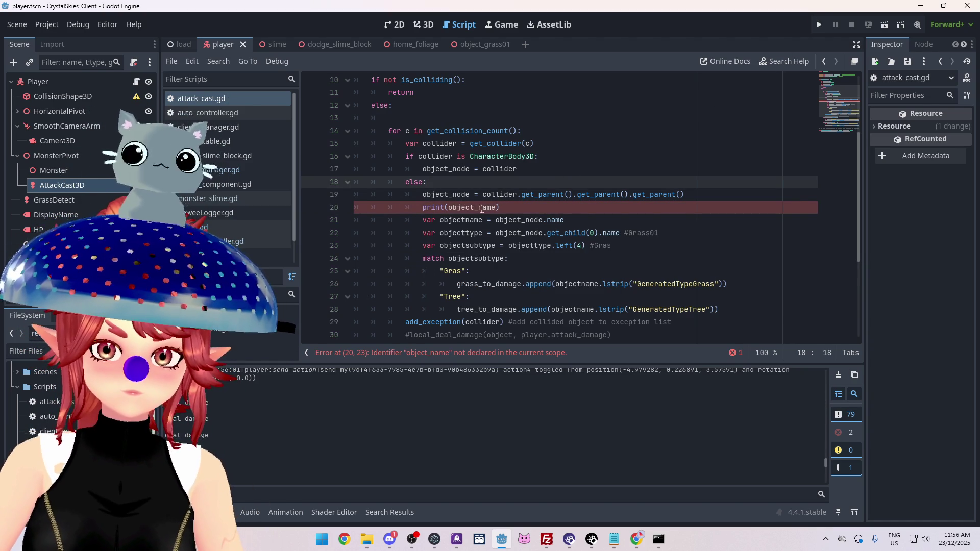
# - Move the print below var objectname, correct it to print(objectname), save, and run the project
pyautogui.moveTo(480, 209); pyautogui.dragTo(496, 210)
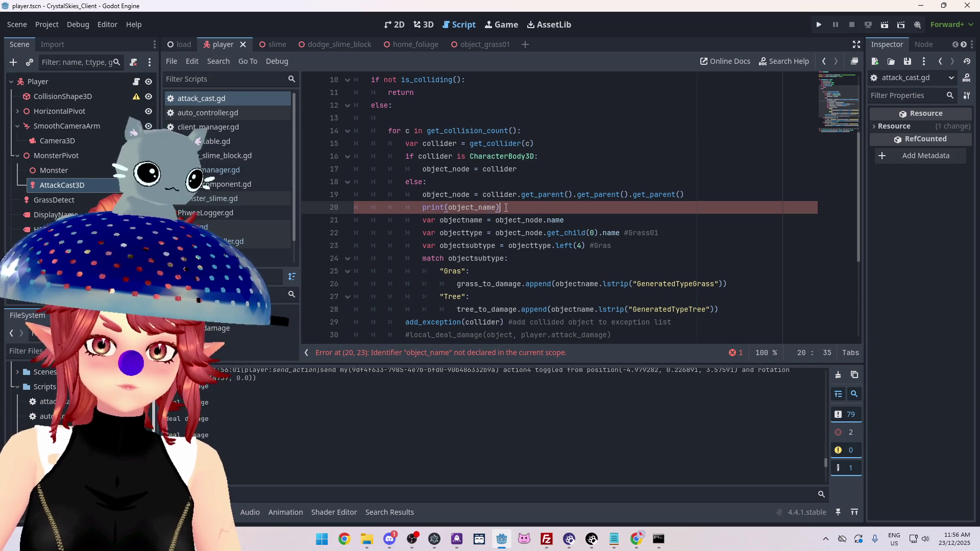
pyautogui.hotkey('alt', 'Down')
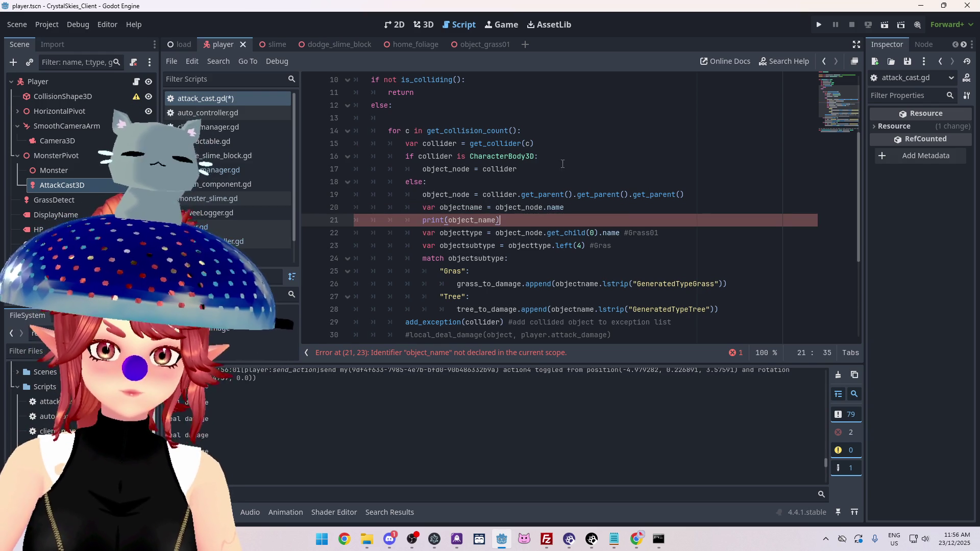
pyautogui.press('Left')
pyautogui.press('Left')
pyautogui.press('Left')
pyautogui.press('BackSpace')
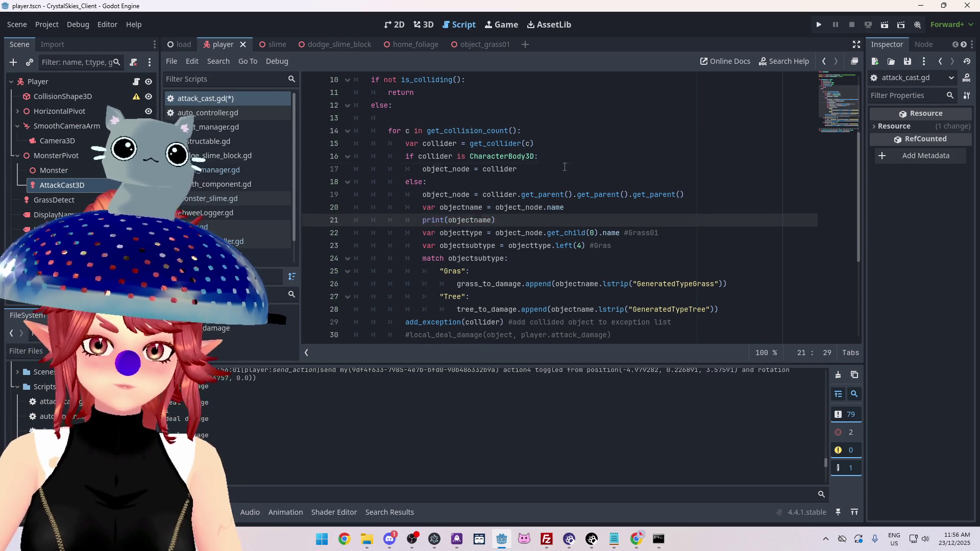
pyautogui.click(565, 169)
pyautogui.hotkey('ctrl', 's')
pyautogui.click(820, 25)
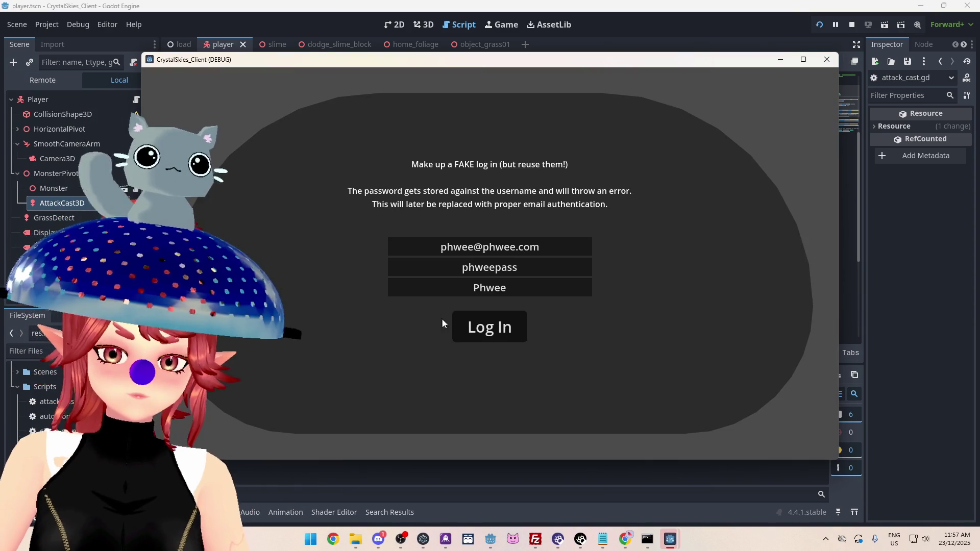
# - Log in, create lobby 'asdd', then view hit grass names like GeneratedTypeGrass288 in the editor output
pyautogui.click(499, 329)
pyautogui.write('asdd')
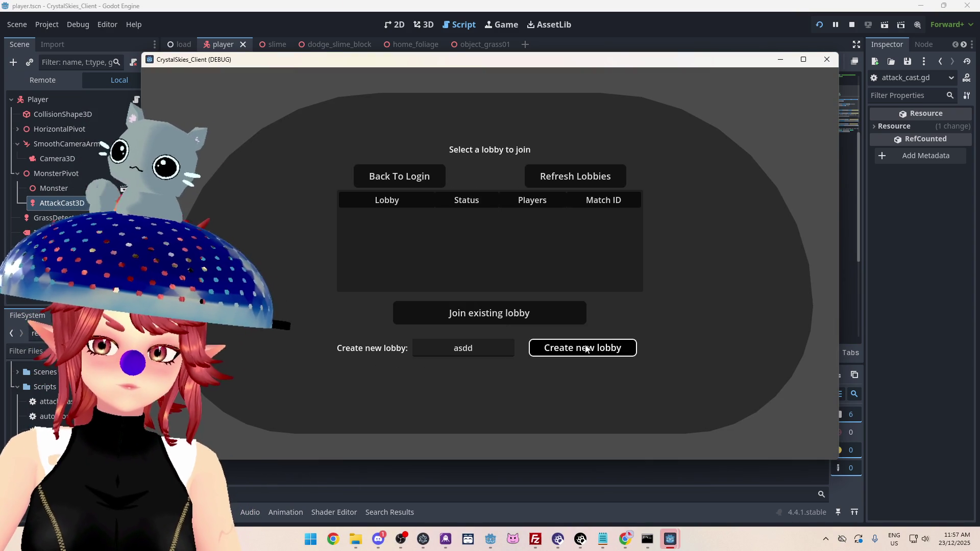
pyautogui.click(587, 349)
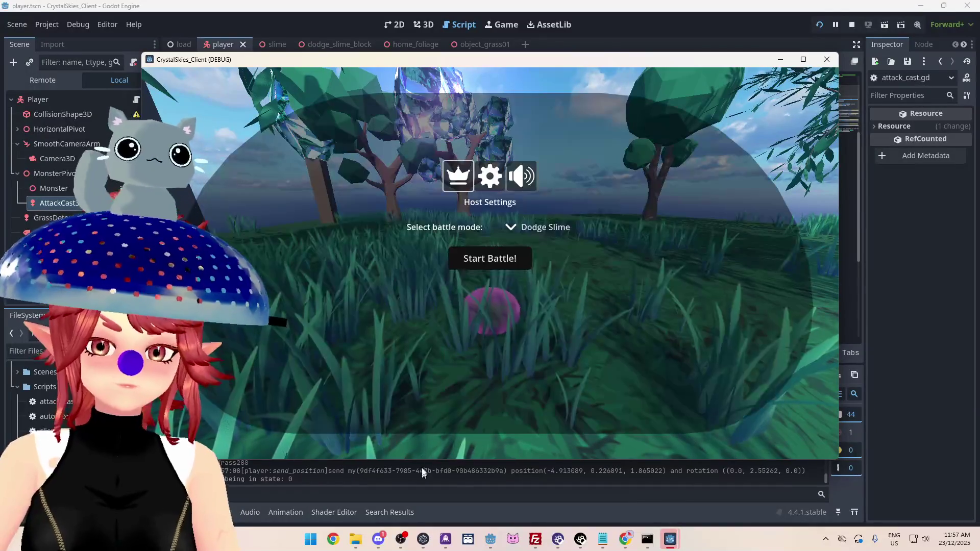
pyautogui.click(422, 474)
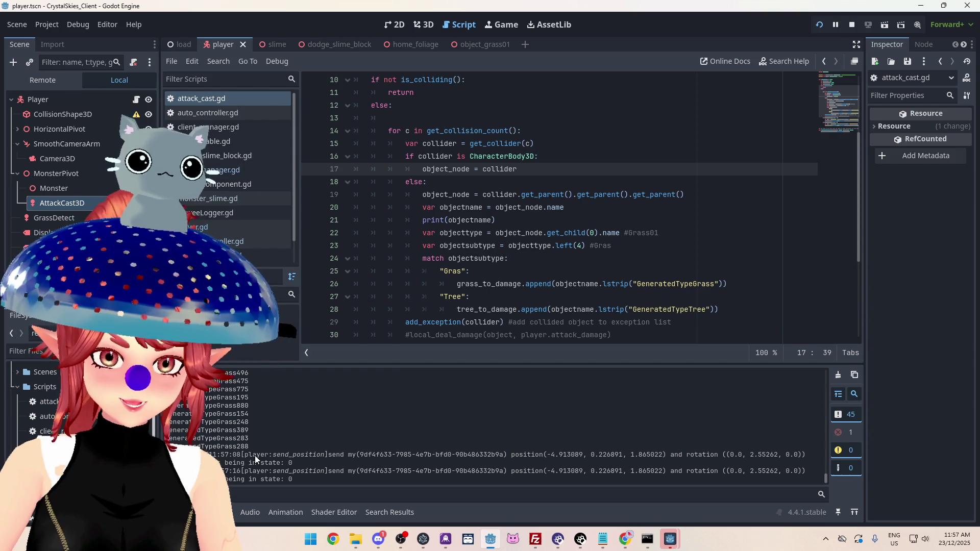
# - Delete the print(objectname) line and highlight every use of grass_to_damage
pyautogui.scroll(-2, 445, 139)
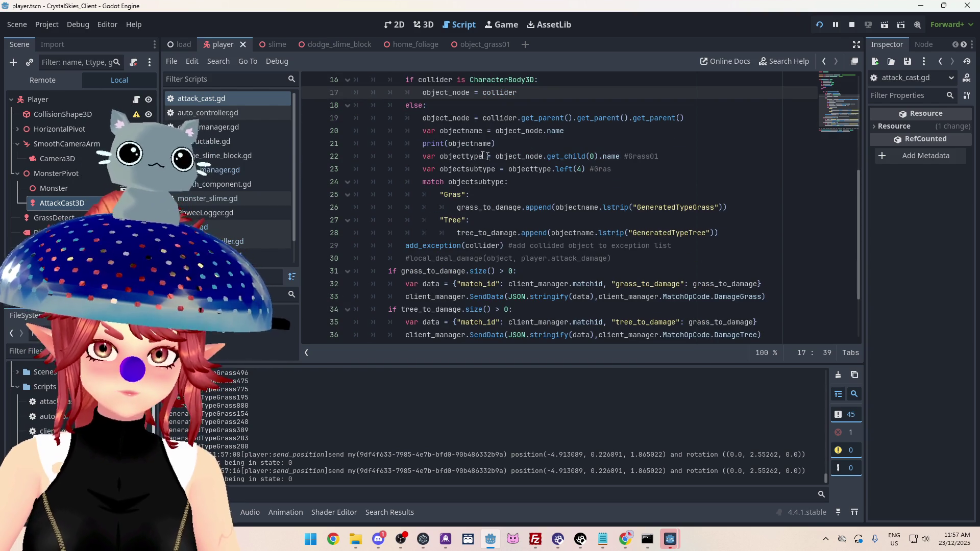
pyautogui.tripleClick(470, 143)
pyautogui.press('BackSpace')
pyautogui.press('BackSpace')
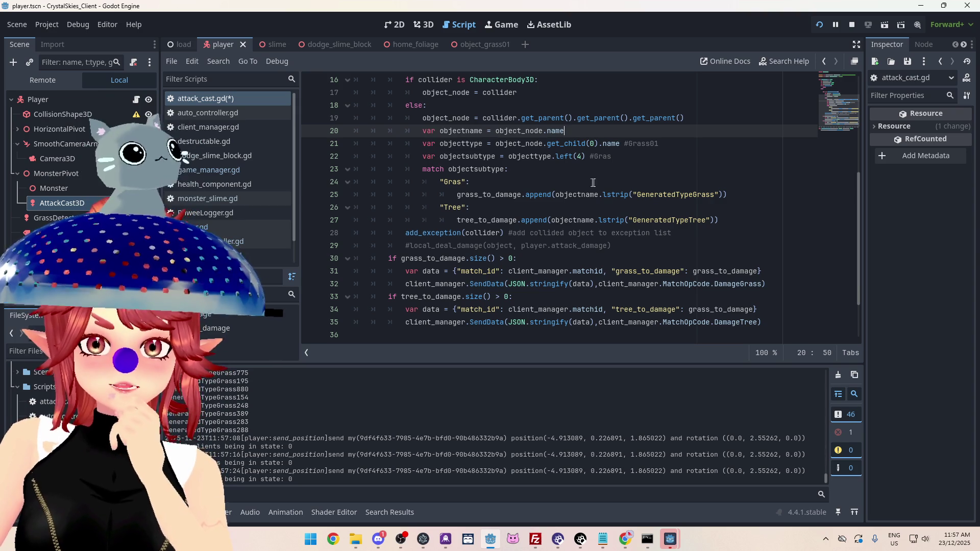
pyautogui.moveTo(608, 195)
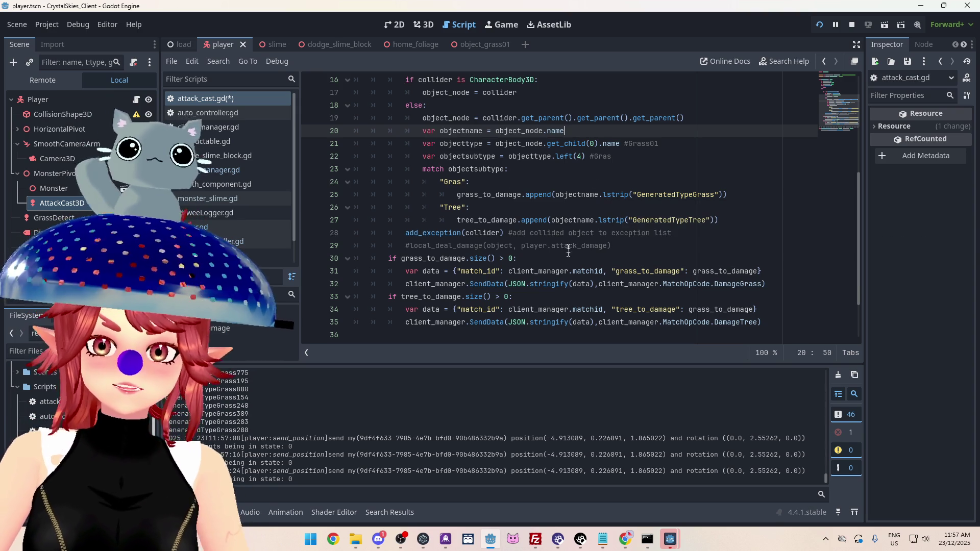
pyautogui.doubleClick(460, 195)
pyautogui.scroll(2, 485, 214)
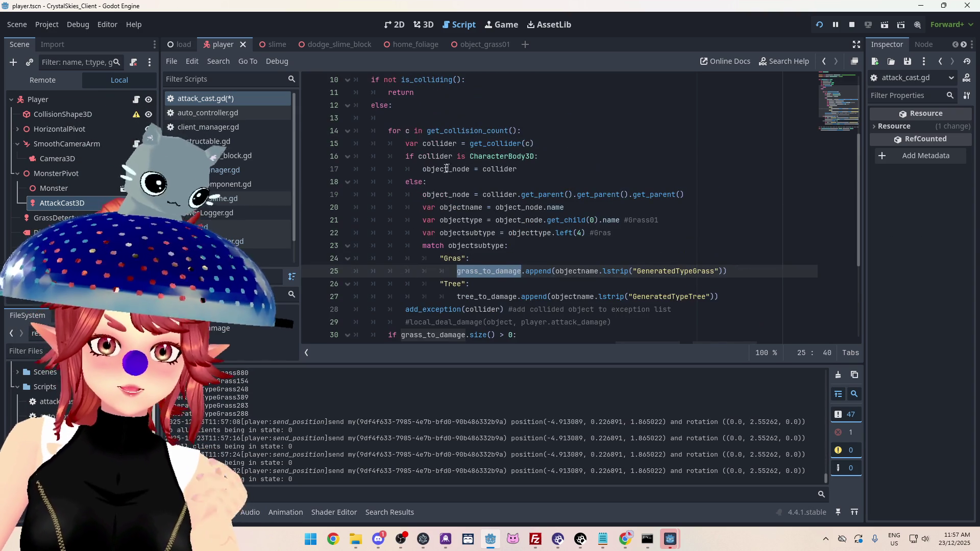
pyautogui.scroll(2, 492, 224)
pyautogui.scroll(-5, 498, 162)
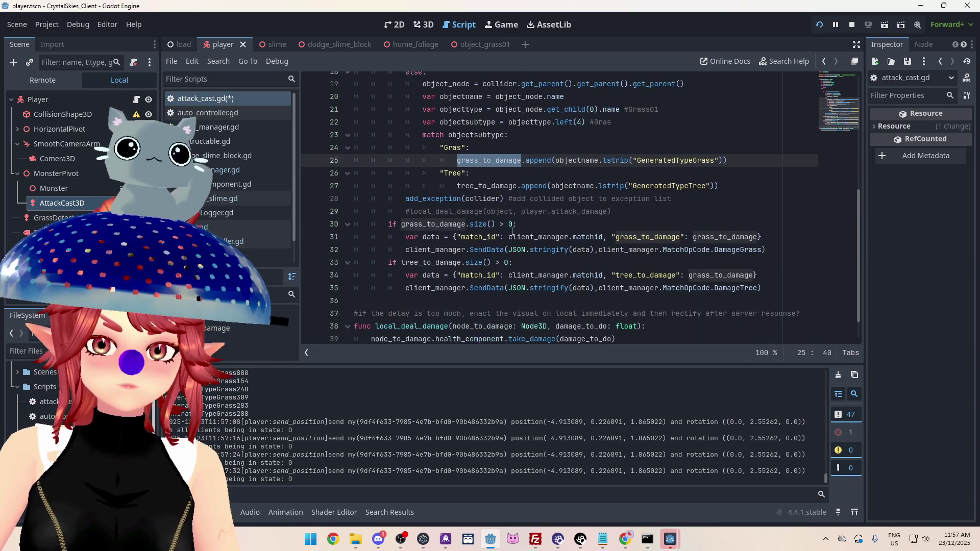
pyautogui.scroll(1, 415, 172)
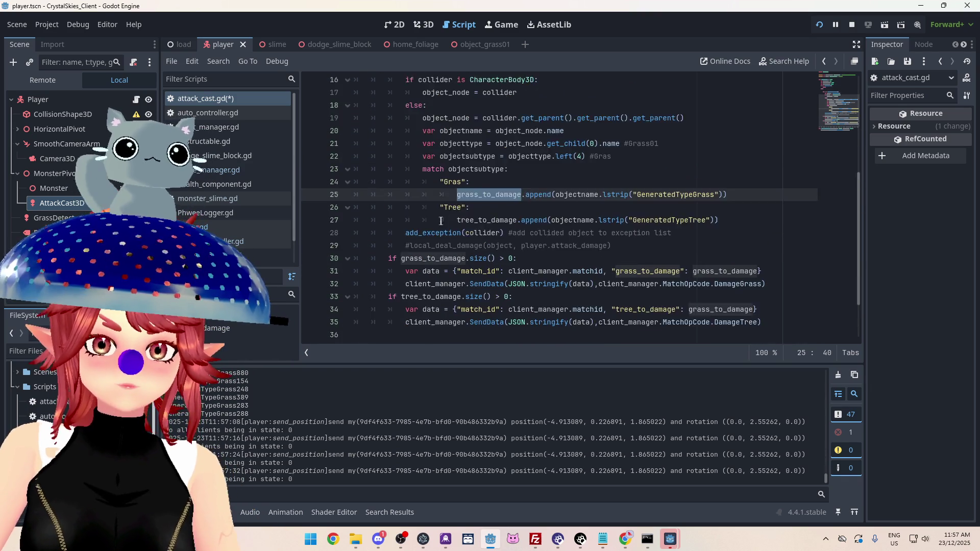
pyautogui.scroll(3, 408, 220)
pyautogui.scroll(-3, 403, 264)
# - Insert a new print() line above add_exception and save the script
pyautogui.click(407, 233)
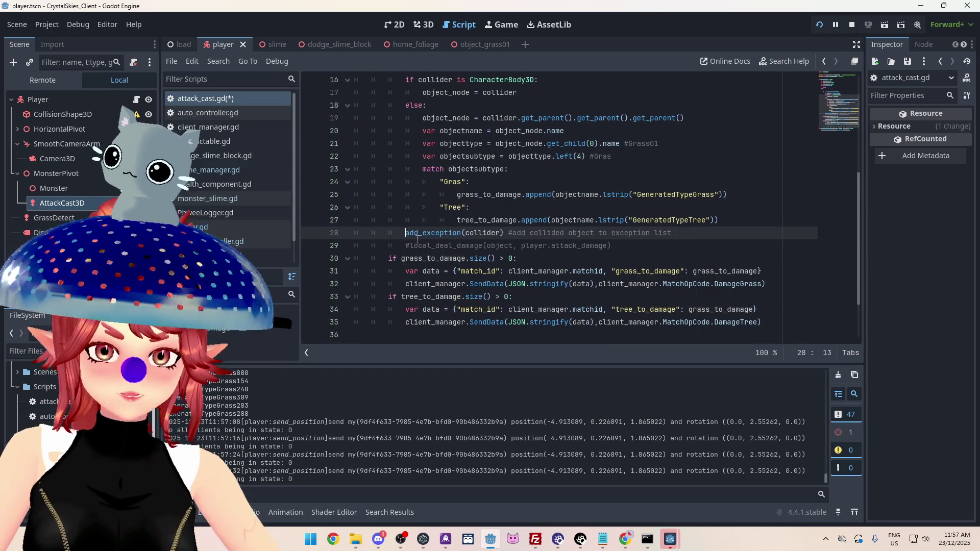
pyautogui.press('Return')
pyautogui.click(428, 233)
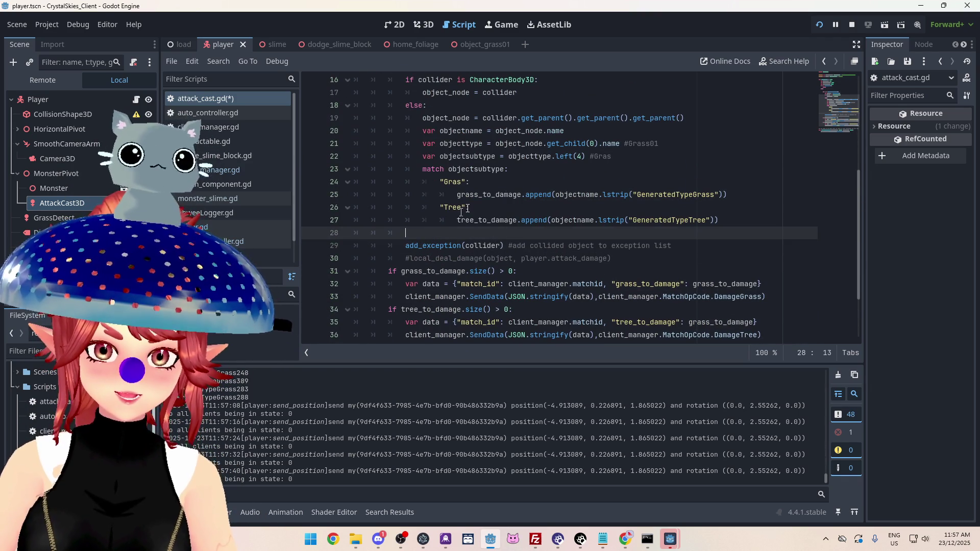
pyautogui.moveTo(458, 195); pyautogui.dragTo(522, 195)
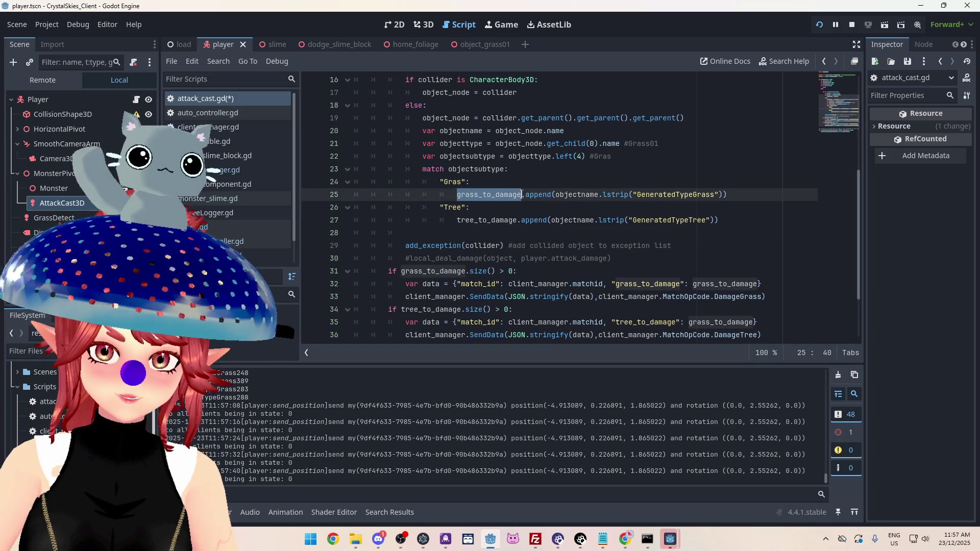
pyautogui.click(479, 233)
pyautogui.write('print()')
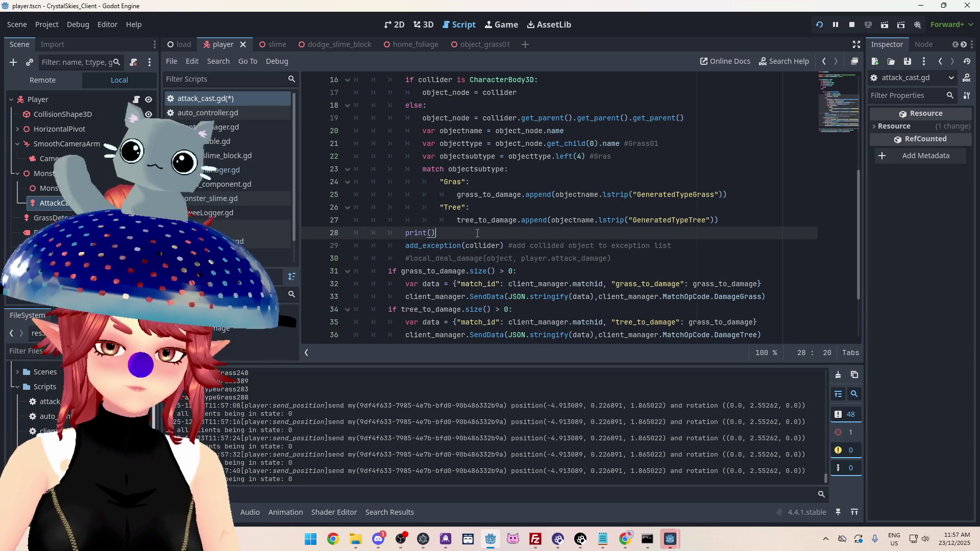
pyautogui.hotkey('ctrl', 's')
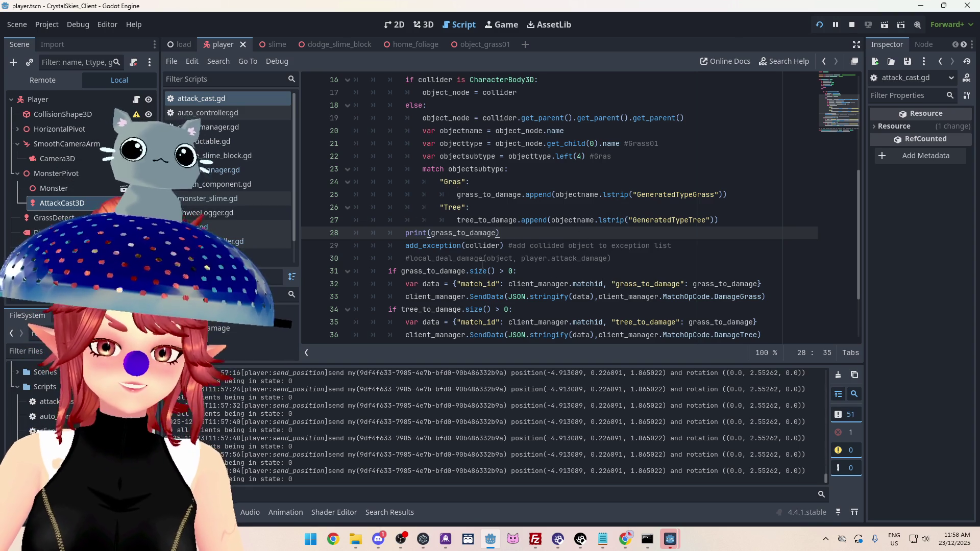
# - Complete it as print(grass_to_damage.size(), grass_to_damage), save, and relaunch the game
pyautogui.scroll(-1, 503, 224)
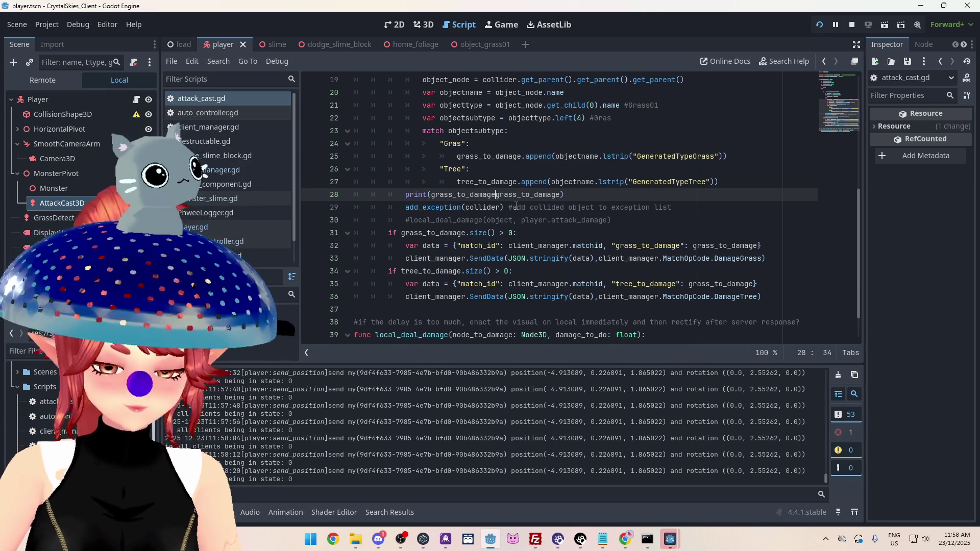
pyautogui.write('size(')
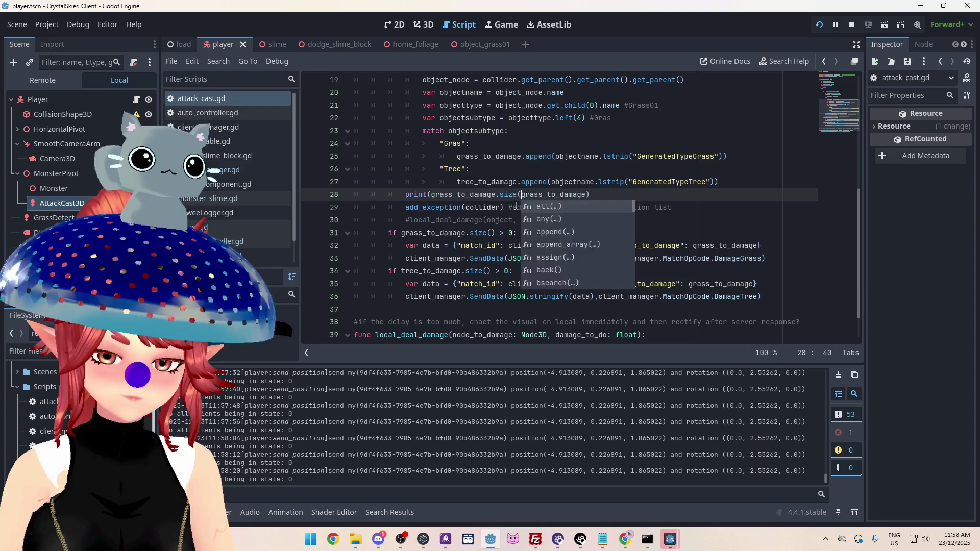
pyautogui.press('Return')
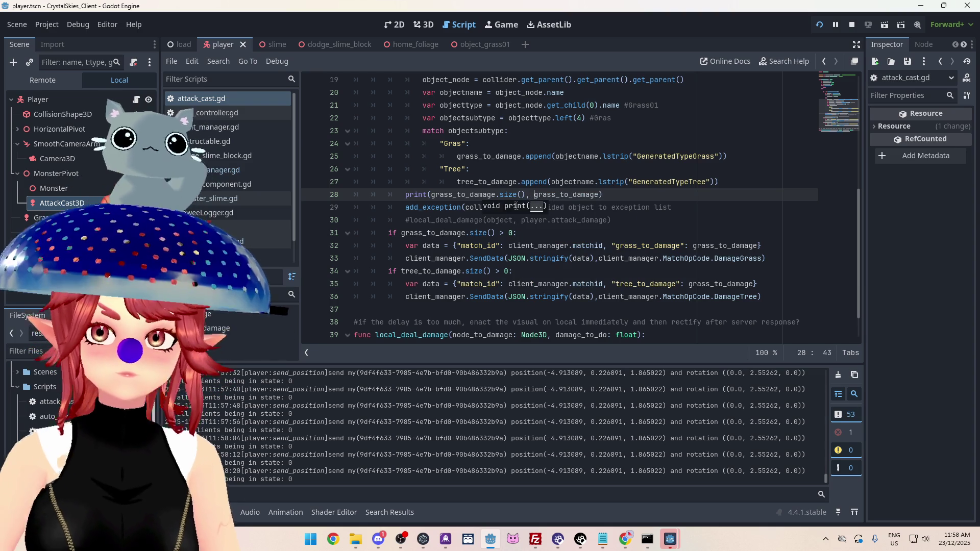
pyautogui.click(565, 249)
pyautogui.hotkey('ctrl', 's')
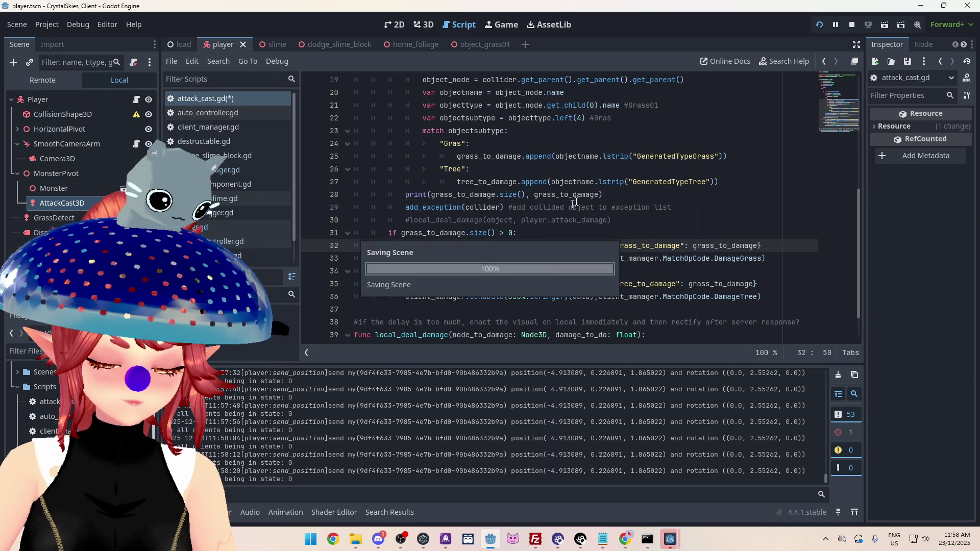
pyautogui.click(819, 25)
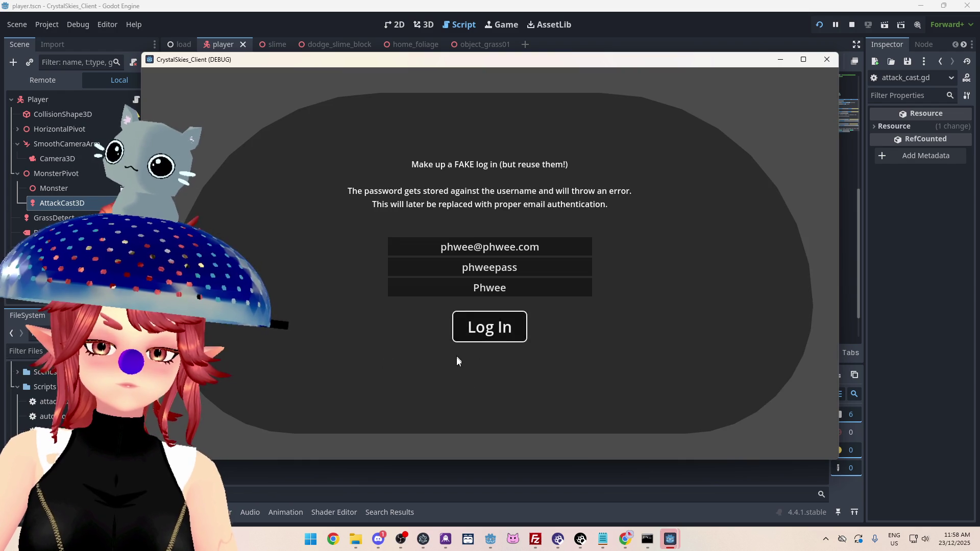
# - Log in, create lobby 'asd', walk the slime through grass, then enlarge the editor's Output panel
pyautogui.click(462, 337)
pyautogui.click(457, 351)
pyautogui.write('asd')
pyautogui.click(556, 349)
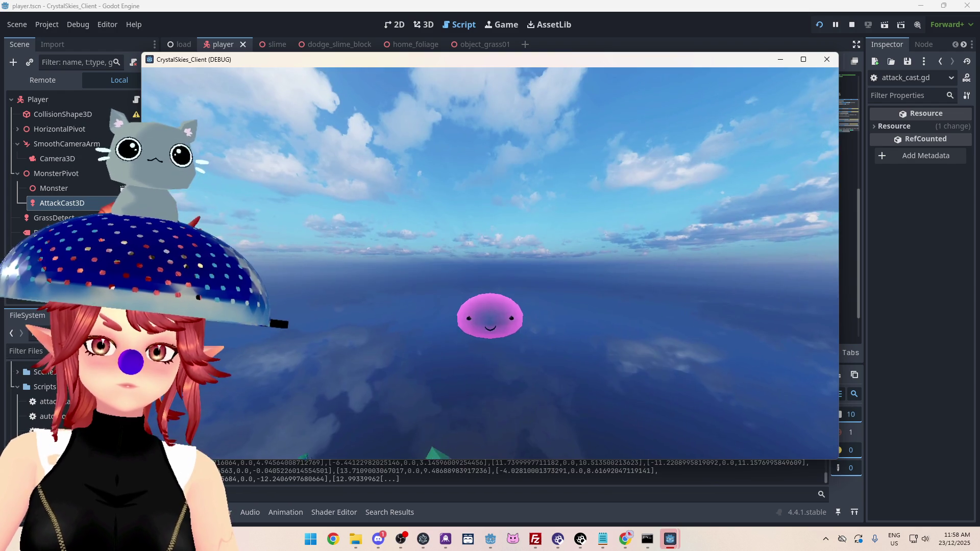
pyautogui.press('w')
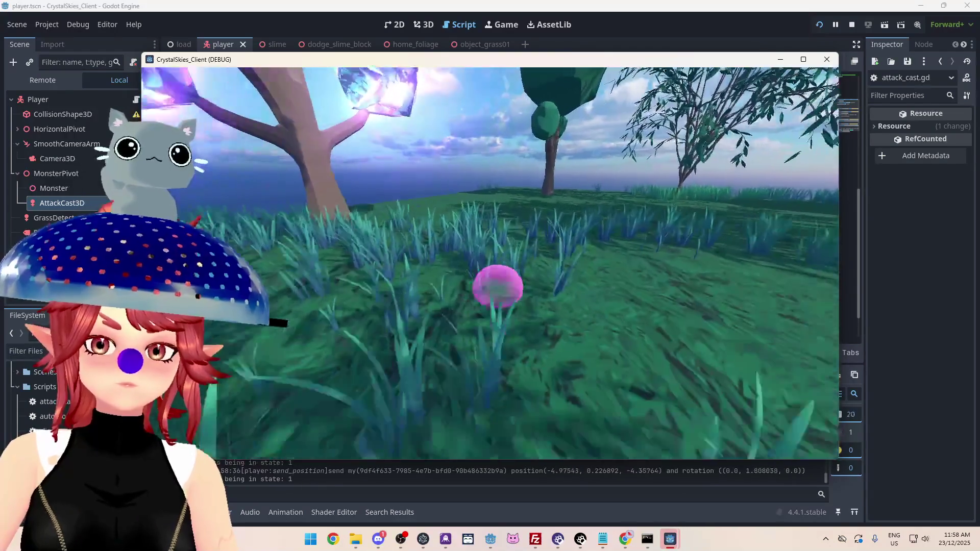
pyautogui.press('Escape')
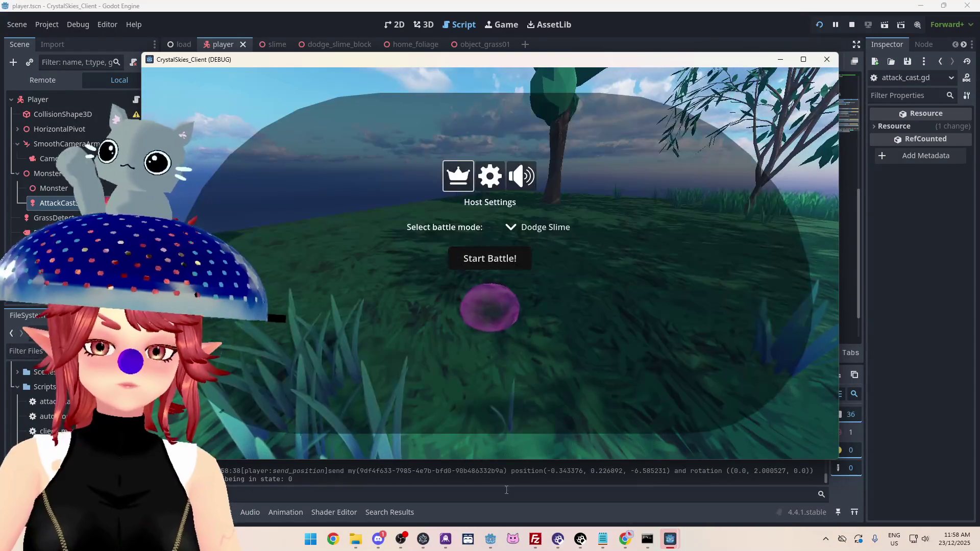
pyautogui.click(491, 538)
pyautogui.moveTo(464, 364)
pyautogui.mouseDown()
pyautogui.moveTo(444, 191)
pyautogui.moveTo(445, 338)
pyautogui.mouseUp()
pyautogui.scroll(1, 283, 408)
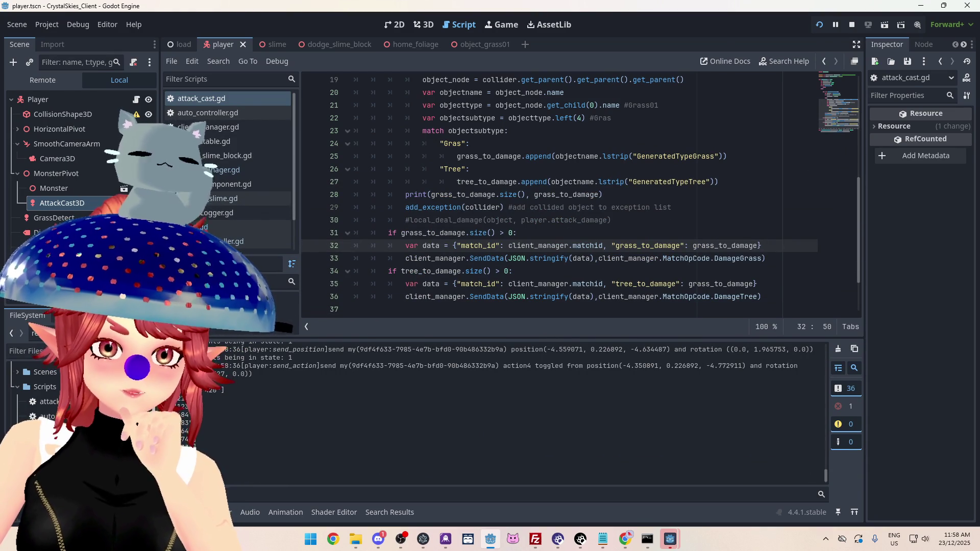
# - Select the printed grass entry, then review the add_exception and grass_to_damage.size() lines in attack_cast.gd
pyautogui.moveTo(227, 391); pyautogui.dragTo(184, 390)
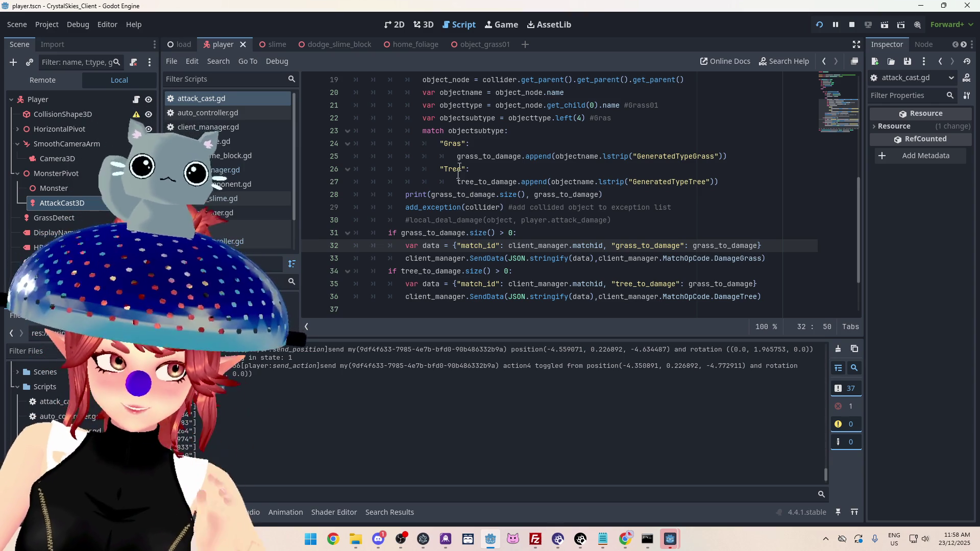
pyautogui.scroll(1, 448, 241)
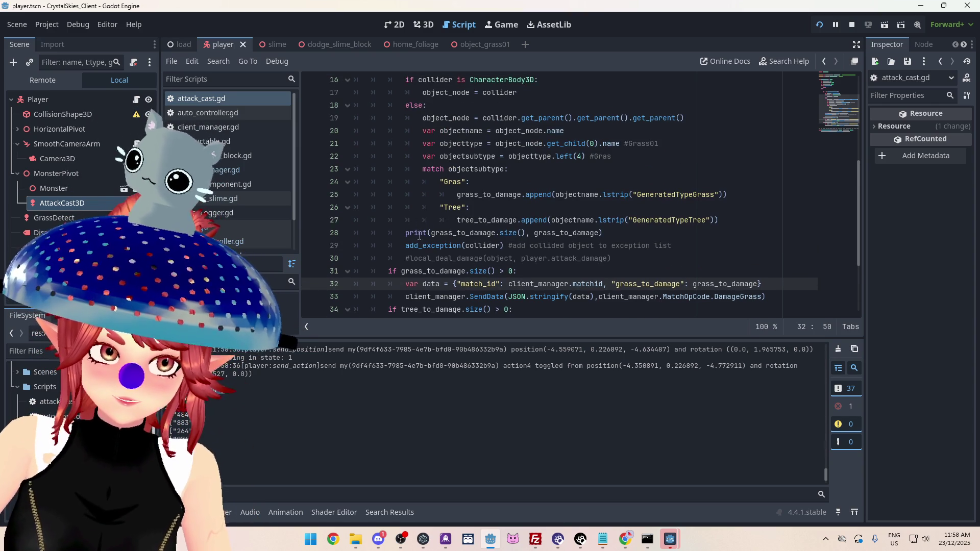
pyautogui.moveTo(418, 239)
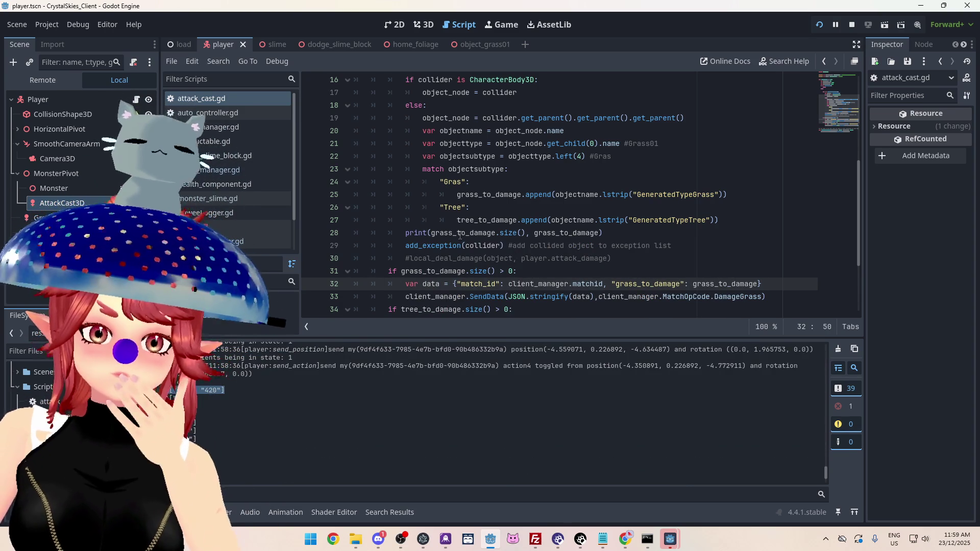
pyautogui.moveTo(474, 170)
pyautogui.moveTo(406, 245); pyautogui.dragTo(510, 246)
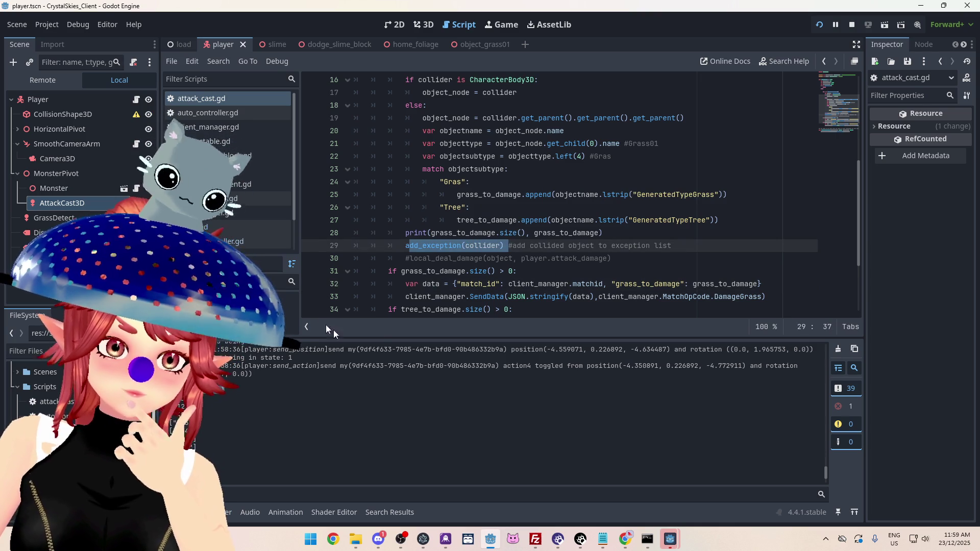
pyautogui.scroll(-3, 220, 431)
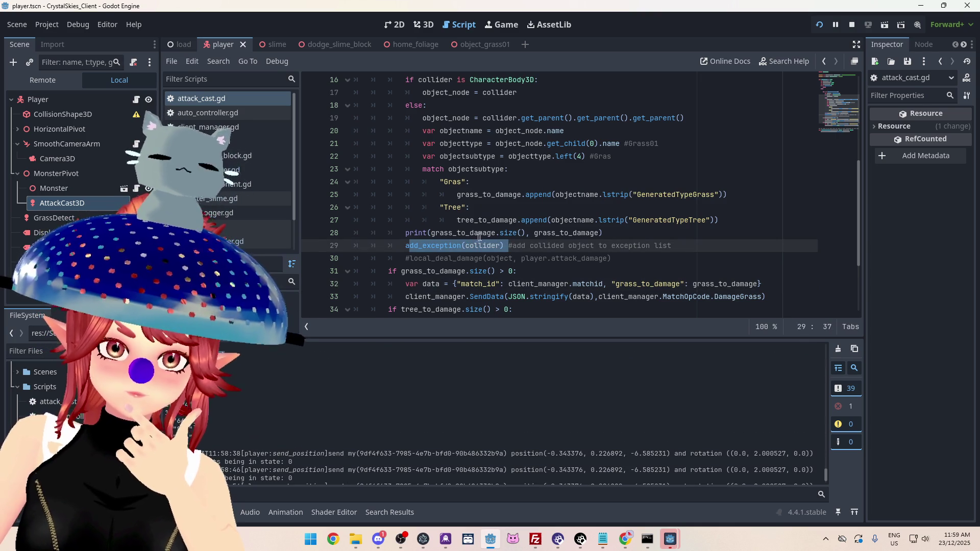
pyautogui.scroll(-1, 317, 255)
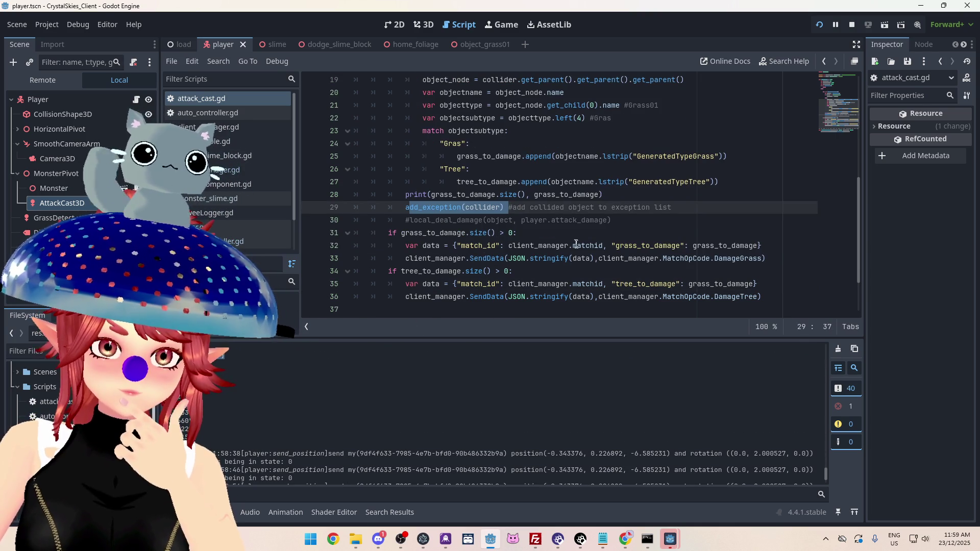
pyautogui.scroll(-1, 403, 195)
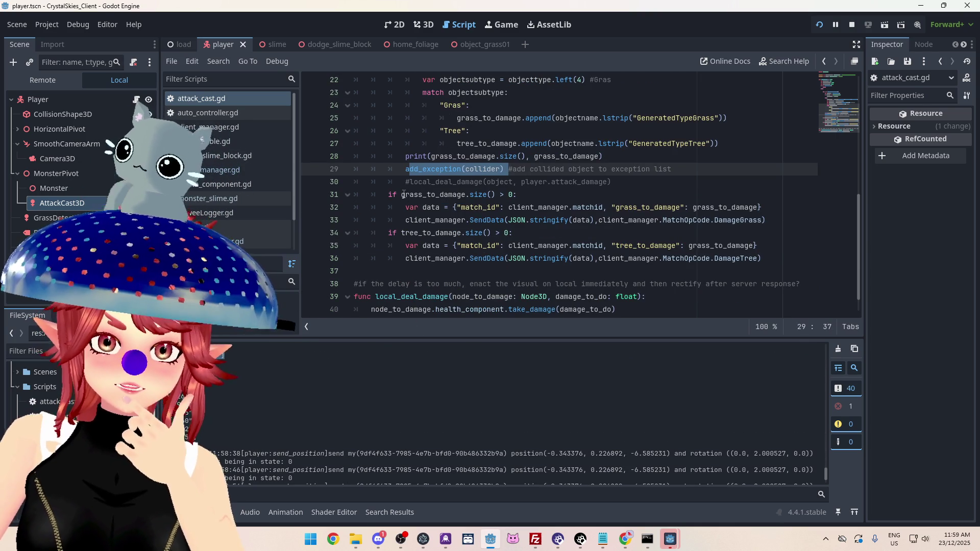
pyautogui.moveTo(402, 194); pyautogui.dragTo(494, 194)
pyautogui.hotkey('shift', 'End')
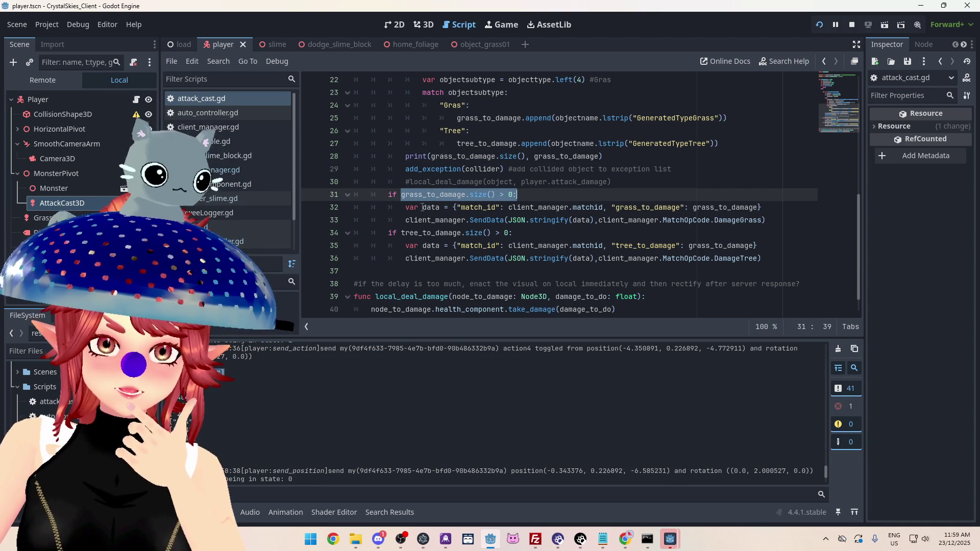
# - Jump to the SendData definition in client_manager.gd, then bring up the droplet console
pyautogui.click(483, 220)
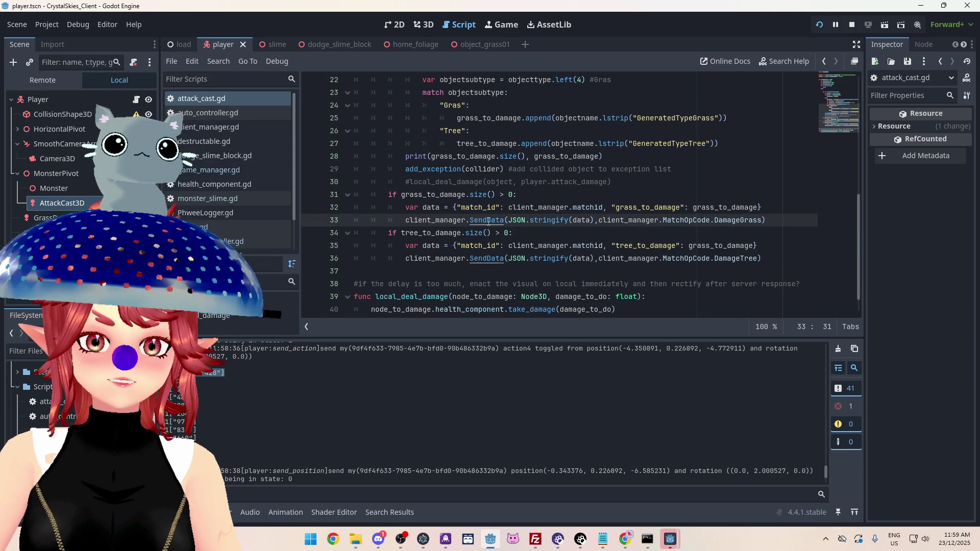
pyautogui.keyDown('ctrl'); pyautogui.click(487, 220); pyautogui.keyUp('ctrl')
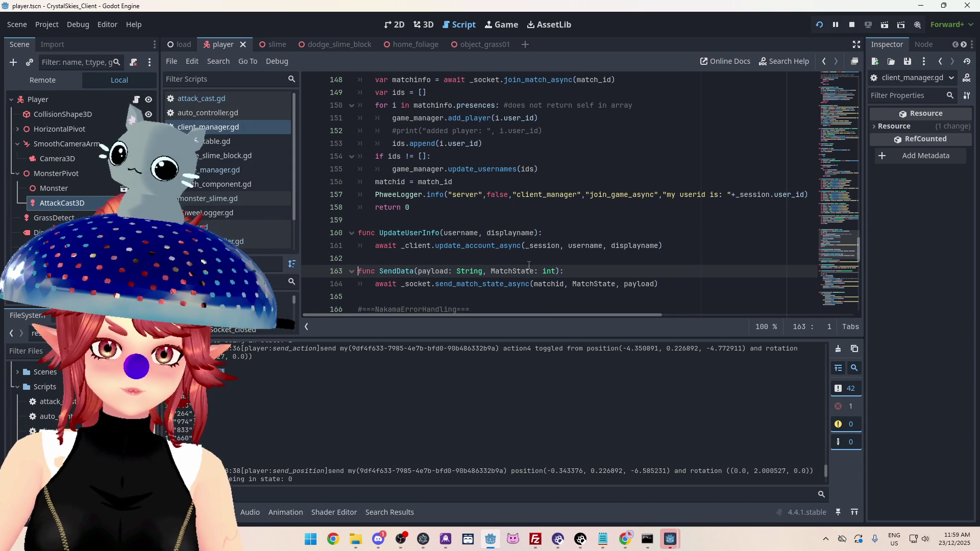
pyautogui.moveTo(624, 542)
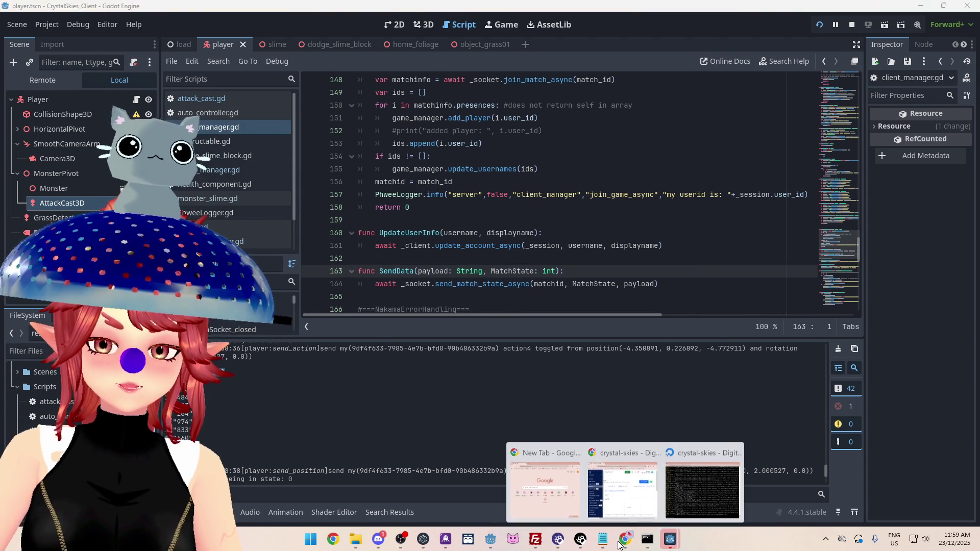
pyautogui.click(707, 487)
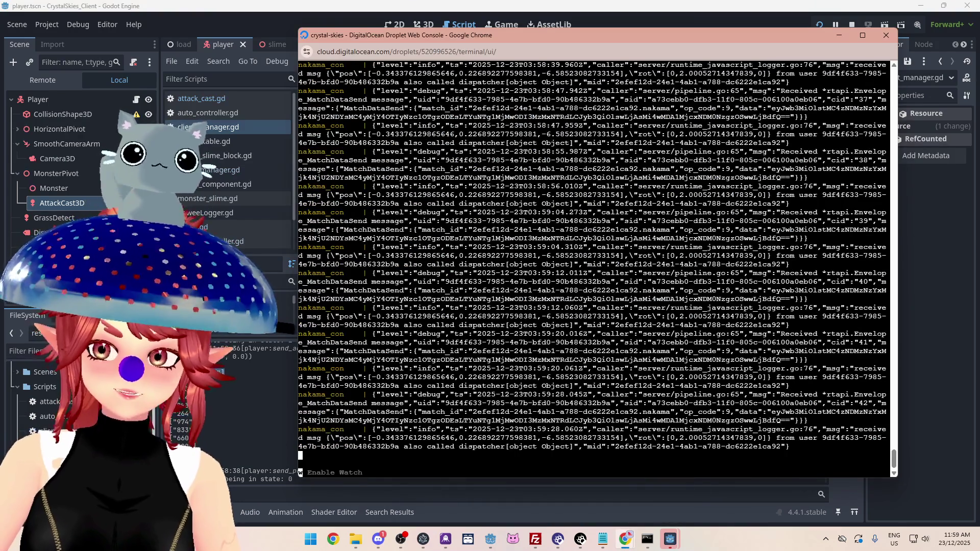
# - Maximize the droplet console and select the grass_to_damage log lines, including the one for 496
pyautogui.moveTo(893, 464); pyautogui.dragTo(893, 184)
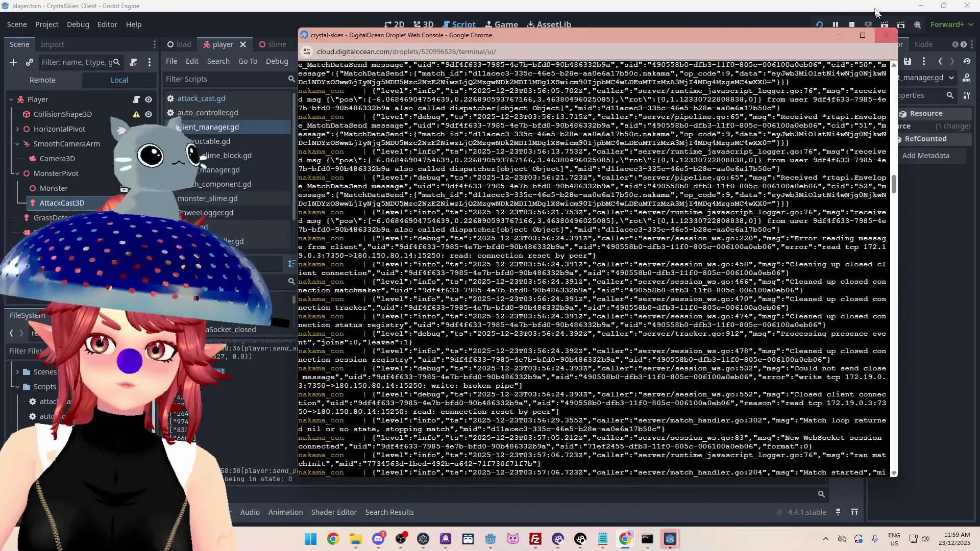
pyautogui.click(861, 34)
pyautogui.moveTo(976, 503)
pyautogui.mouseDown()
pyautogui.moveTo(968, 125)
pyautogui.moveTo(953, 44)
pyautogui.moveTo(962, 87)
pyautogui.mouseUp()
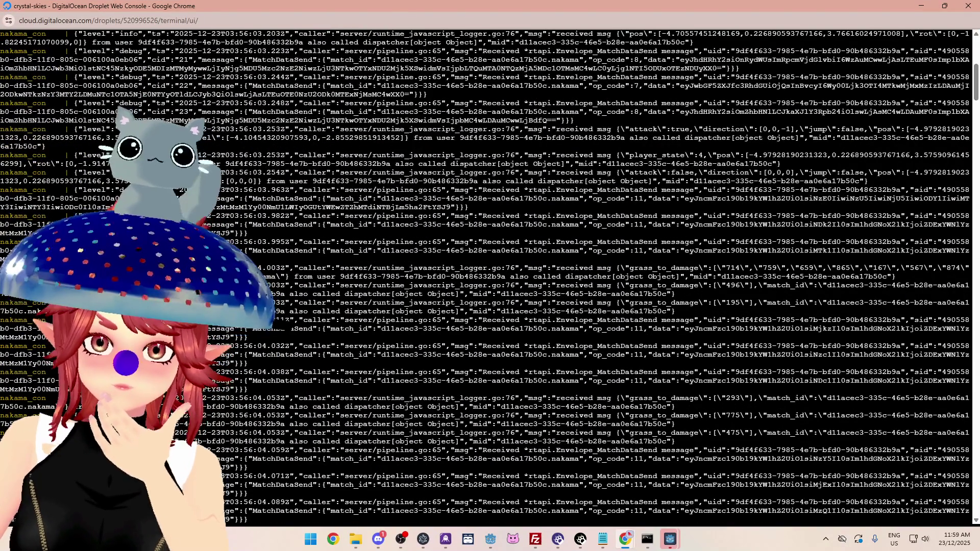
pyautogui.moveTo(952, 269)
pyautogui.mouseDown()
pyautogui.moveTo(296, 284)
pyautogui.moveTo(5, 278)
pyautogui.mouseUp()
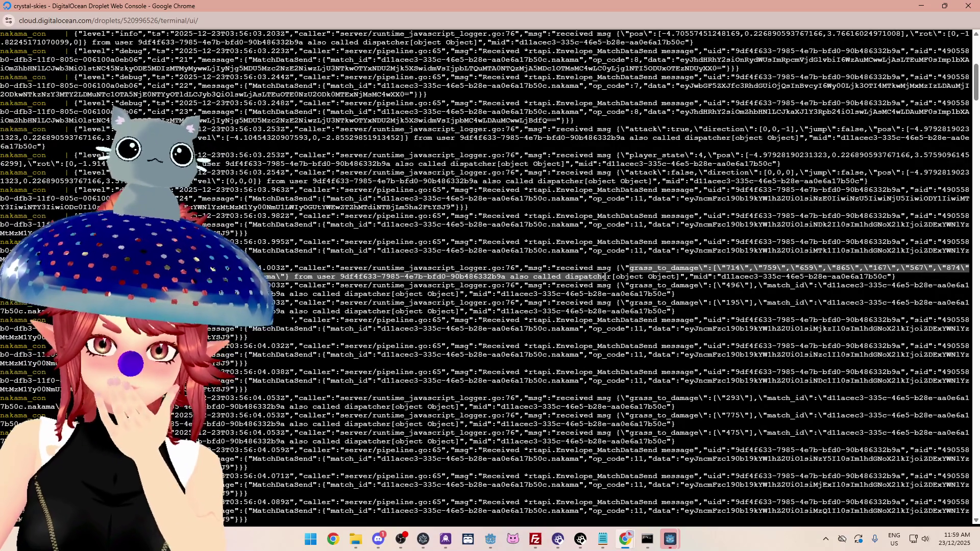
pyautogui.moveTo(730, 275); pyautogui.dragTo(877, 278)
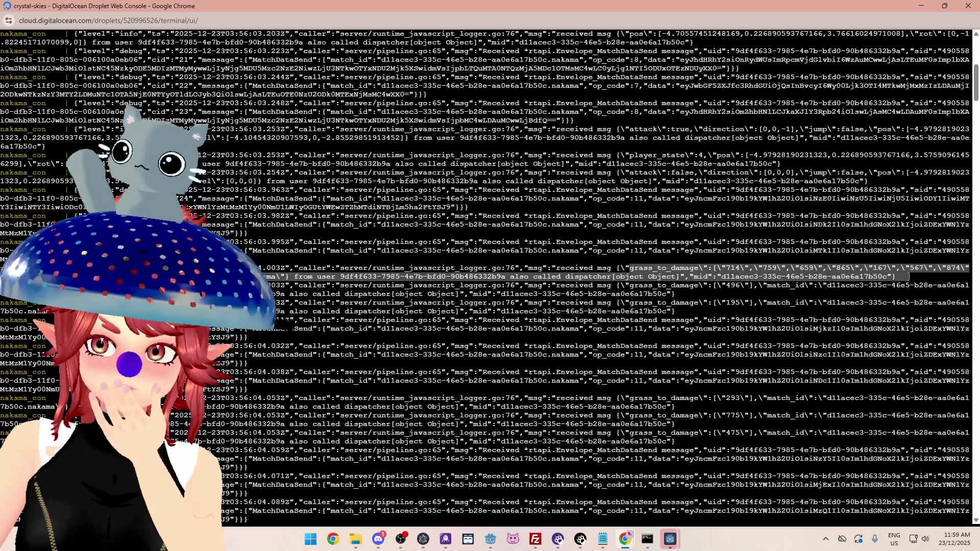
pyautogui.moveTo(551, 286); pyautogui.dragTo(774, 291)
pyautogui.click(724, 295)
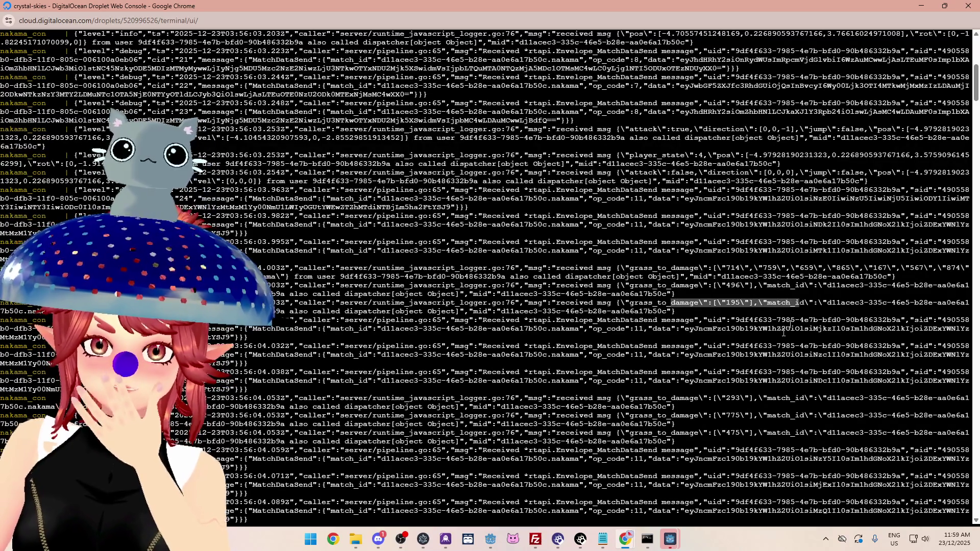
# - Scroll through more received grass_to_damage messages, then switch back to Godot
pyautogui.moveTo(791, 389); pyautogui.dragTo(695, 398)
pyautogui.moveTo(781, 407); pyautogui.dragTo(699, 415)
pyautogui.scroll(-8, 766, 386)
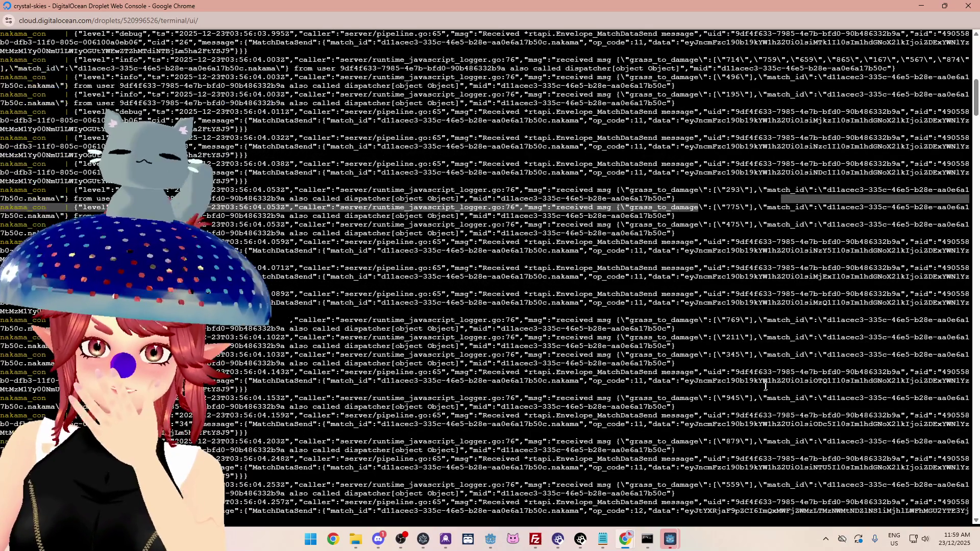
pyautogui.scroll(-8, 727, 280)
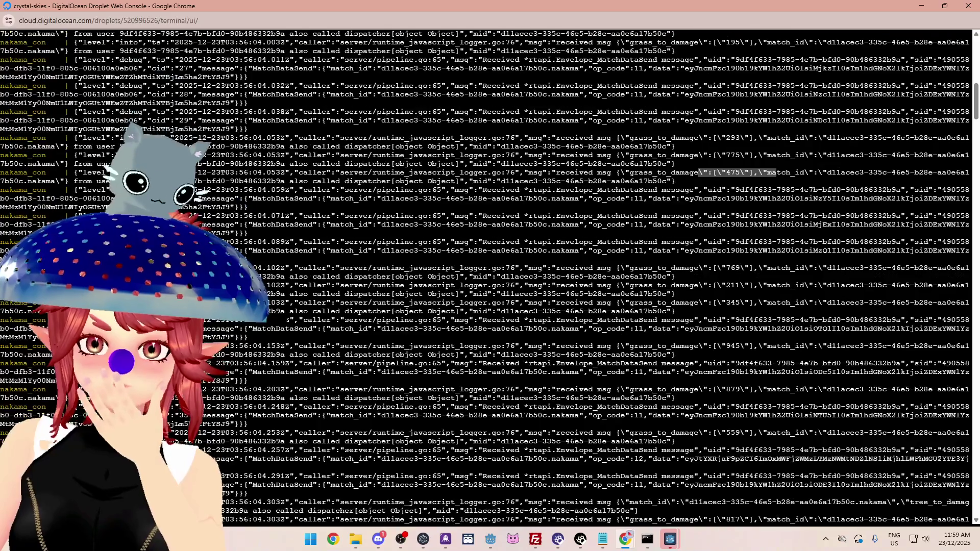
pyautogui.scroll(1, 727, 280)
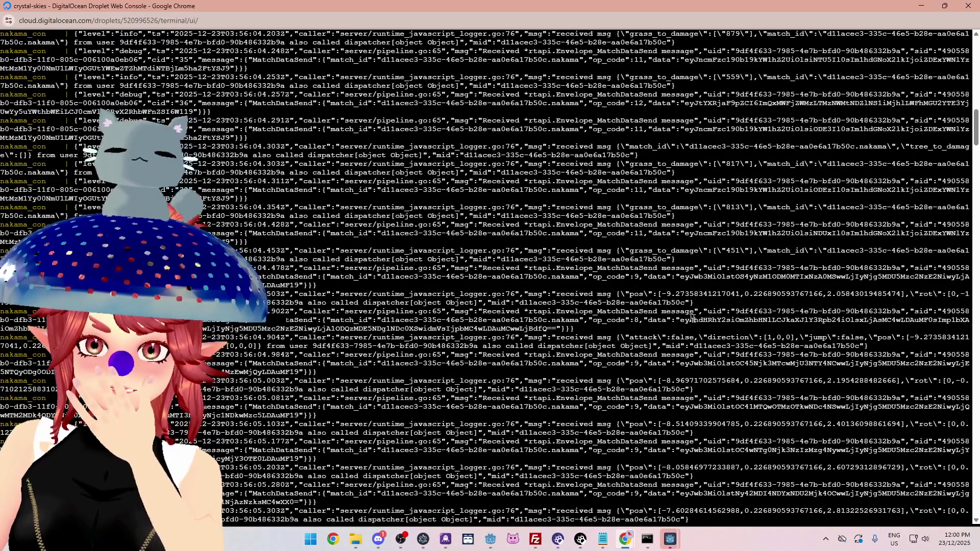
pyautogui.scroll(1, 727, 280)
pyautogui.scroll(4, 765, 271)
pyautogui.moveTo(703, 268)
pyautogui.mouseDown()
pyautogui.moveTo(827, 260)
pyautogui.moveTo(808, 270)
pyautogui.mouseUp()
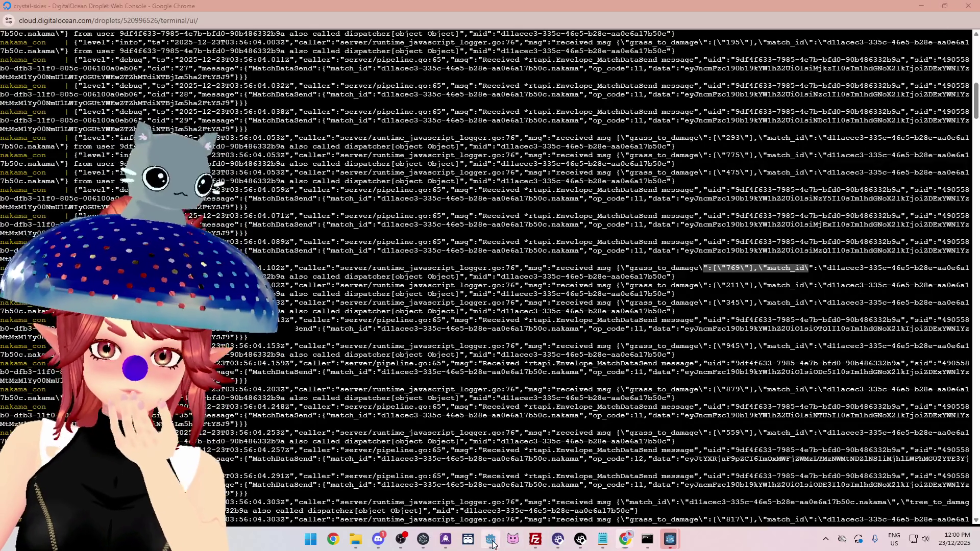
pyautogui.hotkey('alt', 'Tab')
# - Compare the client's DamageGrass case with nk_lobbyhandler.ts line 137, changing DestroyGrass to DamageGrass
pyautogui.click(215, 129)
pyautogui.scroll(-9, 735, 274)
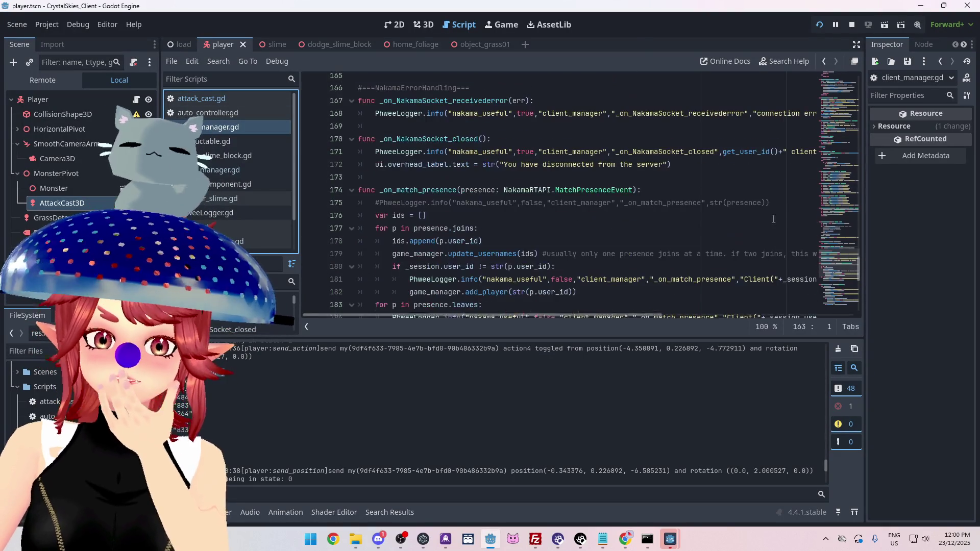
pyautogui.scroll(-7, 735, 273)
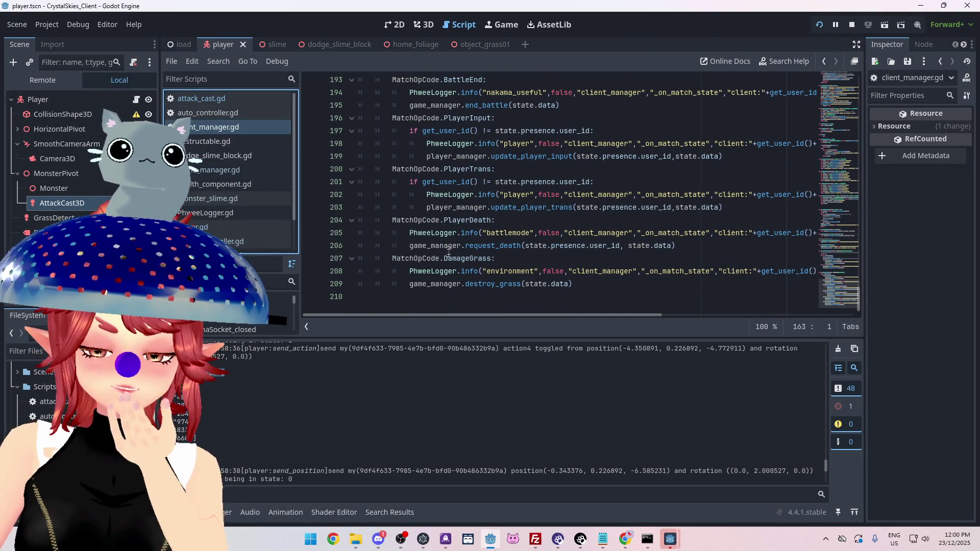
pyautogui.click(421, 263)
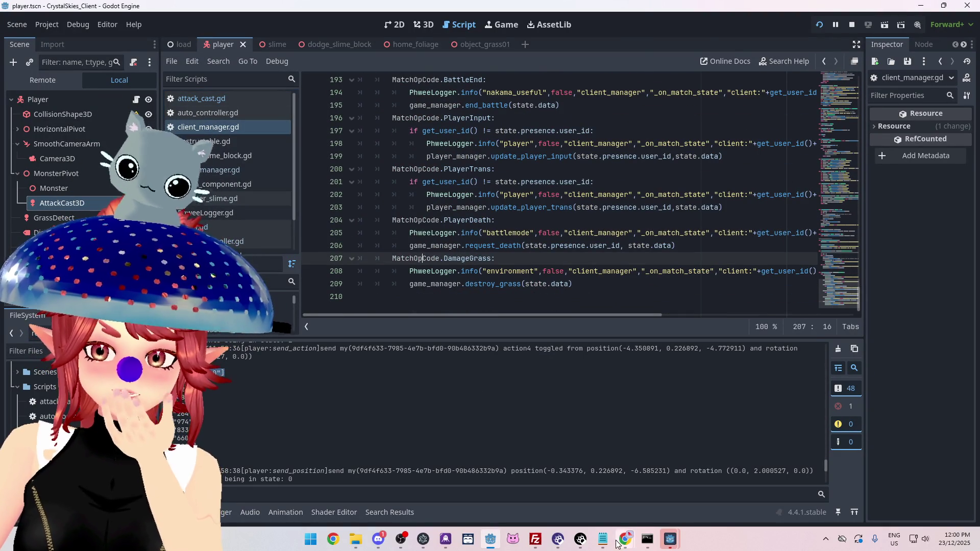
pyautogui.click(603, 539)
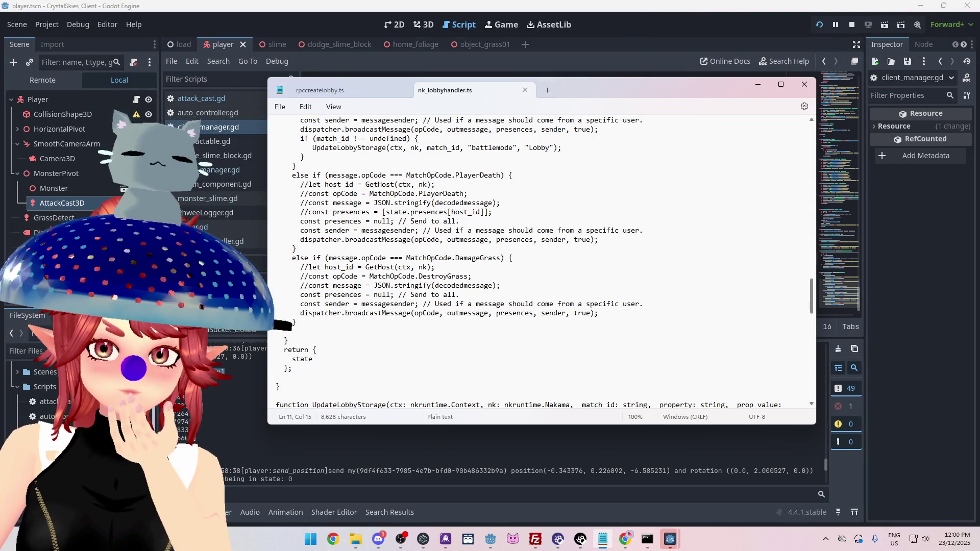
pyautogui.moveTo(418, 276); pyautogui.dragTo(447, 276)
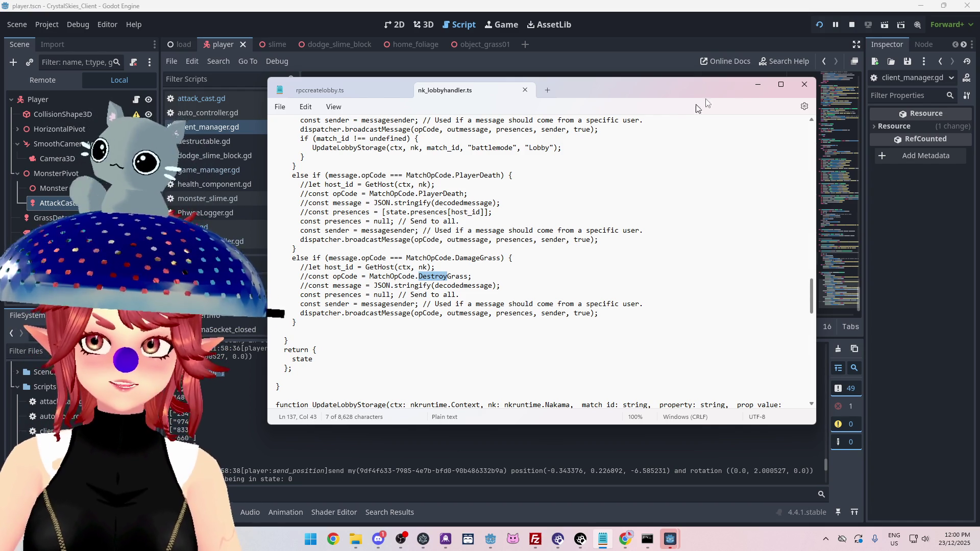
pyautogui.click(851, 24)
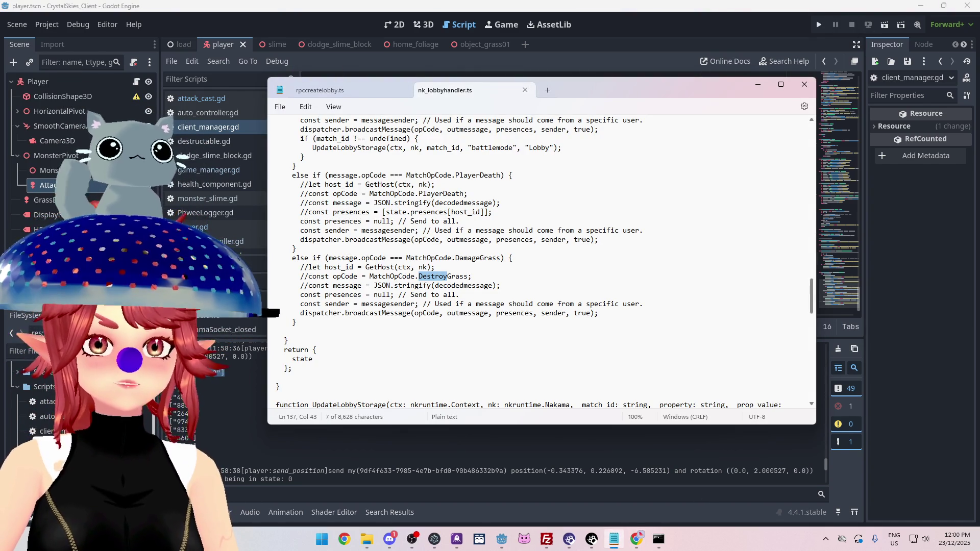
pyautogui.moveTo(634, 91); pyautogui.dragTo(669, 59)
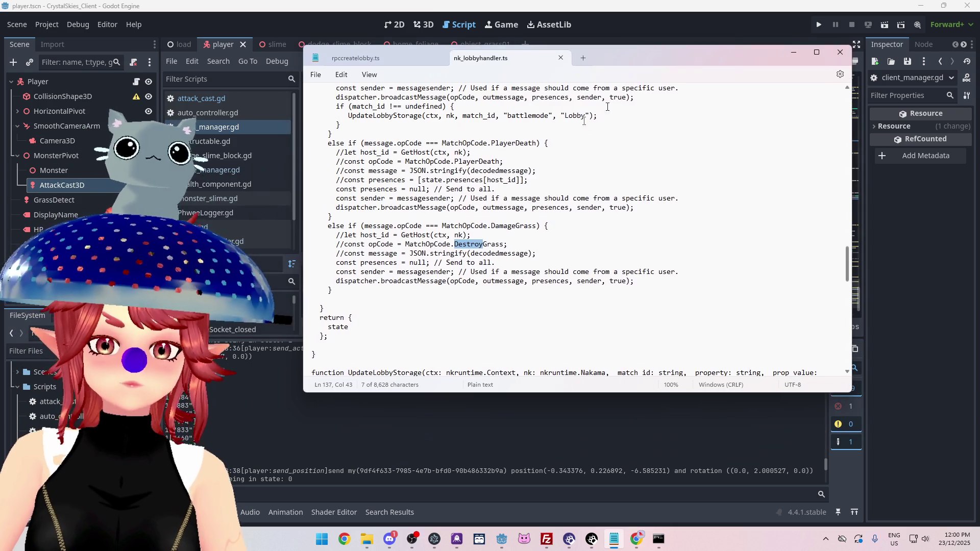
pyautogui.moveTo(598, 64); pyautogui.dragTo(575, 315)
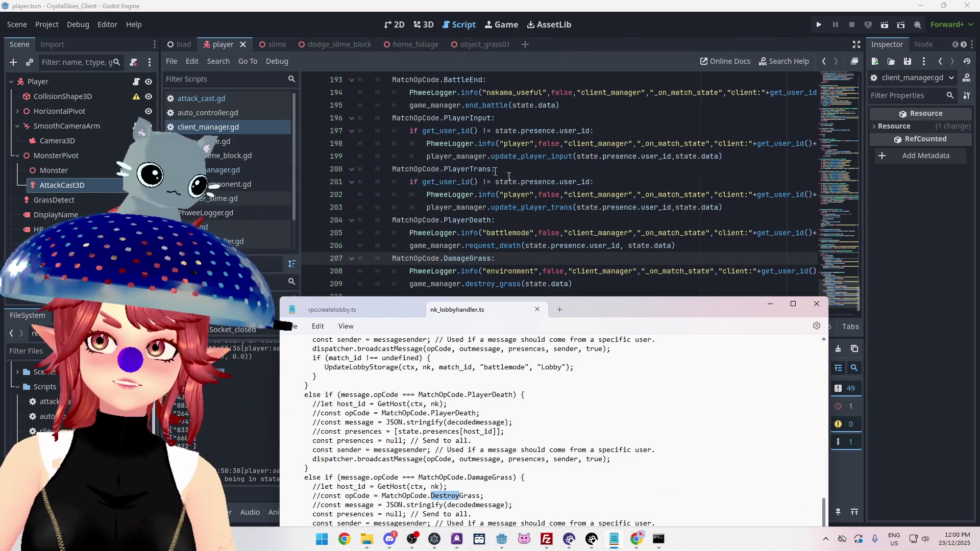
pyautogui.moveTo(633, 303); pyautogui.dragTo(692, 108)
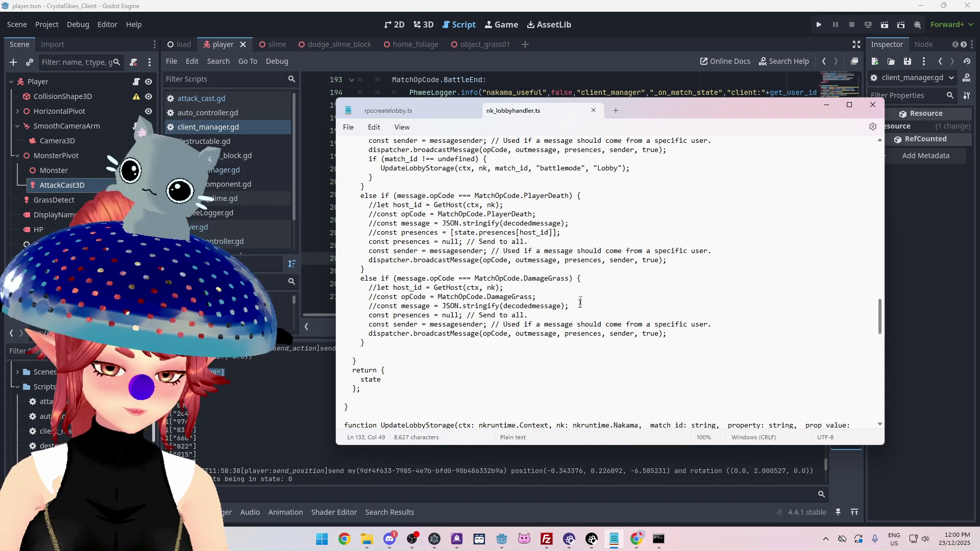
# - Rerun npx tsc, then select the remote index.js in FileZilla and delete it
pyautogui.hotkey('alt', 'Tab')
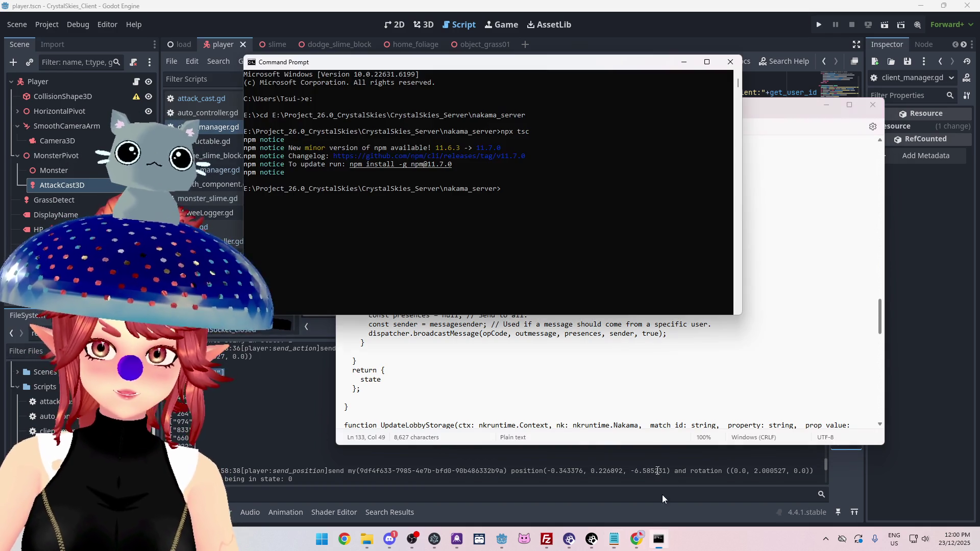
pyautogui.press('Return')
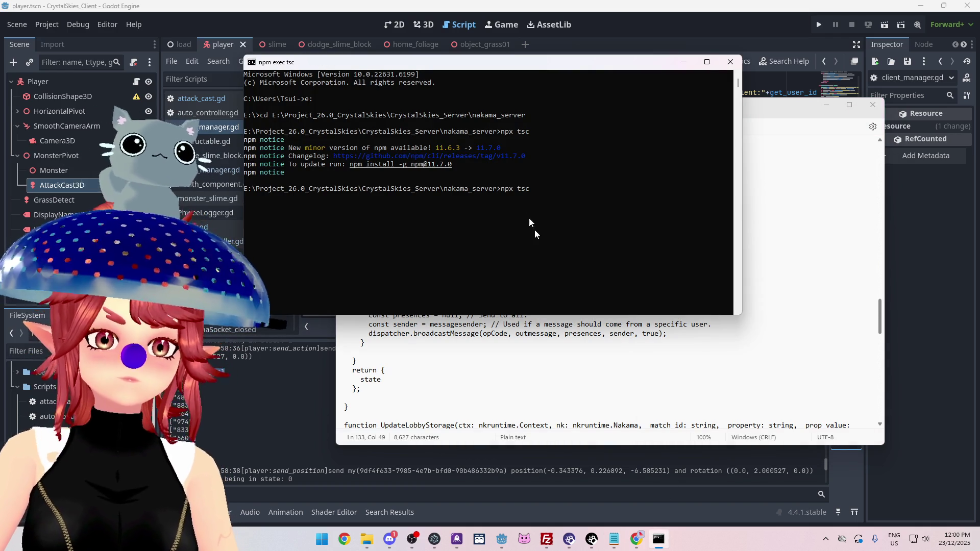
pyautogui.click(547, 539)
pyautogui.click(548, 290)
pyautogui.press('Delete')
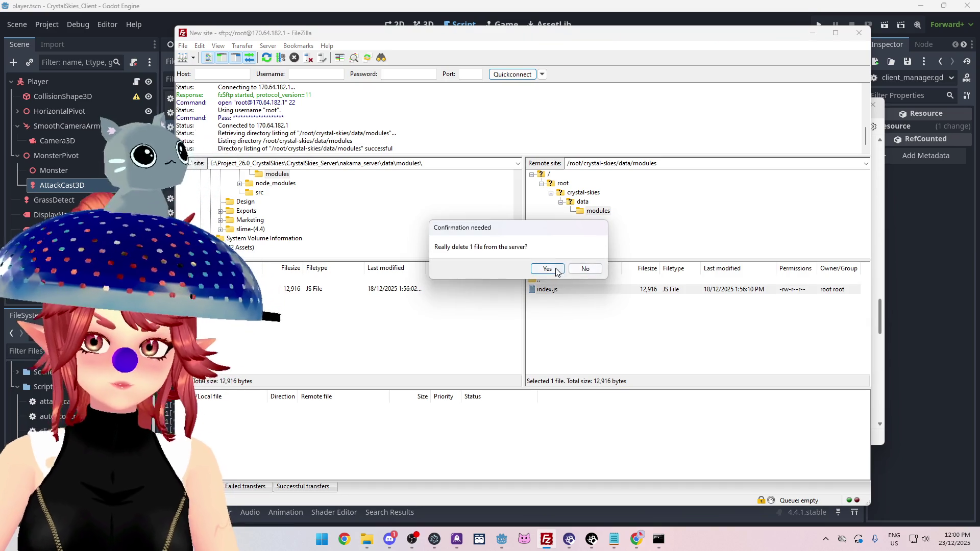
# - Confirm deleting the remote index.js and upload the rebuilt 13,512-byte index.js into data/modules
pyautogui.click(547, 269)
pyautogui.moveTo(612, 325); pyautogui.dragTo(611, 326)
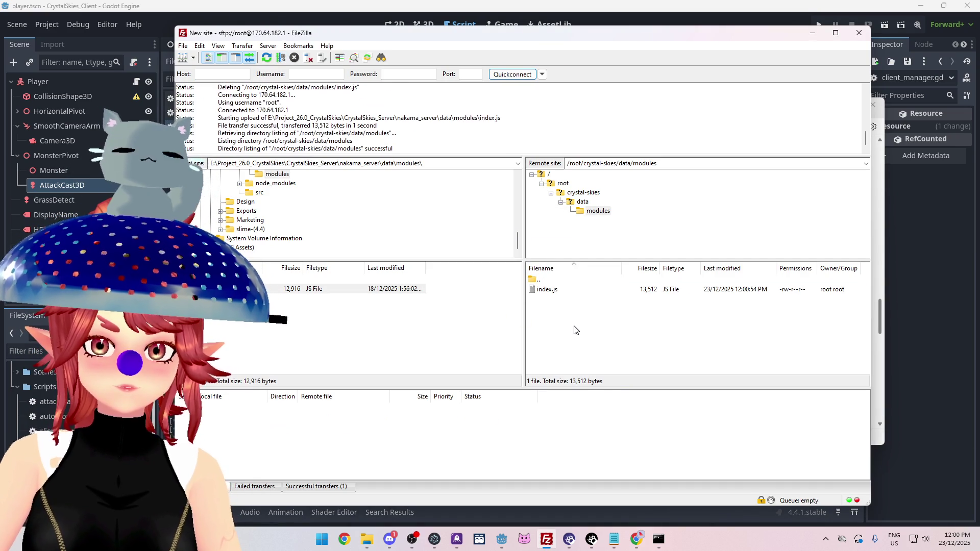
pyautogui.moveTo(633, 541)
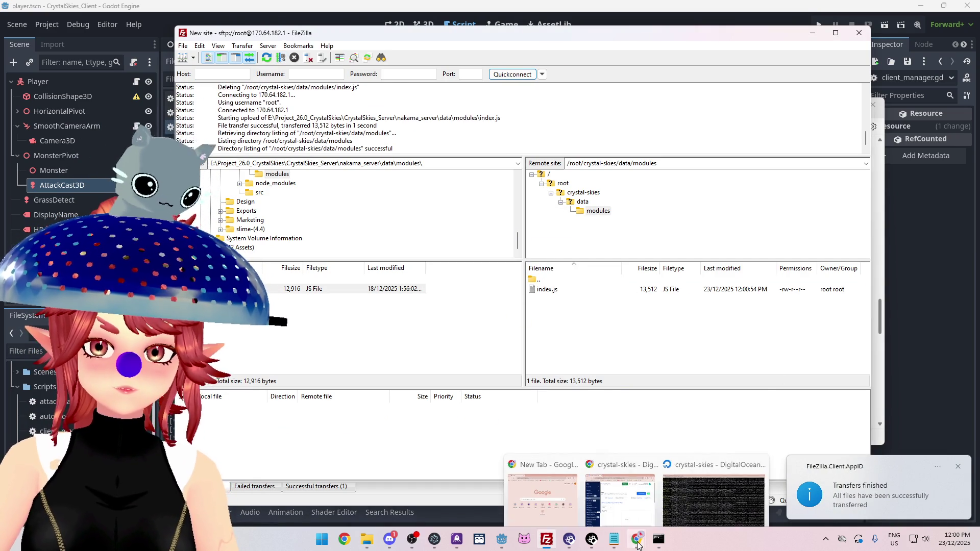
pyautogui.moveTo(623, 480)
pyautogui.click(713, 485)
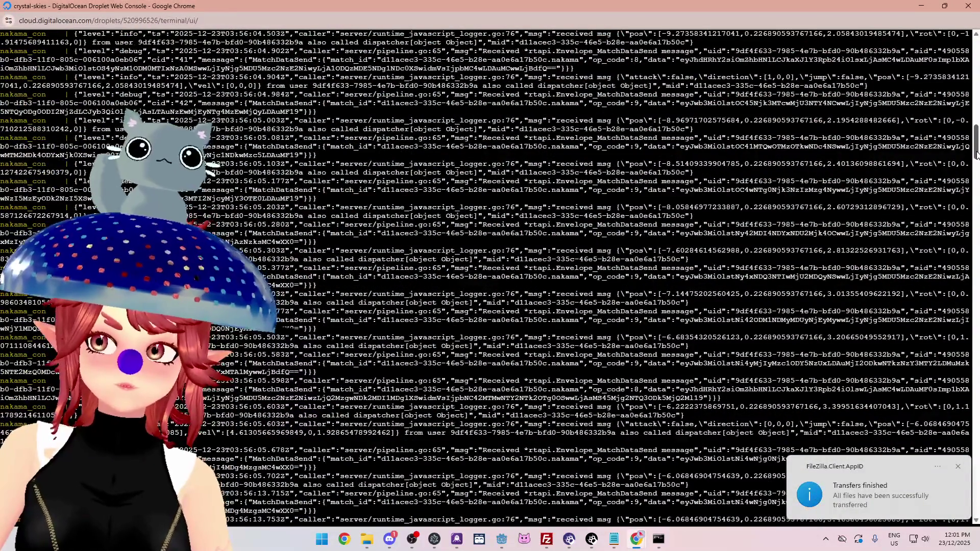
# - Stop the containers with Ctrl+C, rerun docker compose up until startup is done, then return to Godot
pyautogui.moveTo(976, 158); pyautogui.dragTo(976, 497)
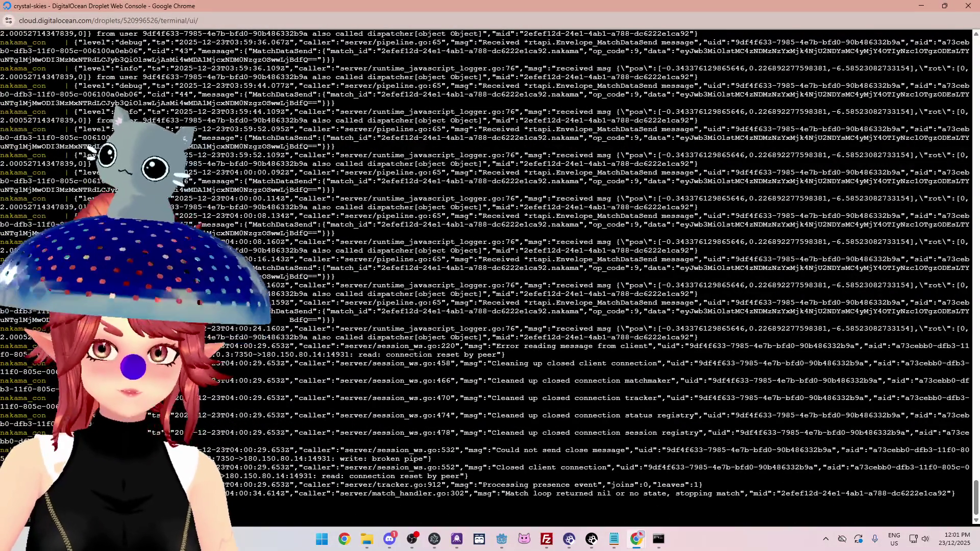
pyautogui.hotkey('ctrl', 'c')
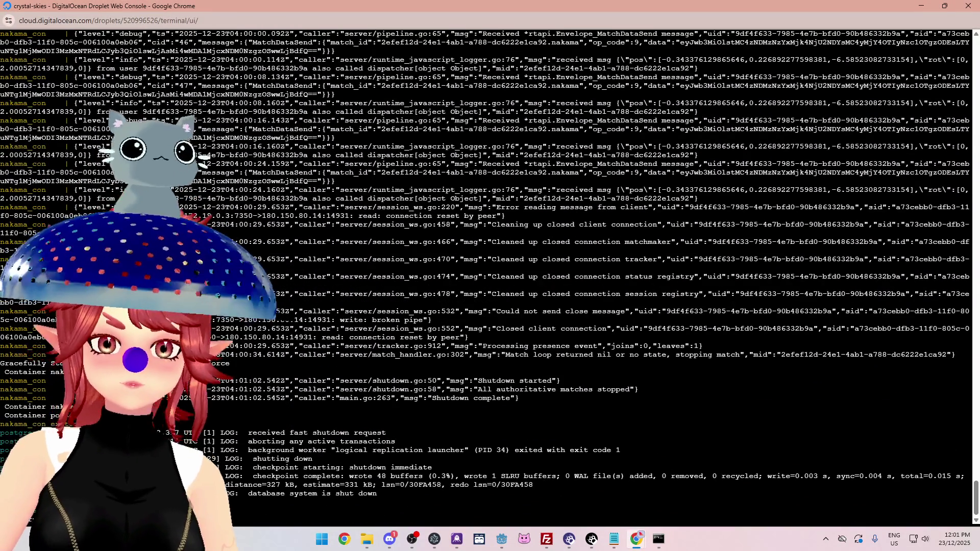
pyautogui.press('Return')
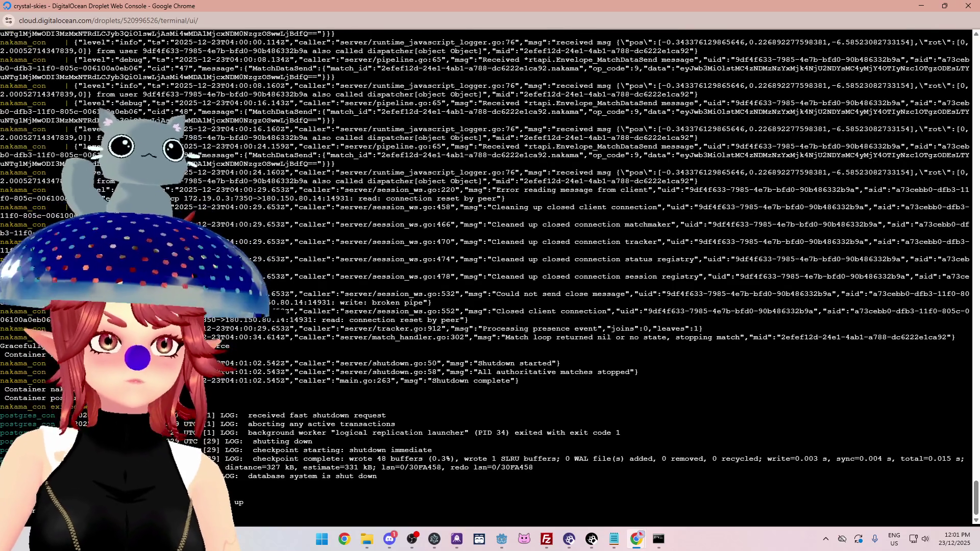
pyautogui.click(501, 542)
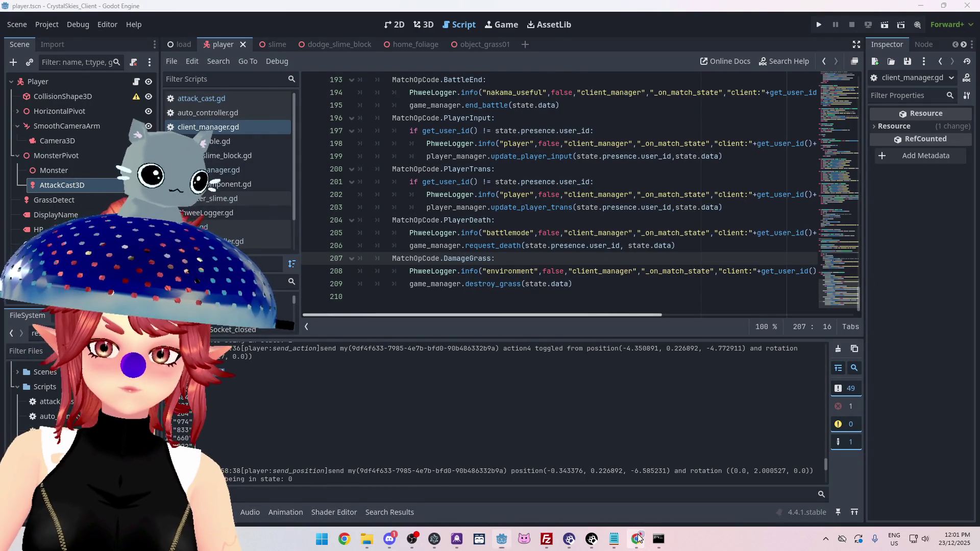
pyautogui.moveTo(637, 539)
pyautogui.click(686, 491)
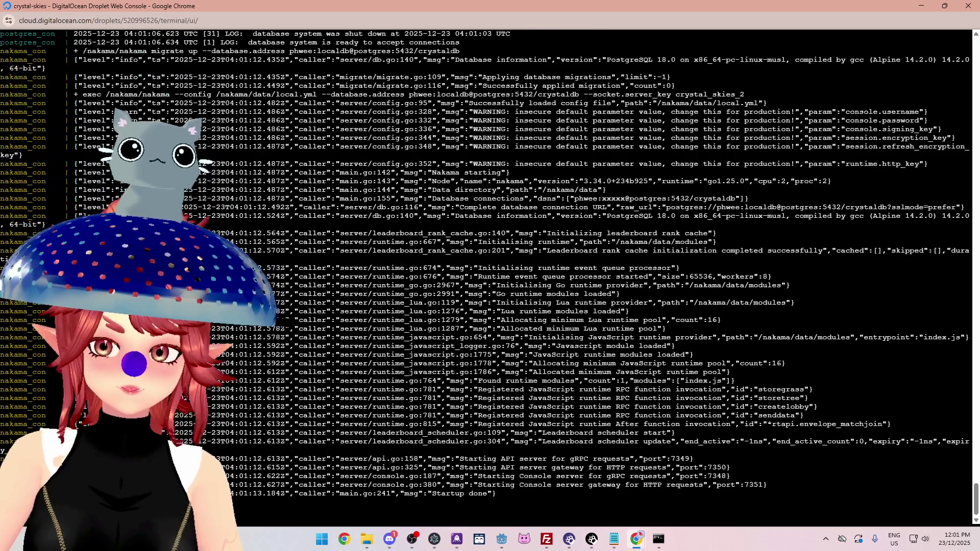
pyautogui.click(502, 540)
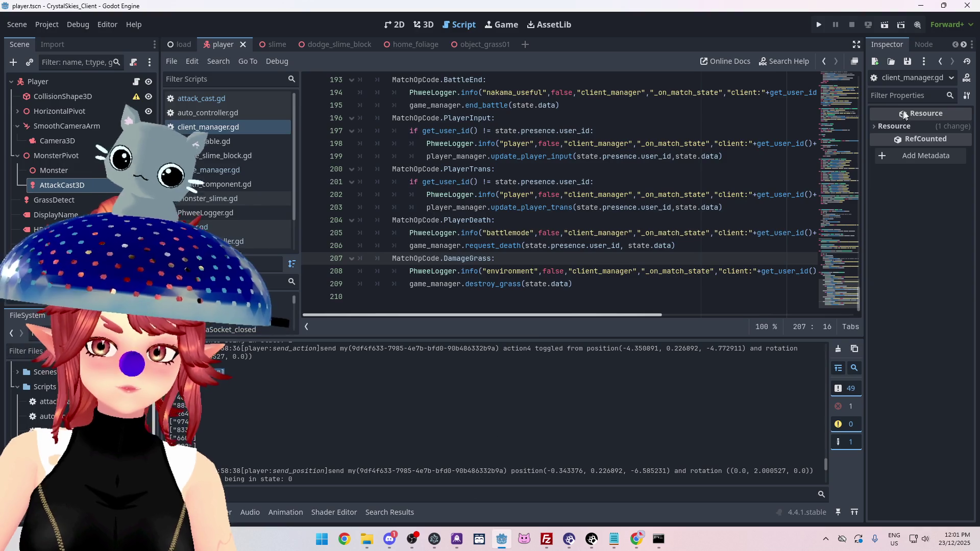
# - Run the CrystalSkies client, log in, and create a lobby named 'asdf' to enter the world
pyautogui.click(819, 24)
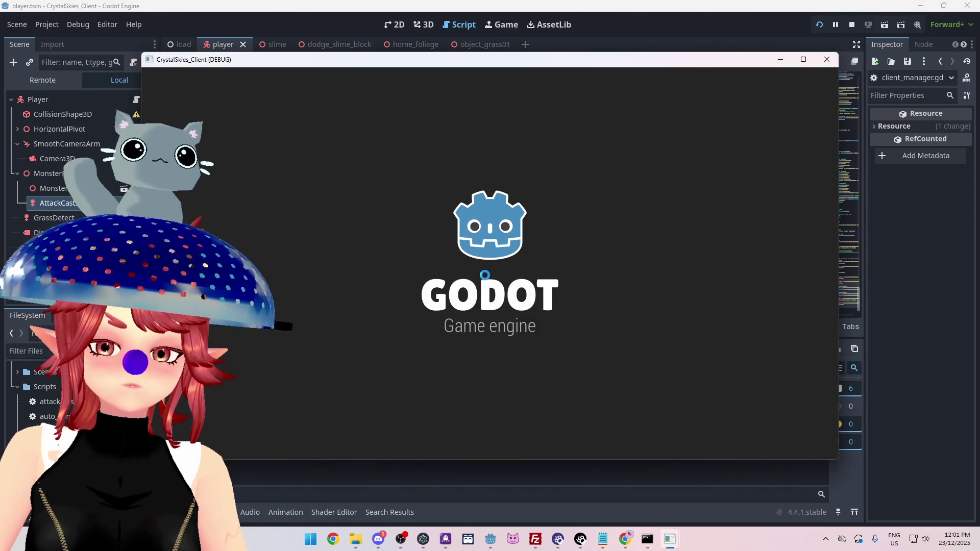
pyautogui.click(505, 329)
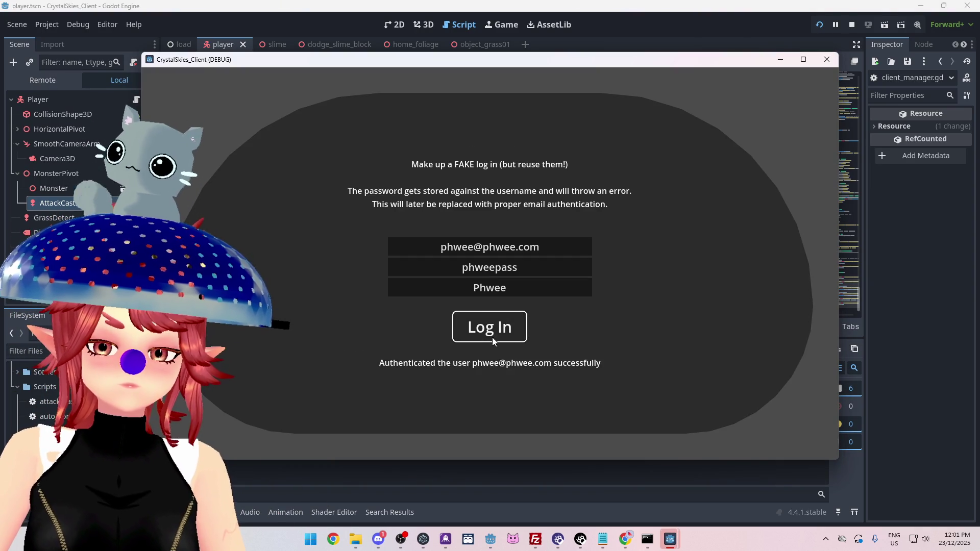
pyautogui.write('asdf')
pyautogui.click(583, 352)
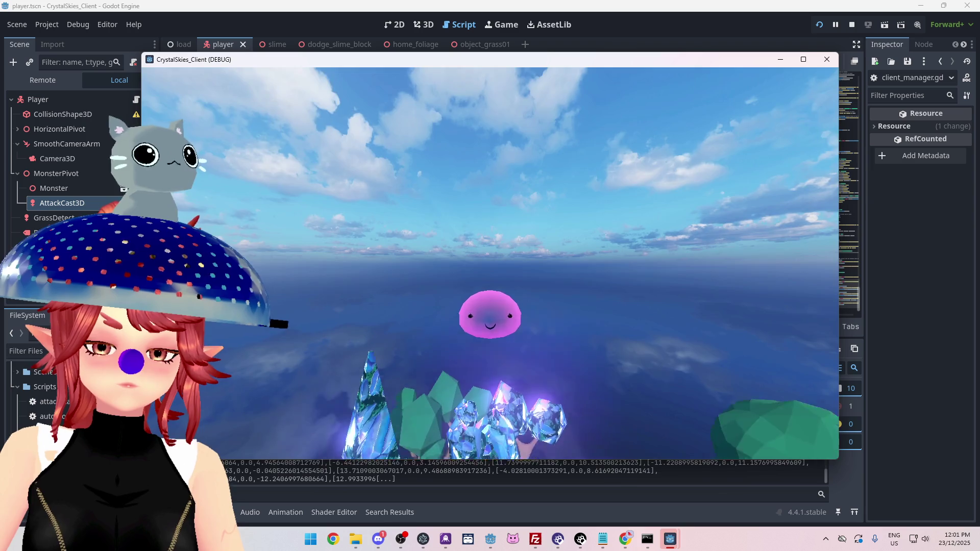
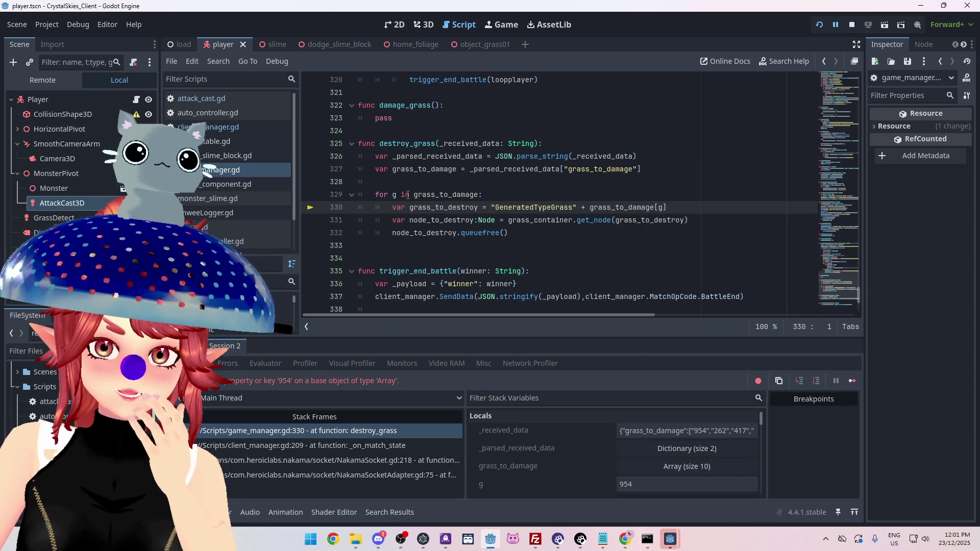
# - Stop the debug run, make line 329 loop over grass_to_damage.size(), and save game_manager.gd
pyautogui.moveTo(457, 202)
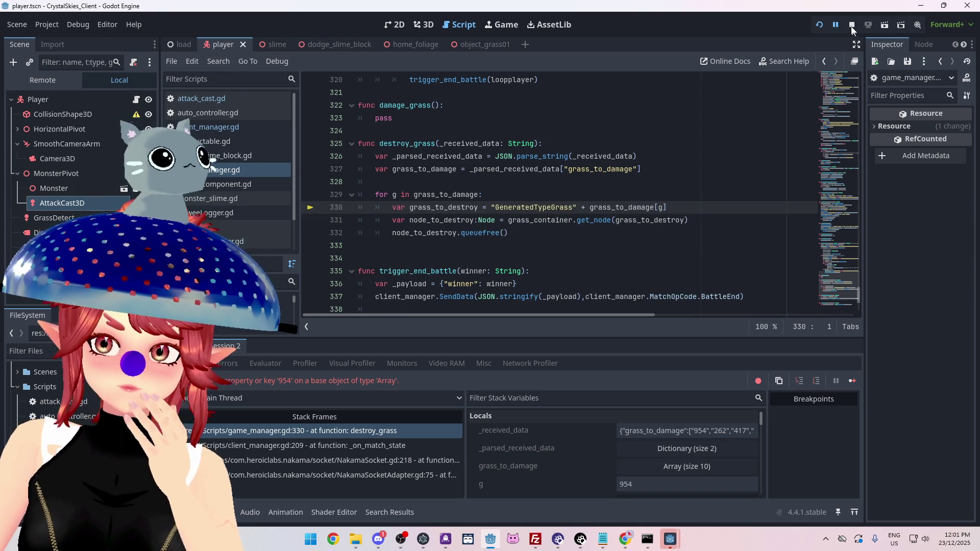
pyautogui.press('F8')
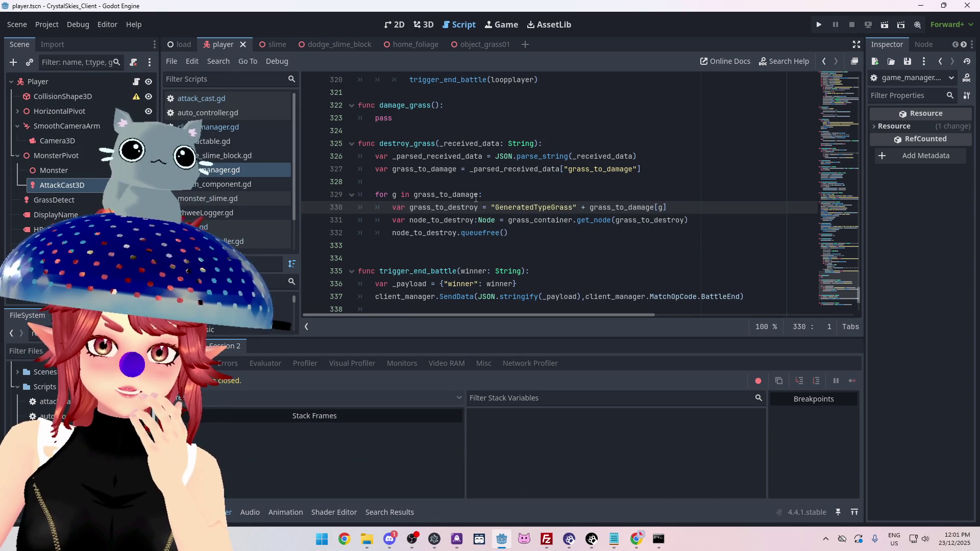
pyautogui.click(479, 196)
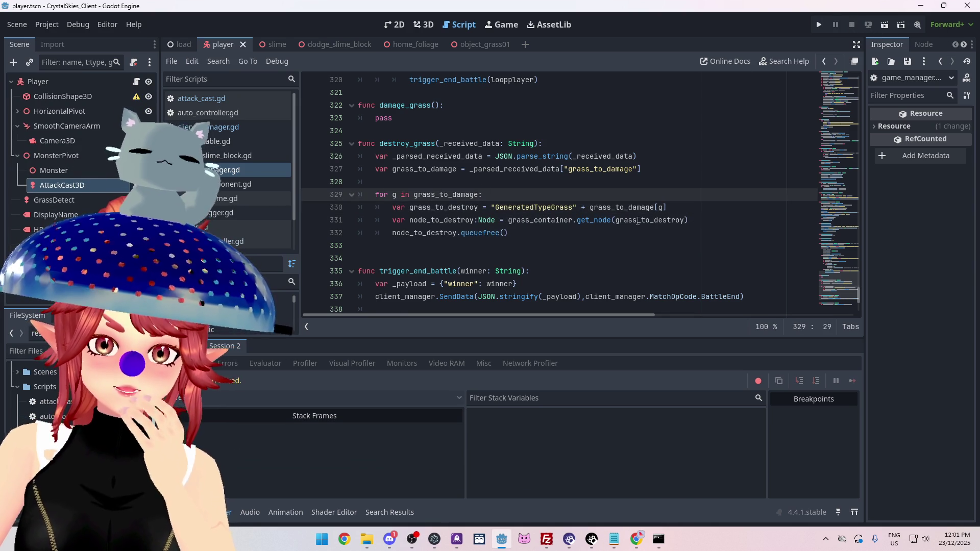
pyautogui.moveTo(638, 221)
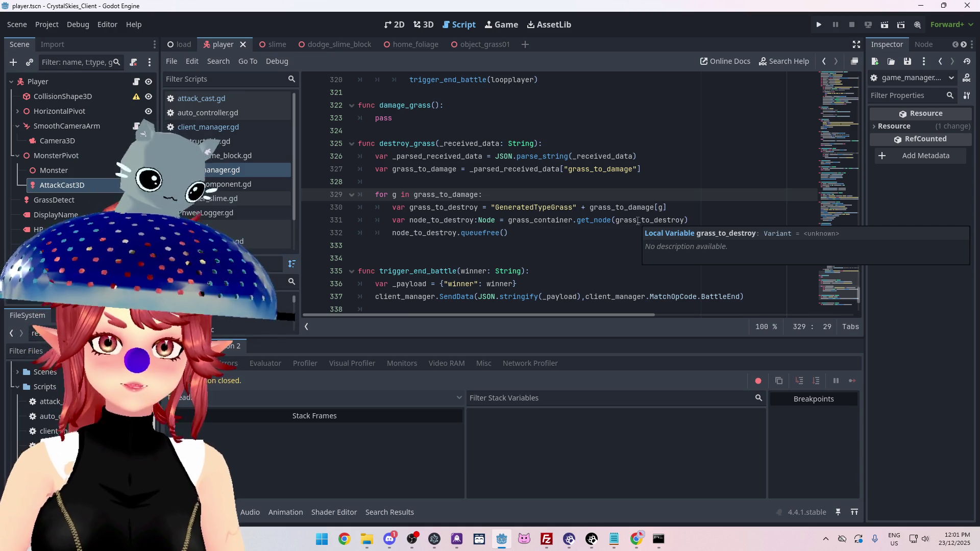
pyautogui.write('.size(')
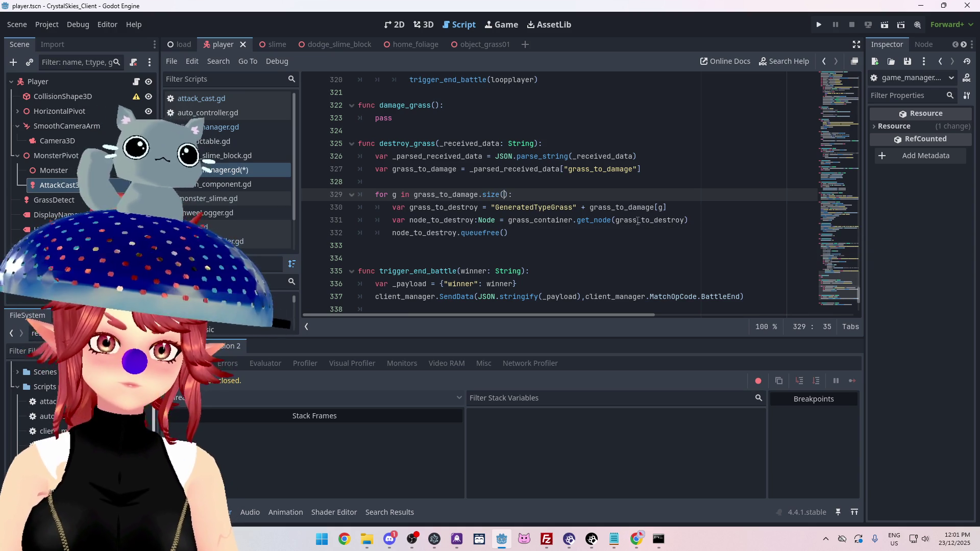
pyautogui.click(562, 169)
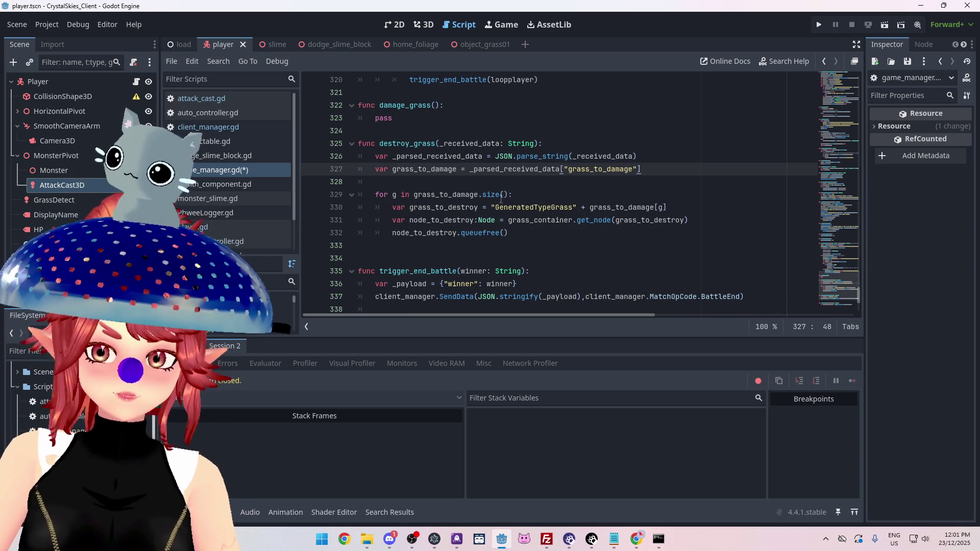
pyautogui.hotkey('ctrl', 's')
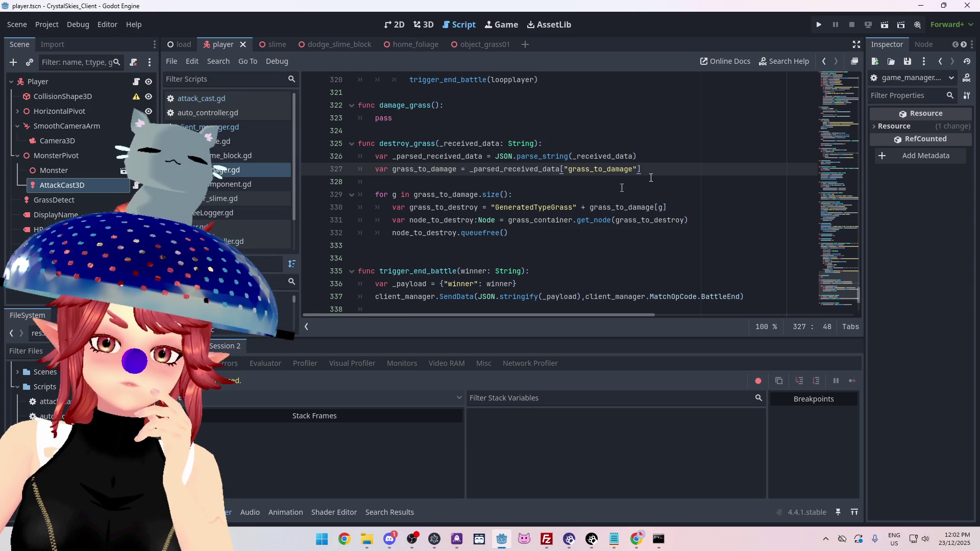
# - Relaunch the project and create a new lobby so play reaches destroy_grass
pyautogui.click(819, 25)
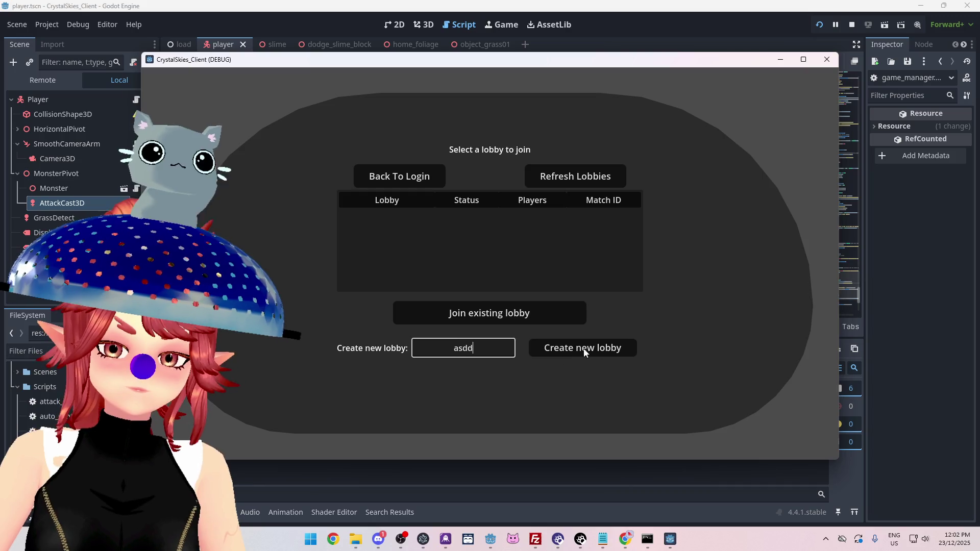
pyautogui.click(587, 347)
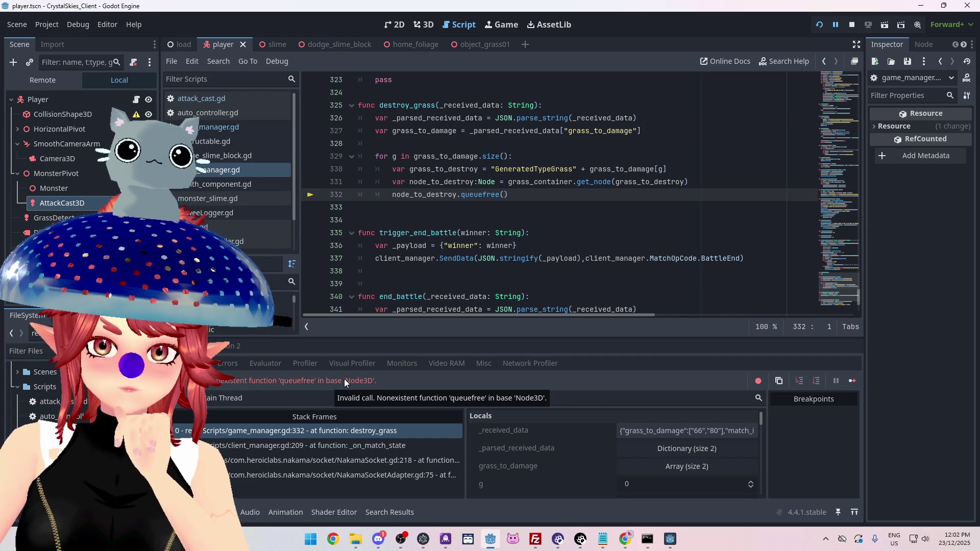
# - Load node_to_destroy from the debugger Locals into the Inspector as a remote Node3D
pyautogui.scroll(-2, 528, 211)
pyautogui.scroll(1, 528, 212)
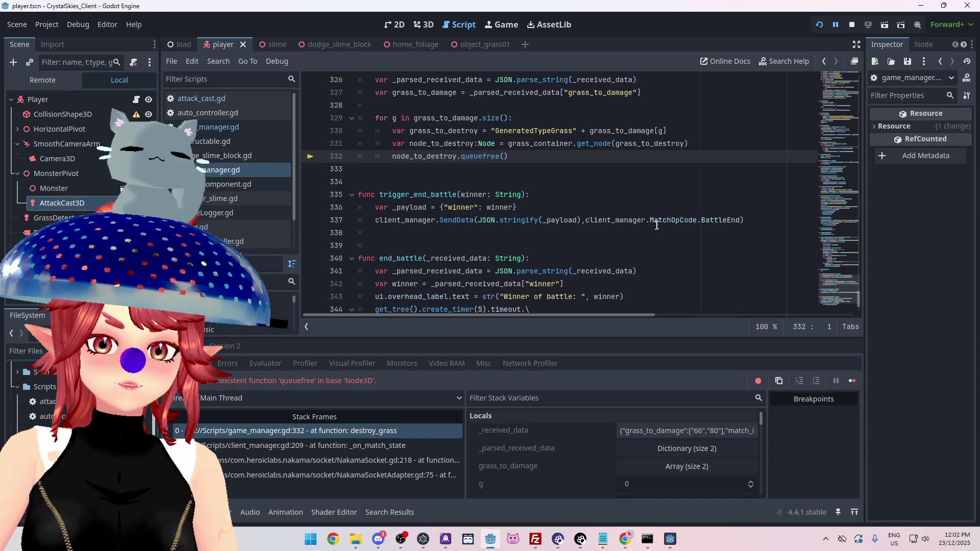
pyautogui.scroll(-2, 484, 182)
pyautogui.scroll(3, 485, 183)
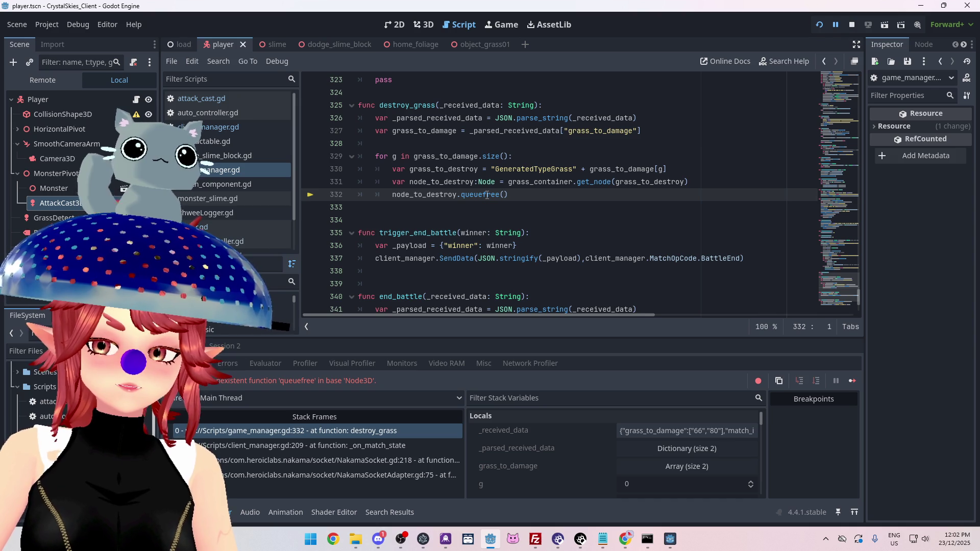
pyautogui.moveTo(432, 199)
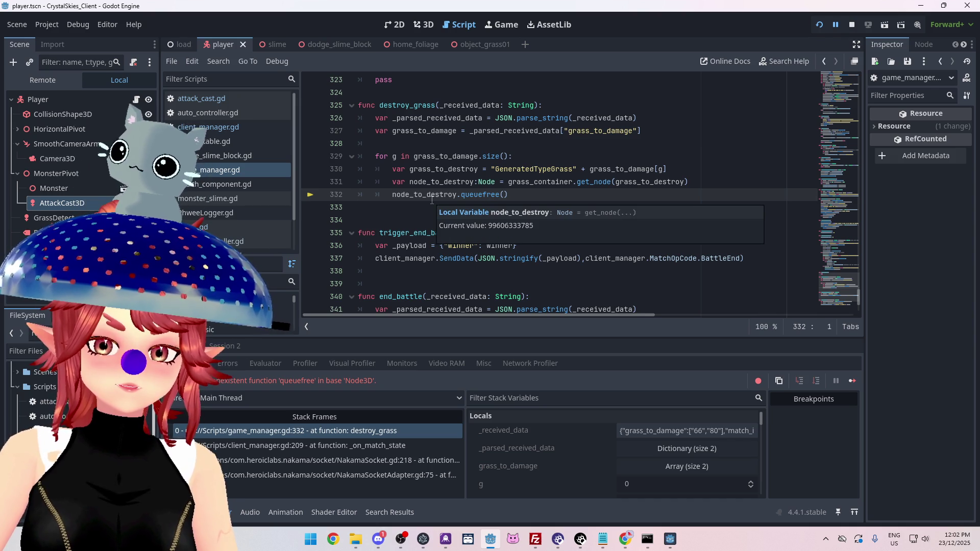
pyautogui.scroll(-3, 675, 464)
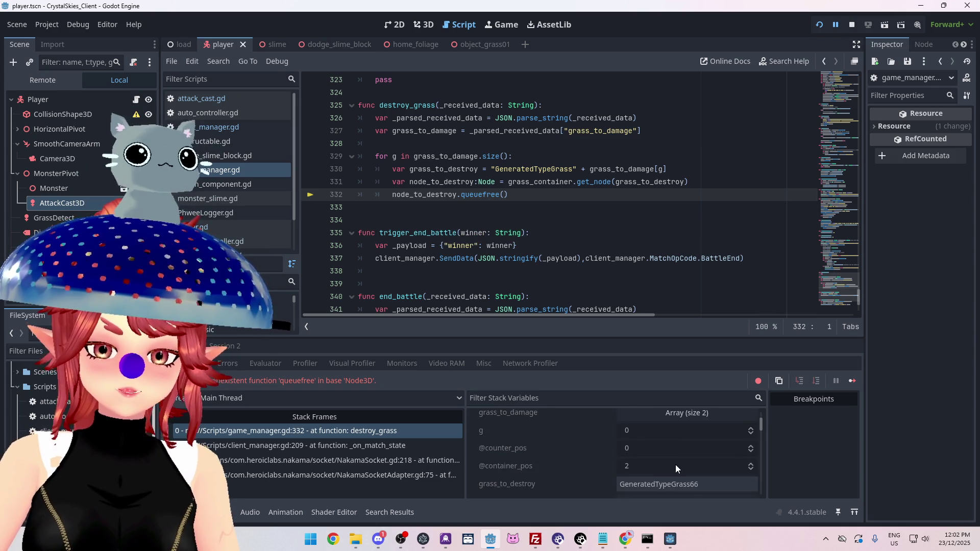
pyautogui.click(713, 461)
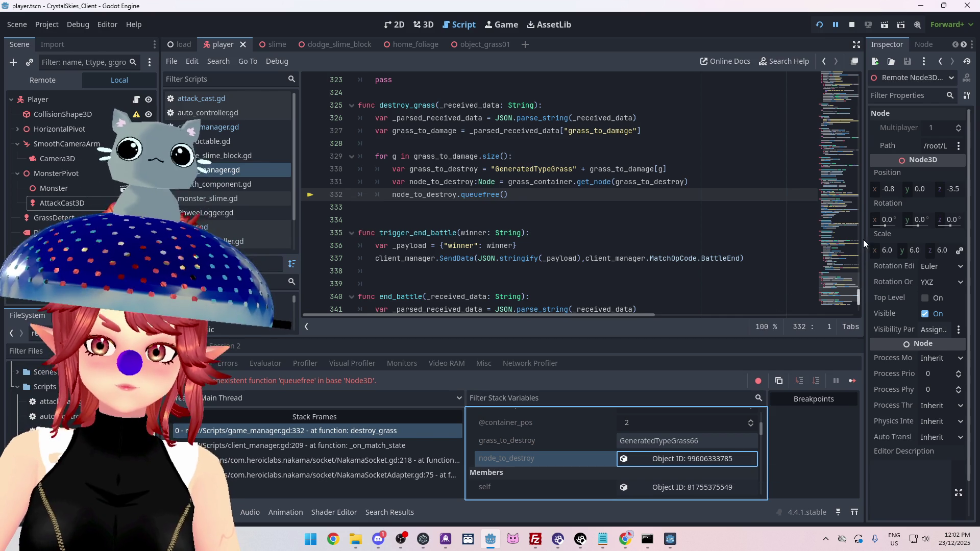
# - Resize the Inspector dock to read the node's position and scale
pyautogui.moveTo(864, 239); pyautogui.dragTo(554, 233)
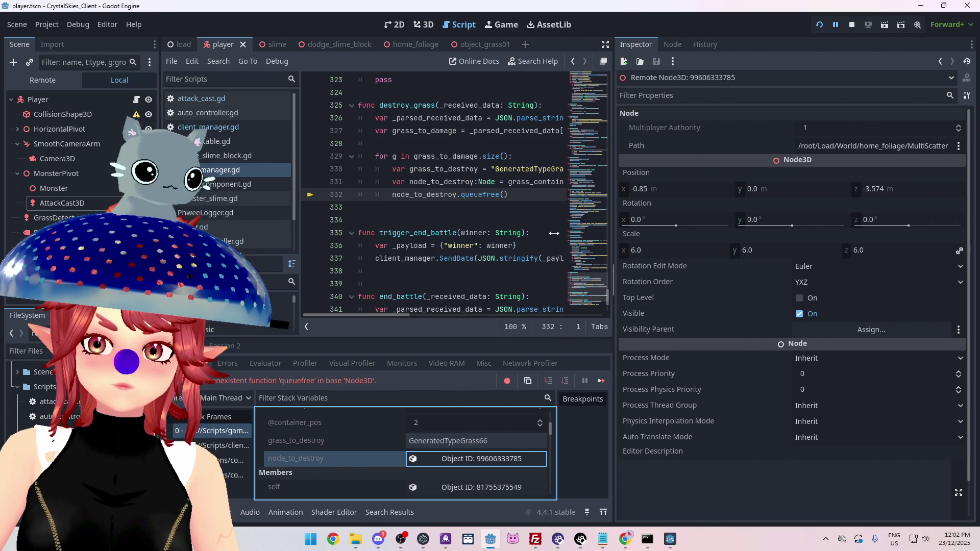
pyautogui.moveTo(554, 233)
pyautogui.mouseDown()
pyautogui.moveTo(802, 245)
pyautogui.moveTo(770, 249)
pyautogui.mouseUp()
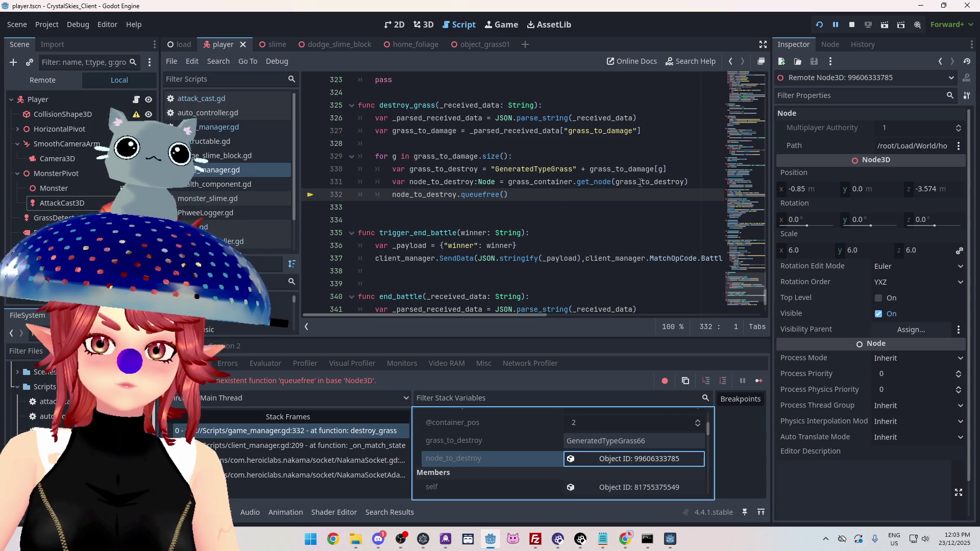
pyautogui.moveTo(641, 183)
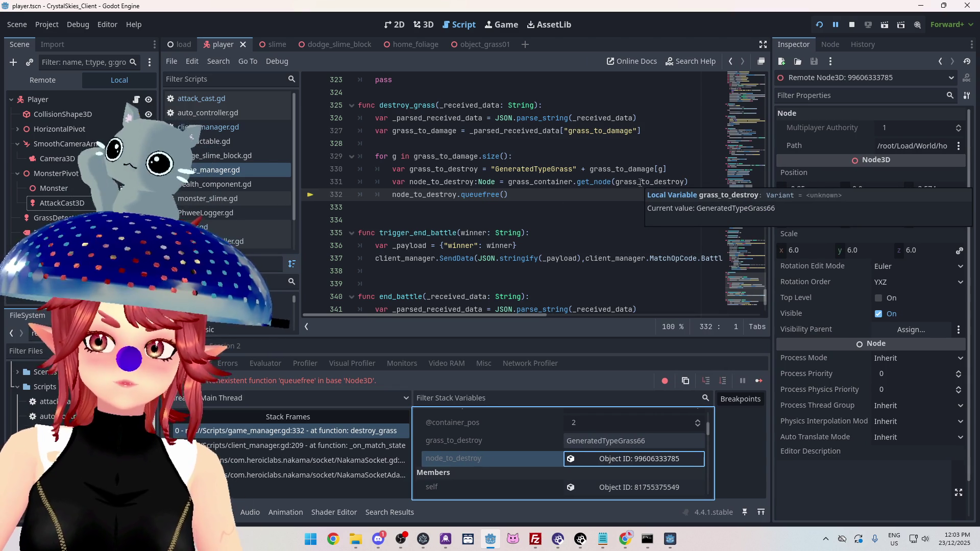
pyautogui.moveTo(433, 187)
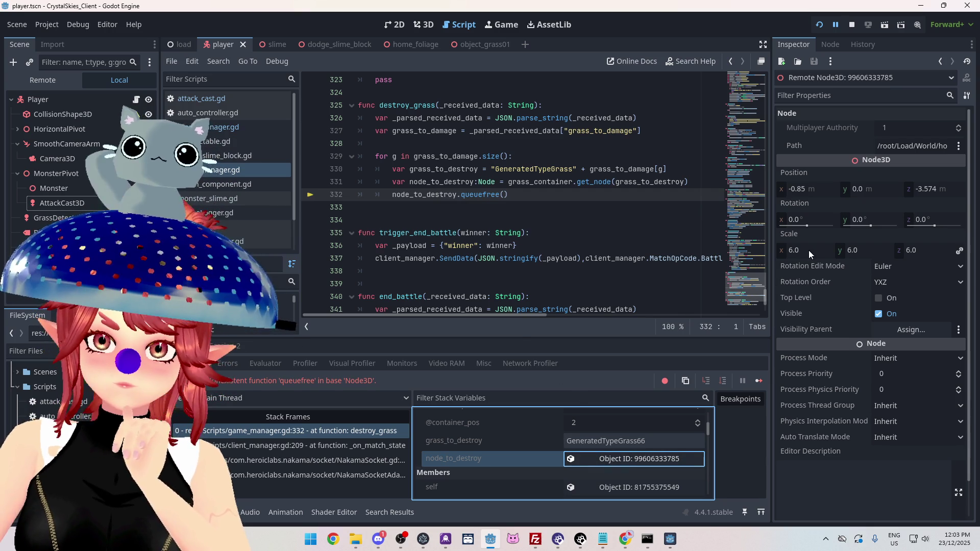
pyautogui.moveTo(773, 277); pyautogui.dragTo(614, 277)
# - Check the inspected node's Path, close the Select a Node dialog, and stop the game
pyautogui.click(886, 147)
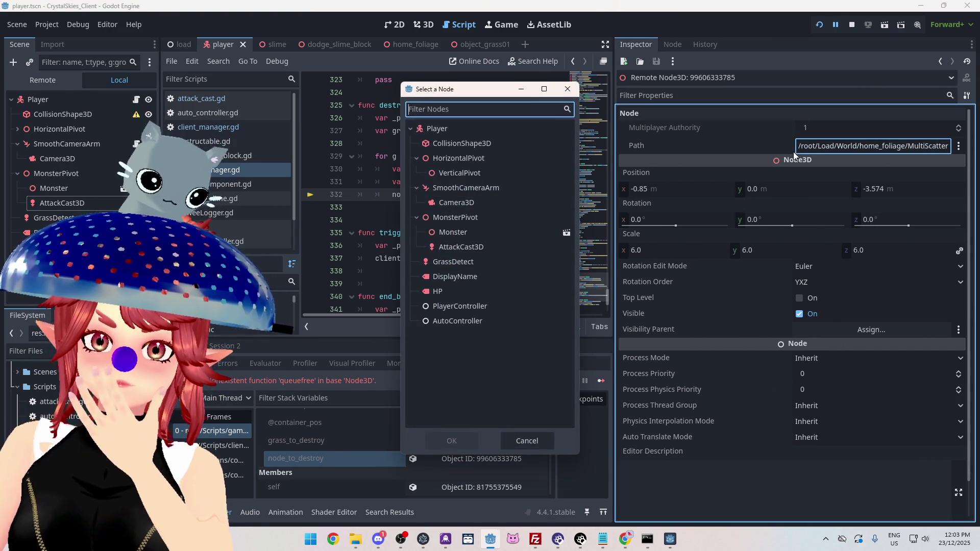
pyautogui.click(568, 90)
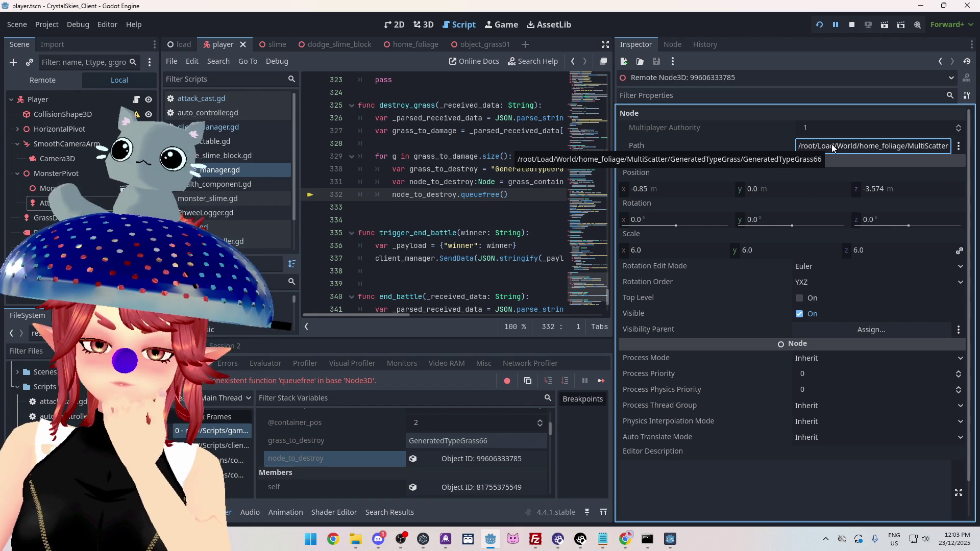
pyautogui.moveTo(614, 264); pyautogui.dragTo(848, 263)
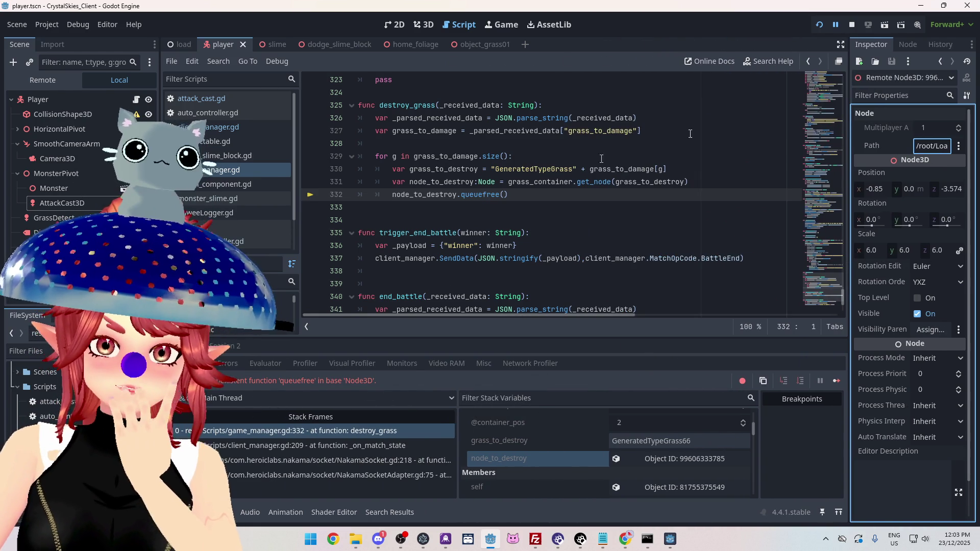
pyautogui.click(852, 25)
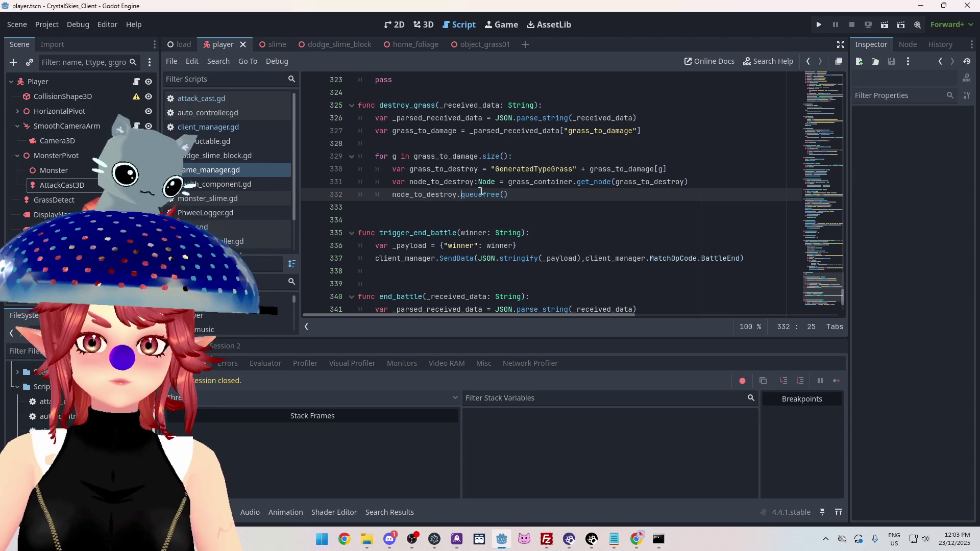
# - Change node_to_destroy's type on line 331 from Node to Node3D and view its documentation
pyautogui.click(494, 182)
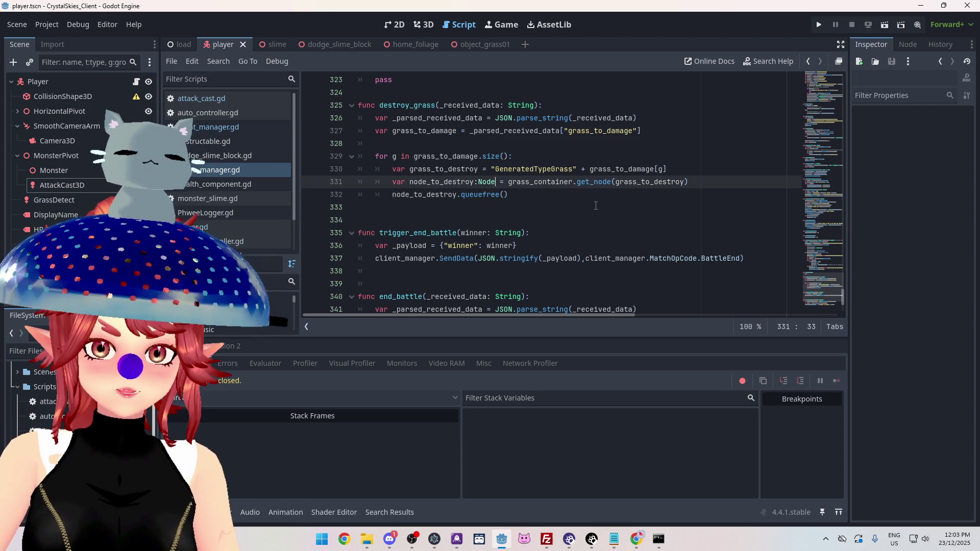
pyautogui.write('D')
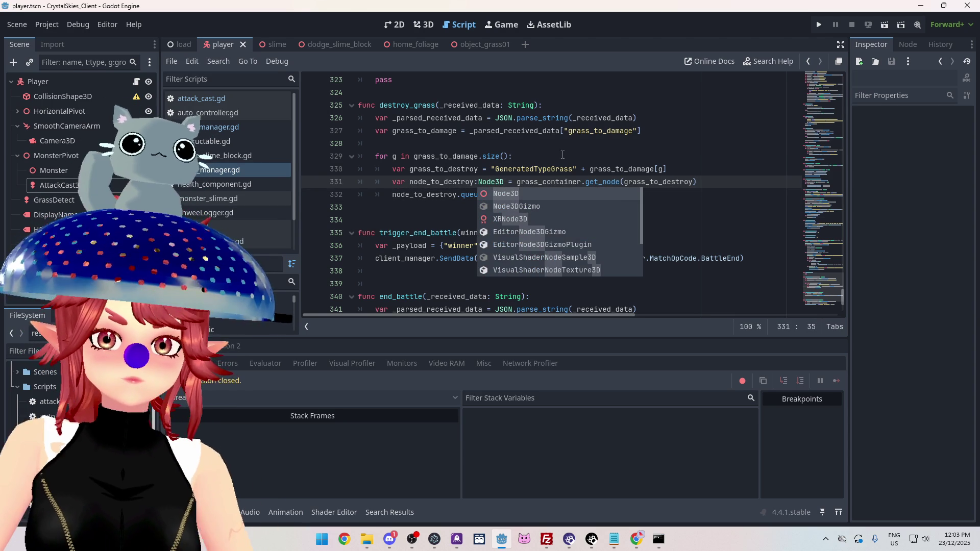
pyautogui.press('Escape')
pyautogui.press('Up')
pyautogui.press('Up')
pyautogui.press('End')
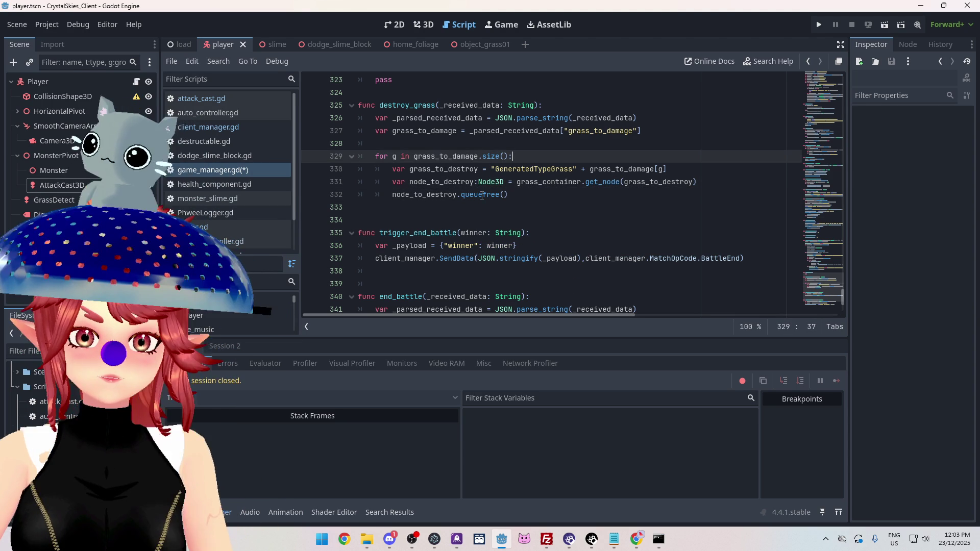
pyautogui.click(478, 196)
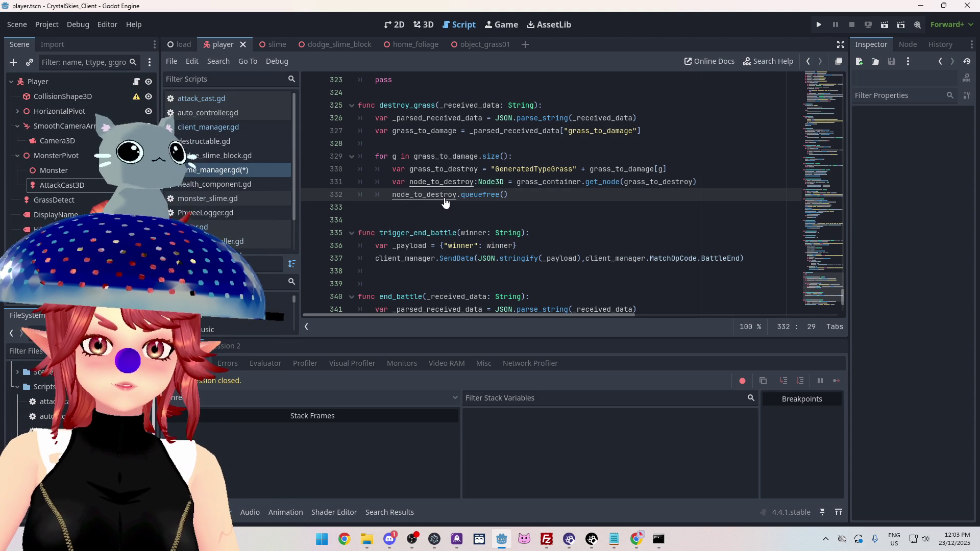
pyautogui.keyDown('ctrl'); pyautogui.click(490, 183); pyautogui.keyUp('ctrl')
# - Read through the Node3D class reference page
pyautogui.scroll(-15, 499, 203)
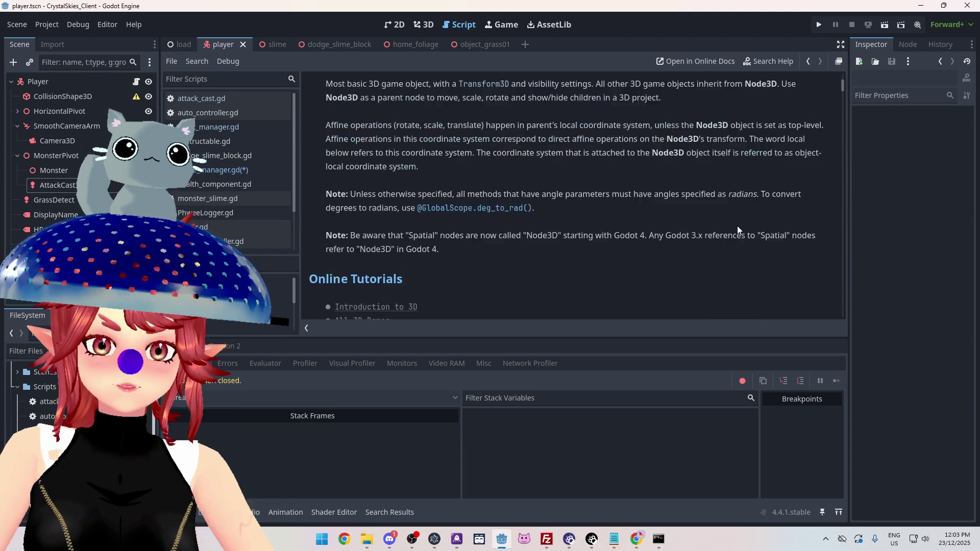
pyautogui.scroll(-5, 492, 224)
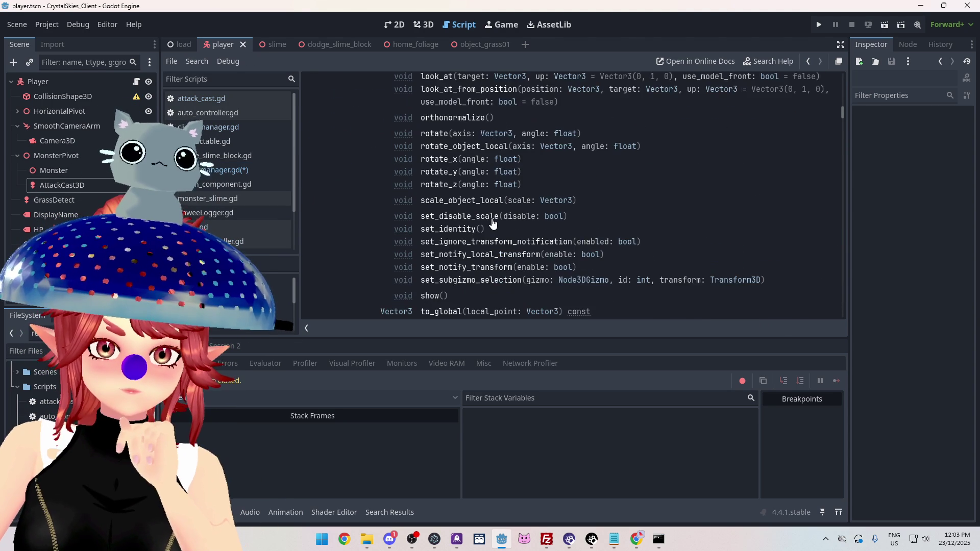
pyautogui.scroll(-3, 493, 224)
pyautogui.scroll(6, 492, 218)
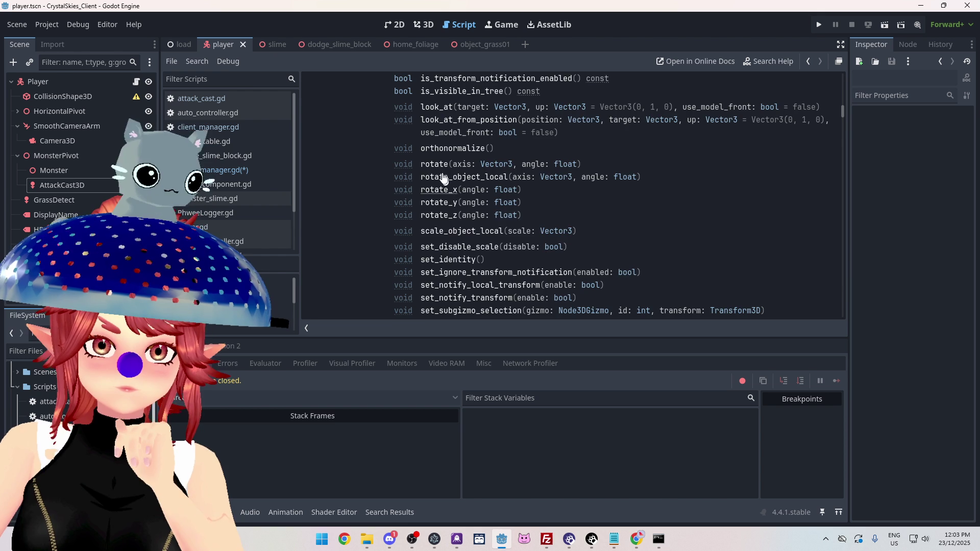
pyautogui.scroll(10, 438, 167)
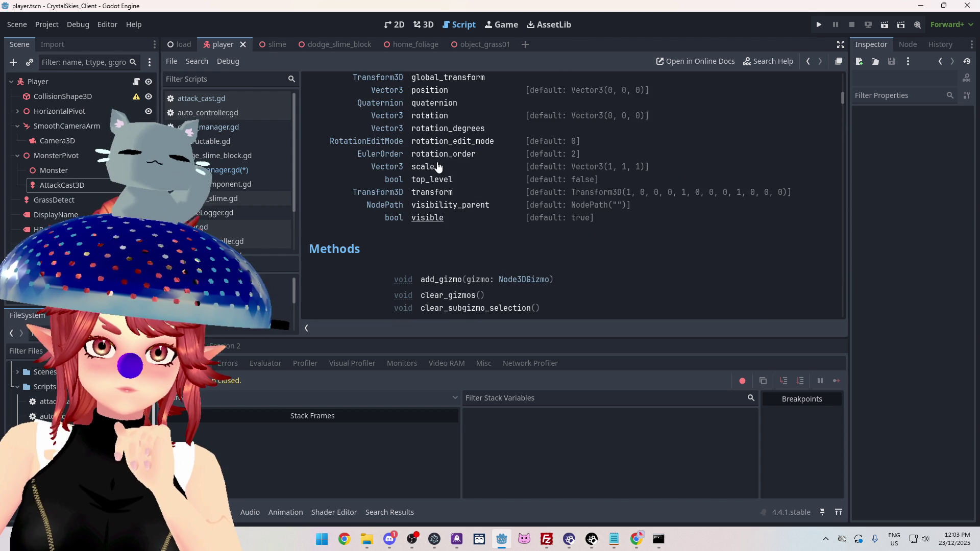
pyautogui.scroll(-15, 439, 167)
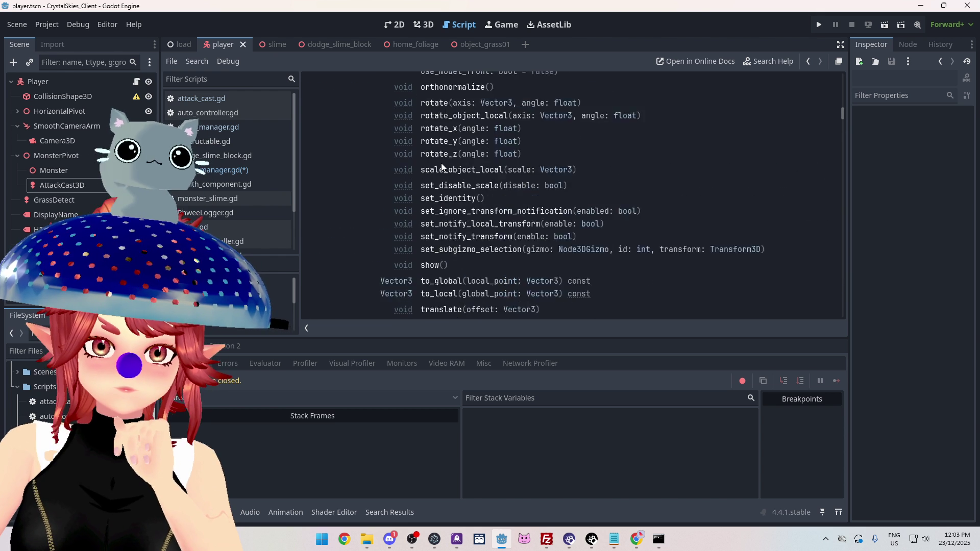
pyautogui.scroll(-3, 442, 166)
pyautogui.scroll(6, 443, 166)
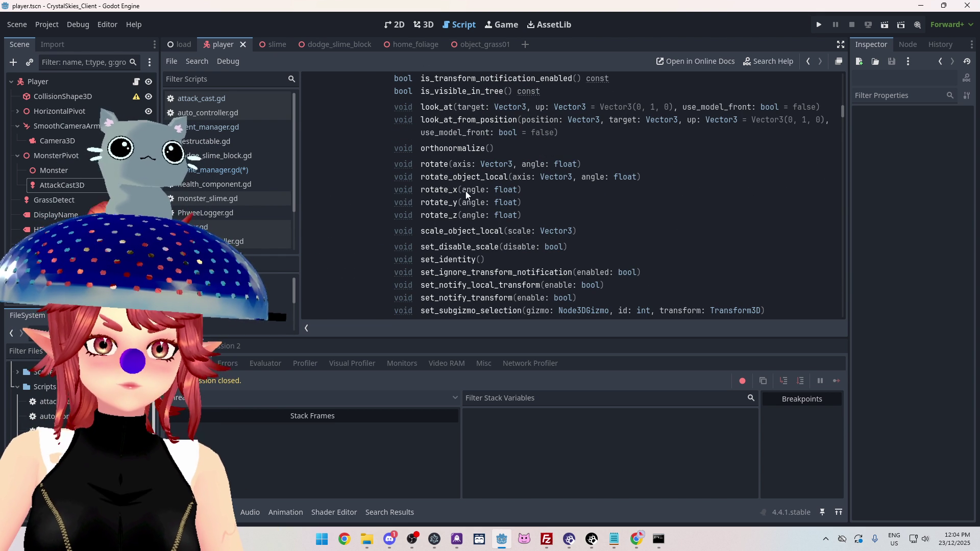
pyautogui.scroll(10, 465, 191)
pyautogui.scroll(-2, 461, 193)
pyautogui.scroll(6, 461, 193)
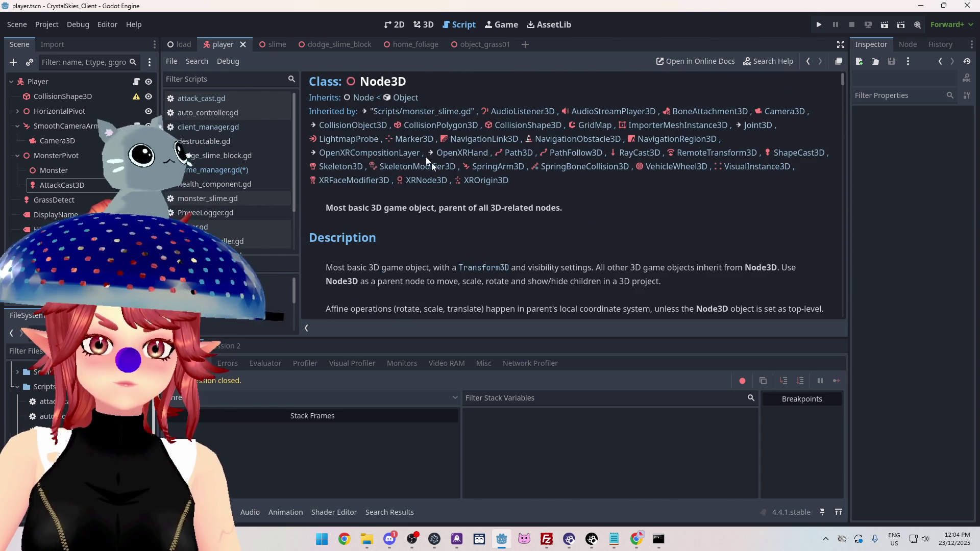
# - Browse the inherited Node class methods, then return to game_manager.gd
pyautogui.click(361, 97)
pyautogui.scroll(-10, 541, 246)
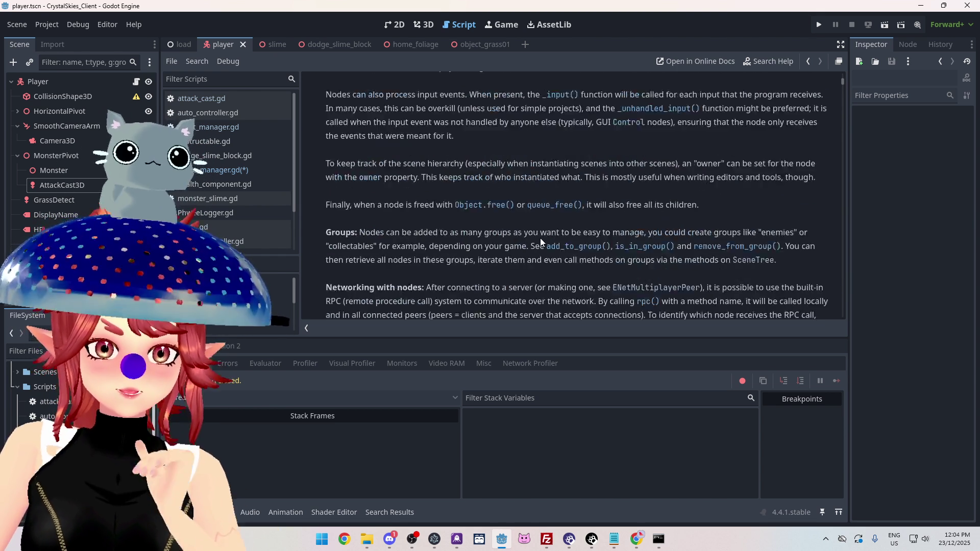
pyautogui.scroll(-15, 541, 240)
pyautogui.scroll(-15, 456, 227)
pyautogui.scroll(-5, 455, 224)
pyautogui.scroll(3, 453, 217)
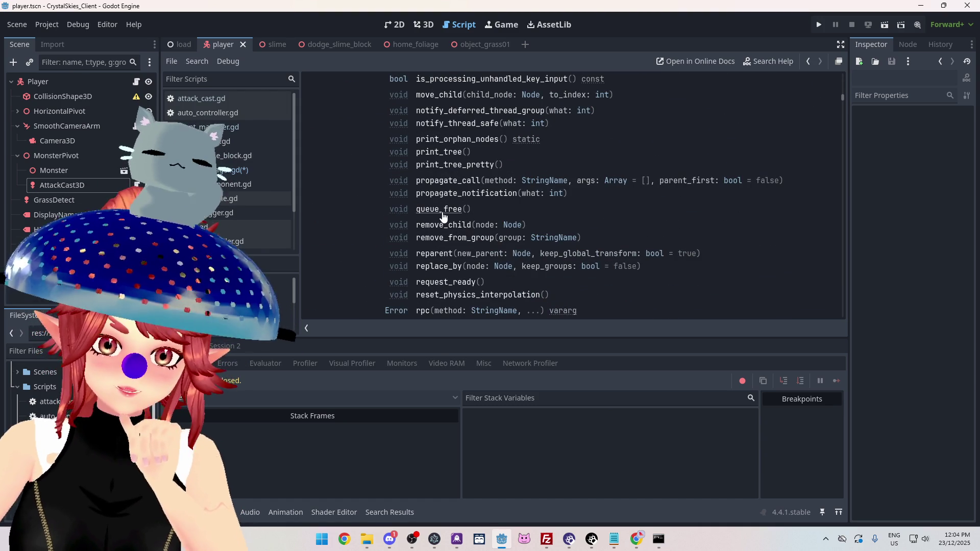
pyautogui.click(233, 170)
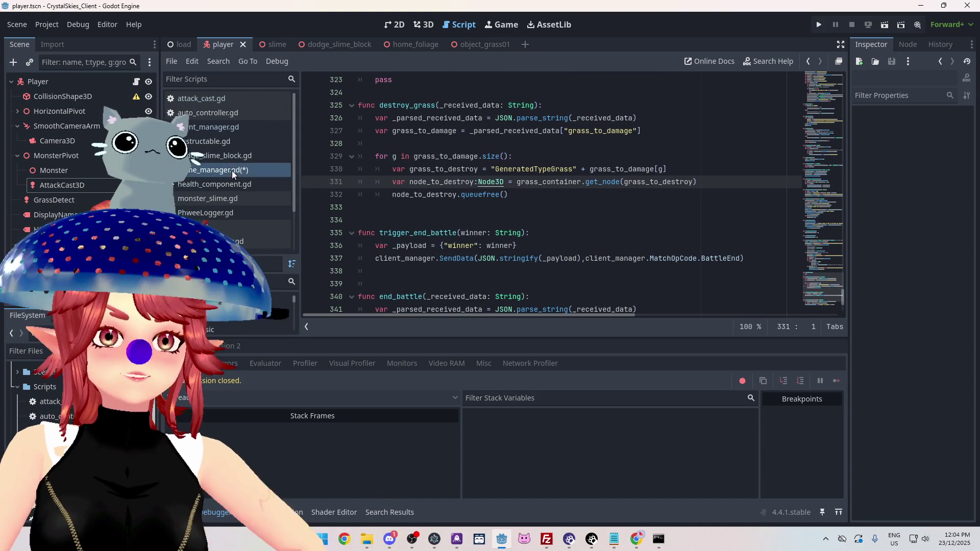
# - Insert an underscore so line 332 calls node_to_destroy.queue_free(), and save the script
pyautogui.click(485, 194)
pyautogui.write('_')
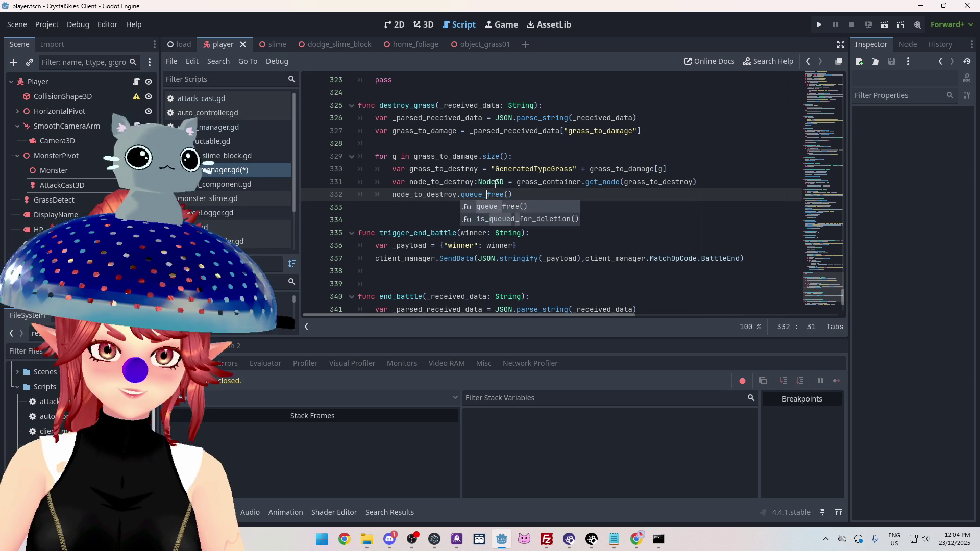
pyautogui.moveTo(496, 183); pyautogui.dragTo(504, 182)
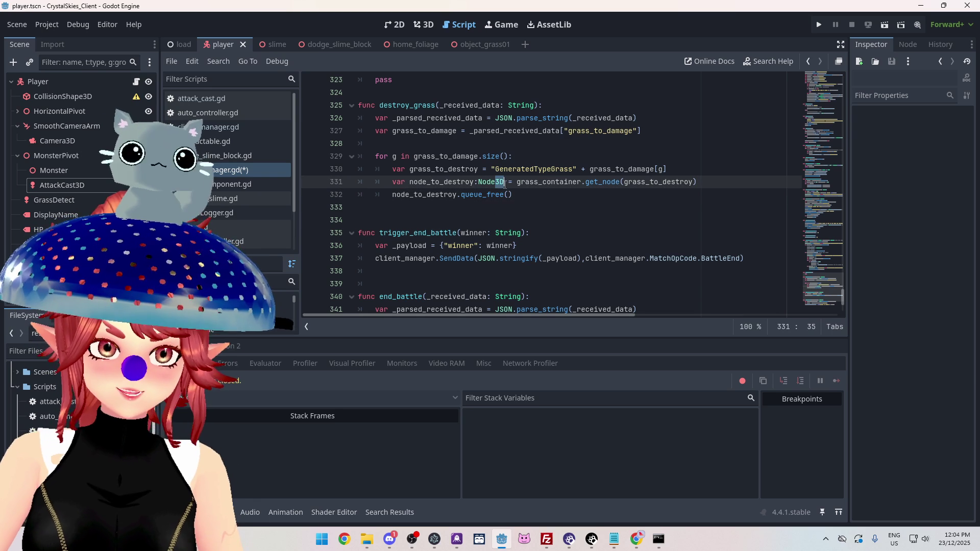
pyautogui.click(540, 199)
pyautogui.hotkey('ctrl', 's')
pyautogui.click(486, 194)
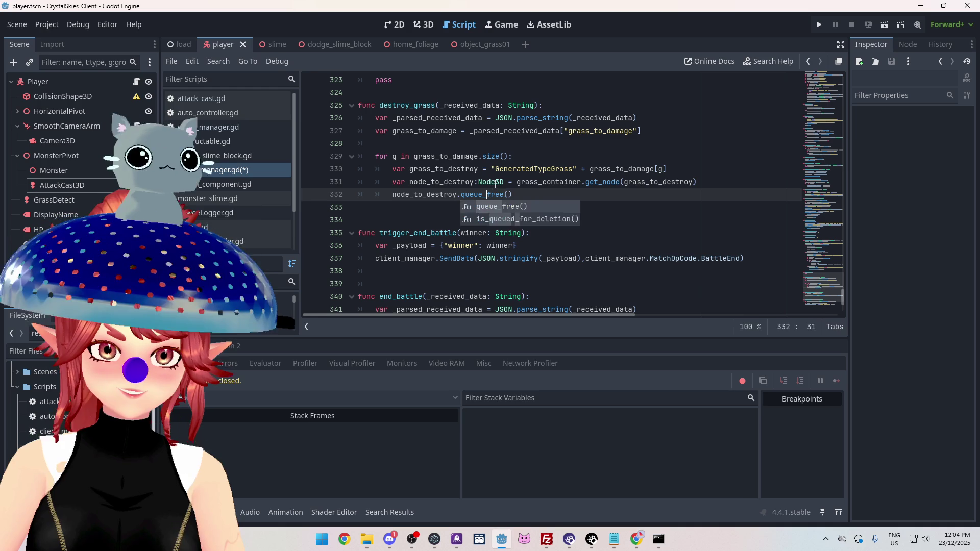
pyautogui.moveTo(495, 182); pyautogui.dragTo(504, 182)
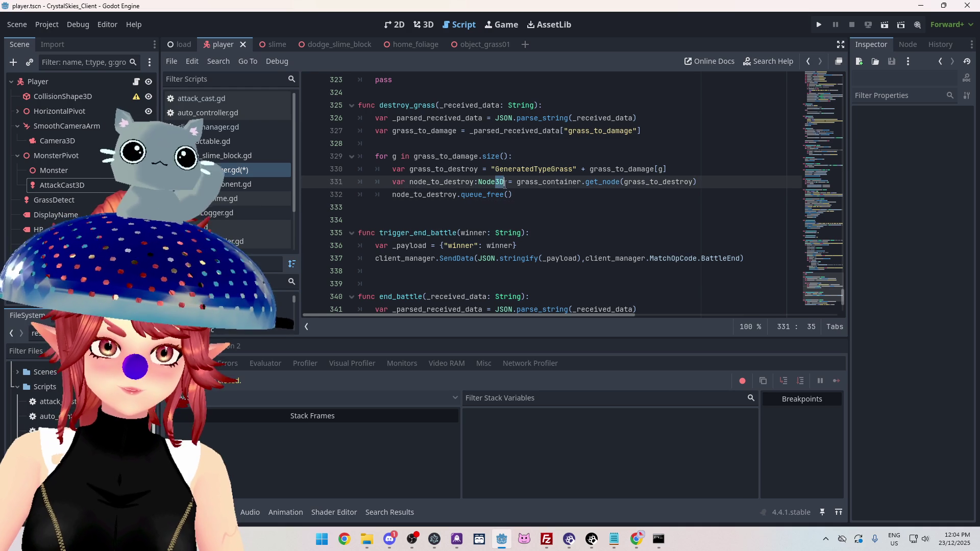
pyautogui.click(540, 200)
# - Save game_manager.gd and glance at the object_grass01 scene before returning to the script
pyautogui.hotkey('ctrl', 's')
pyautogui.click(475, 45)
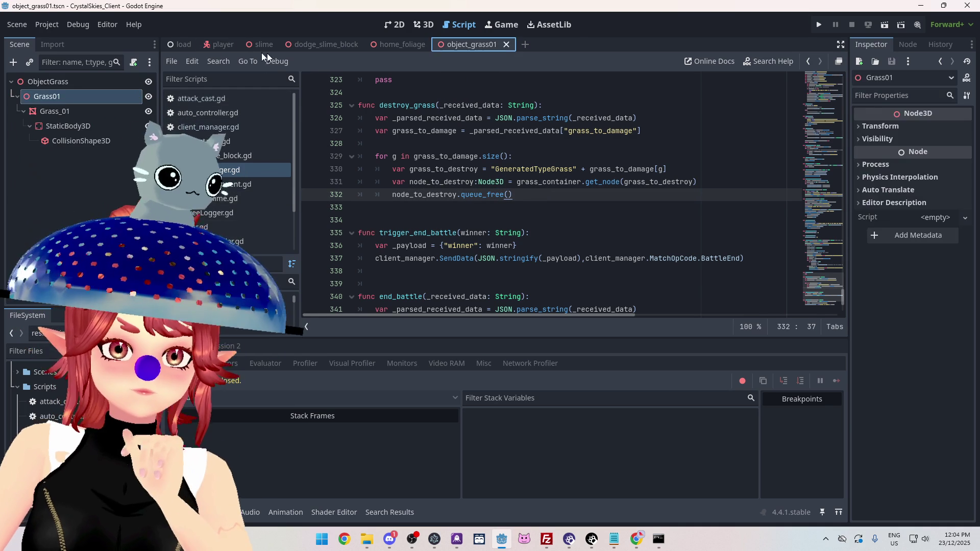
pyautogui.click(220, 44)
pyautogui.click(577, 207)
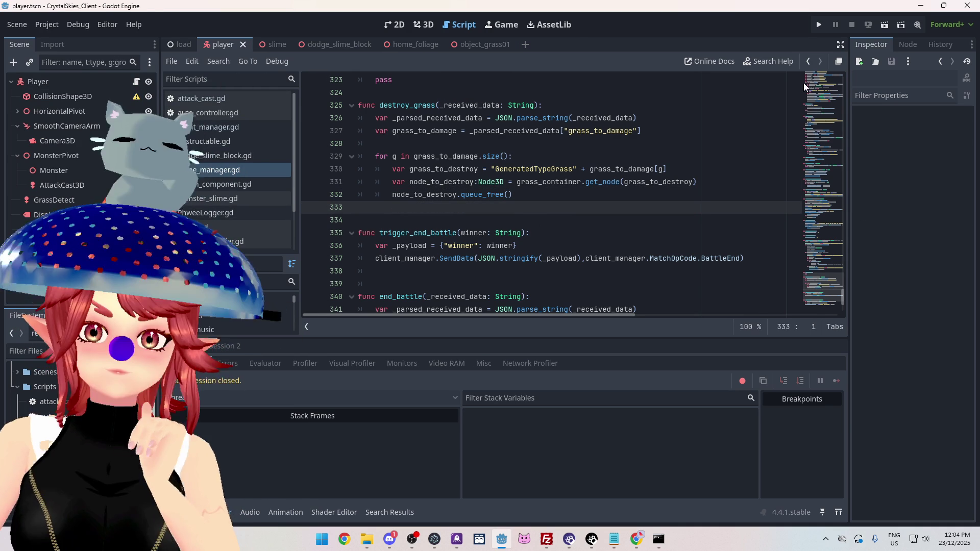
# - Run the project, log in, and create a new lobby named 'zxccd'
pyautogui.click(820, 25)
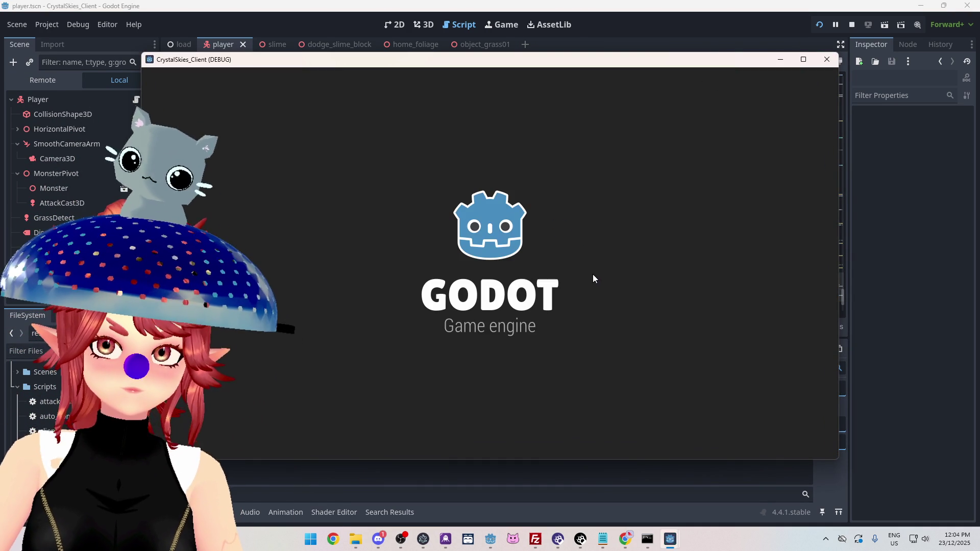
pyautogui.click(489, 337)
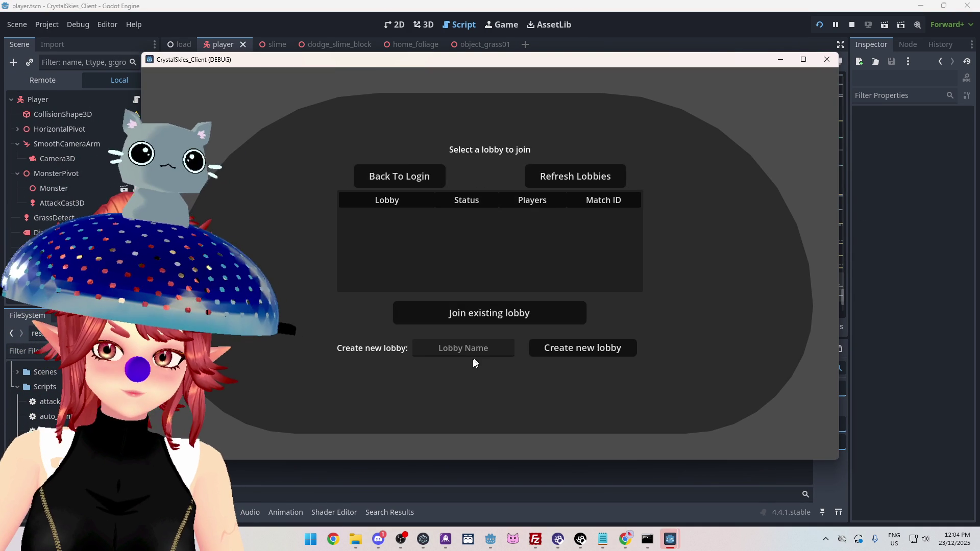
pyautogui.click(480, 348)
pyautogui.write('zxccd')
pyautogui.click(580, 347)
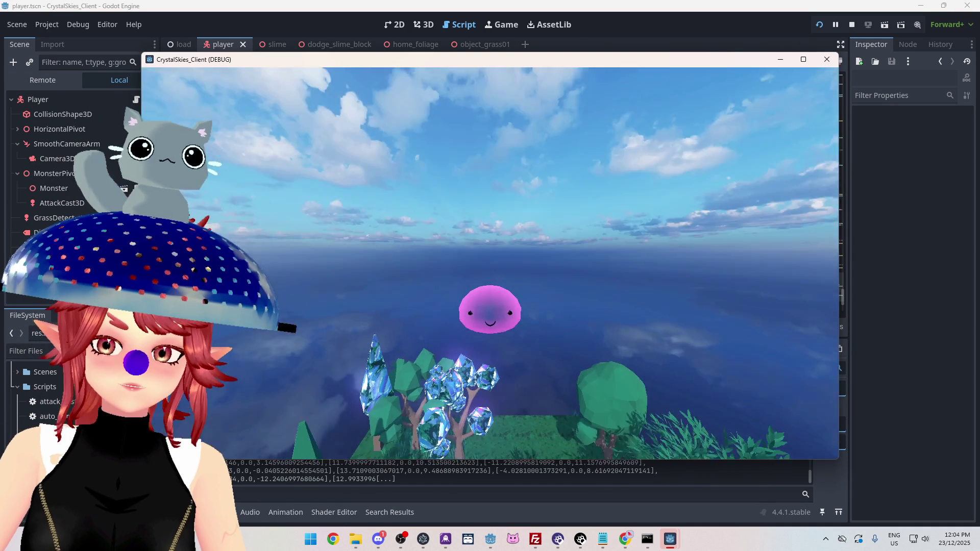
# - Walk the character through the grass around the pink slime, then open the host settings overlay
pyautogui.press('w')
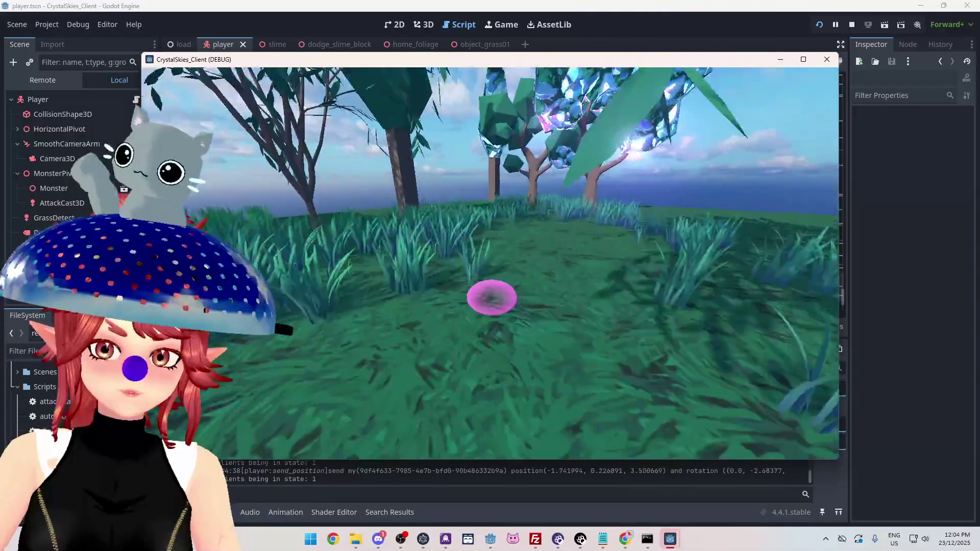
pyautogui.press('w')
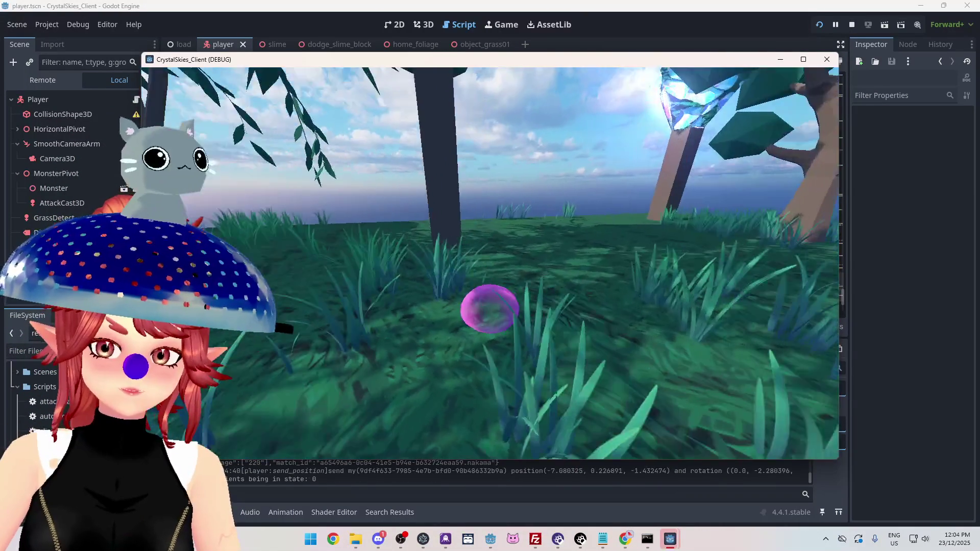
pyautogui.press('w')
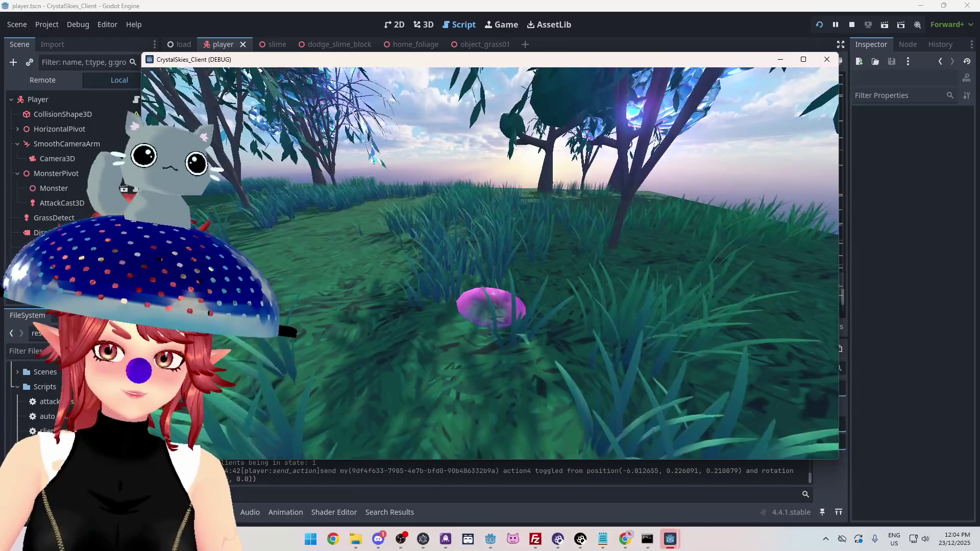
pyautogui.press('w')
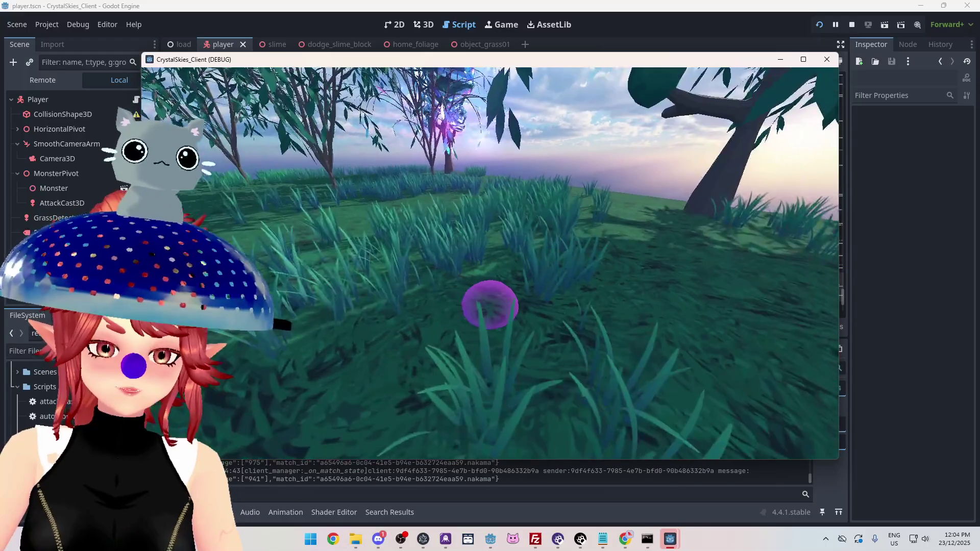
pyautogui.press('w')
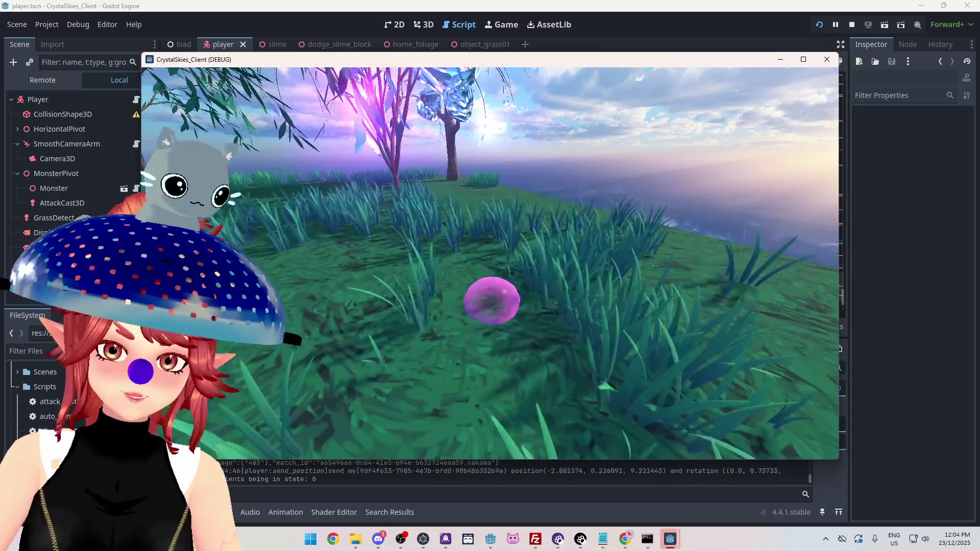
pyautogui.press('w')
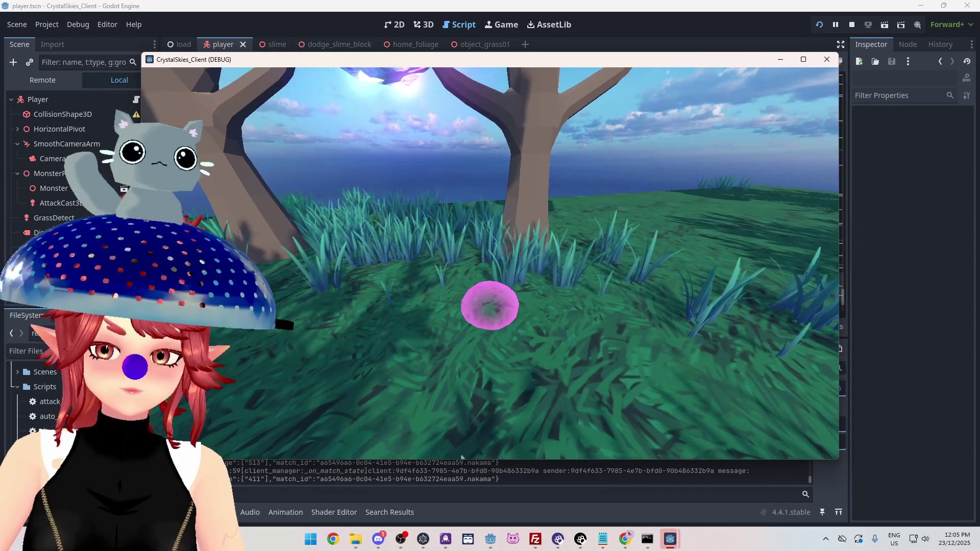
pyautogui.press('Escape')
# - Stop the game and make nk_lobbyhandler.ts broadcast DamageGrass with false instead of true
pyautogui.click(611, 539)
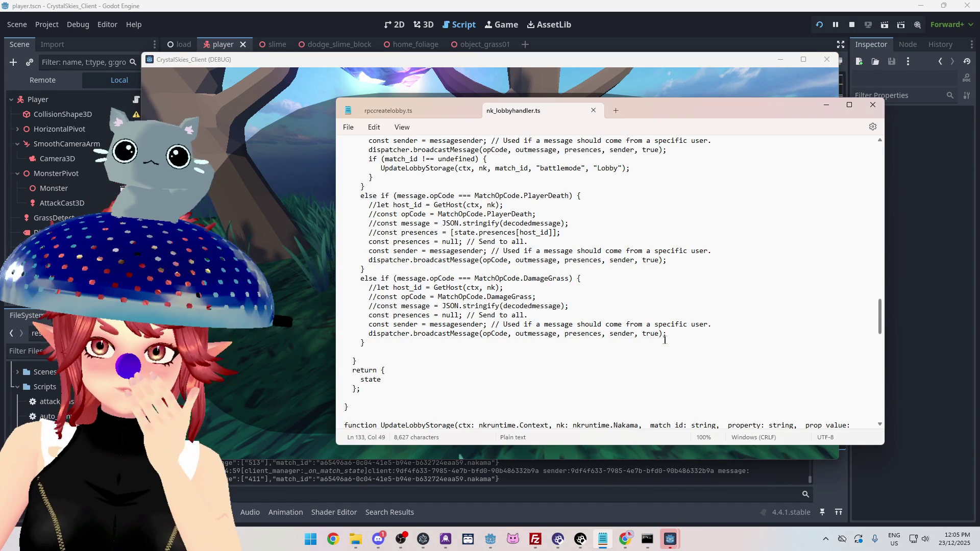
pyautogui.scroll(5, 666, 339)
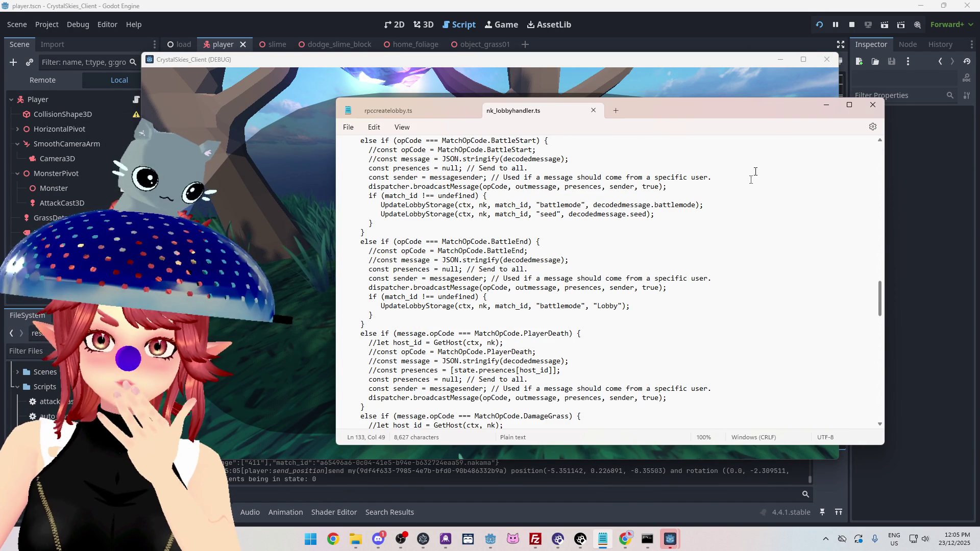
pyautogui.click(851, 27)
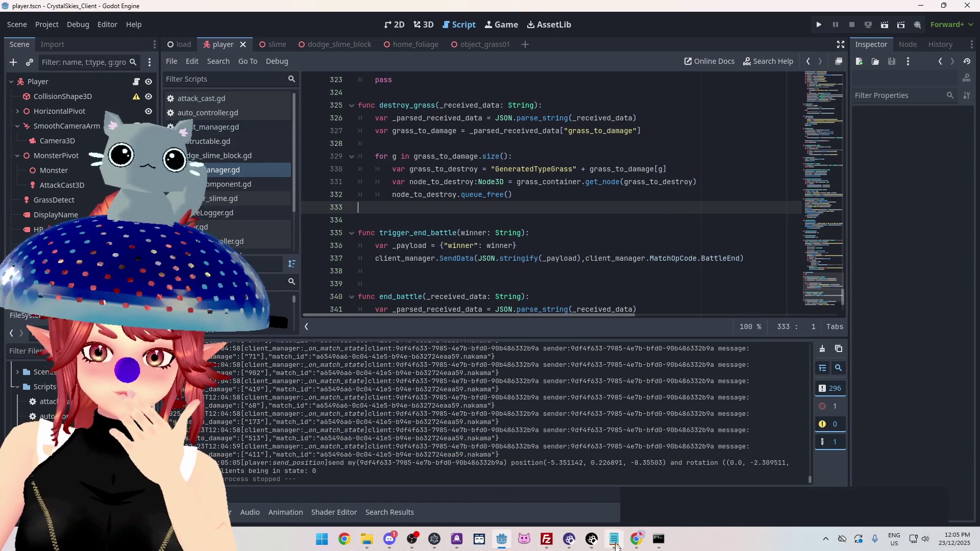
pyautogui.hotkey('alt', 'Tab')
pyautogui.scroll(3, 628, 236)
pyautogui.scroll(8, 666, 269)
pyautogui.scroll(-15, 666, 269)
pyautogui.scroll(6, 663, 309)
pyautogui.scroll(-2, 658, 338)
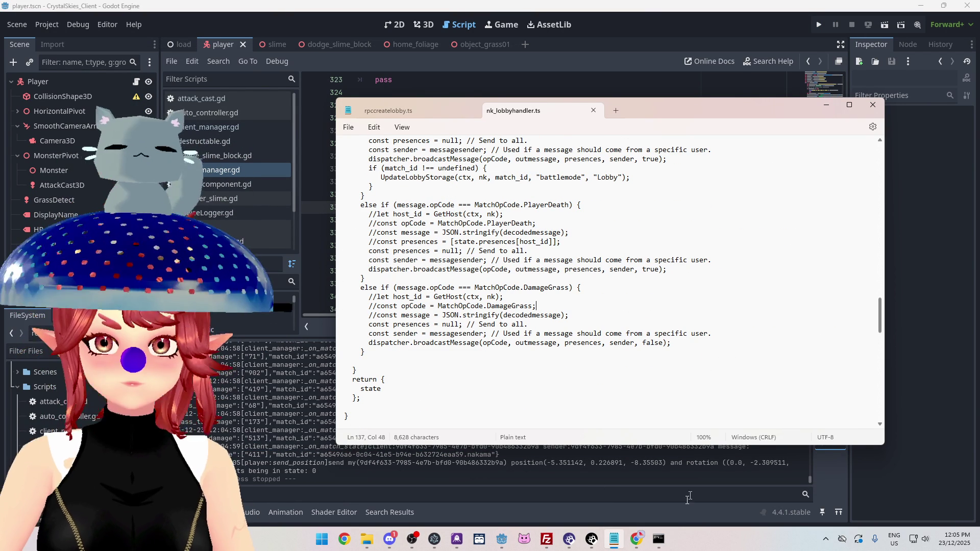
pyautogui.click(660, 540)
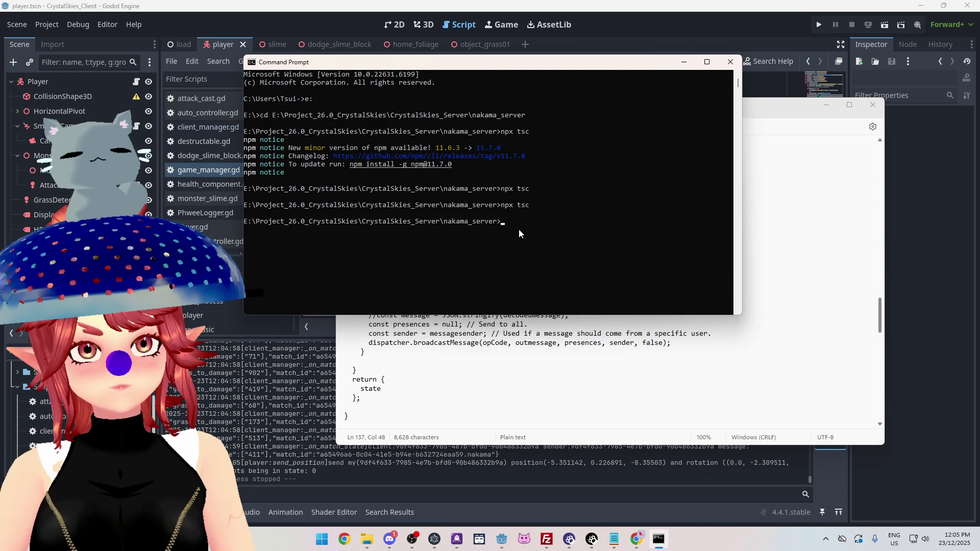
# - Rerun npx tsc in nakama_server to recompile the server script without errors
pyautogui.click(364, 353)
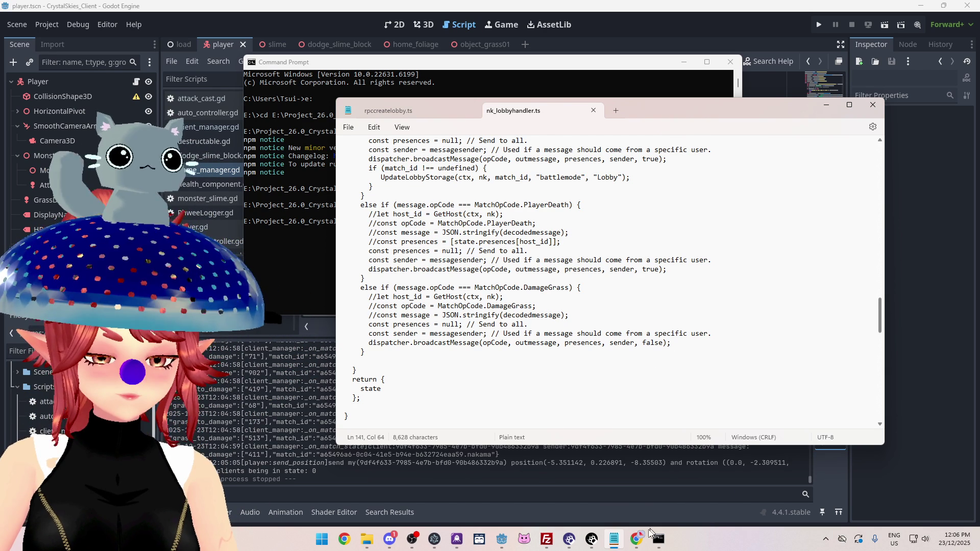
pyautogui.click(658, 539)
pyautogui.press('Up')
pyautogui.press('Return')
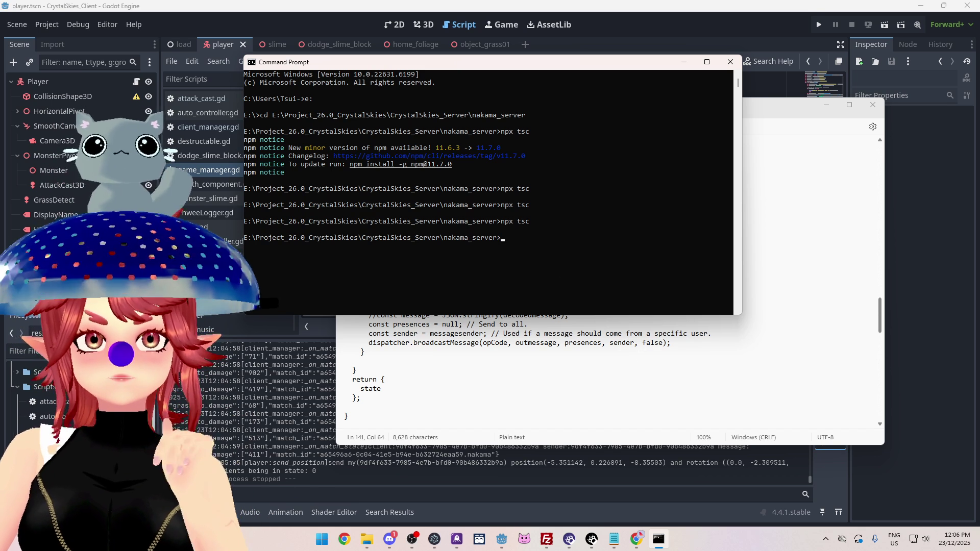
# - Replace the remote index.js in /root/crystal-skies/data/modules with the recompiled local copy
pyautogui.click(546, 539)
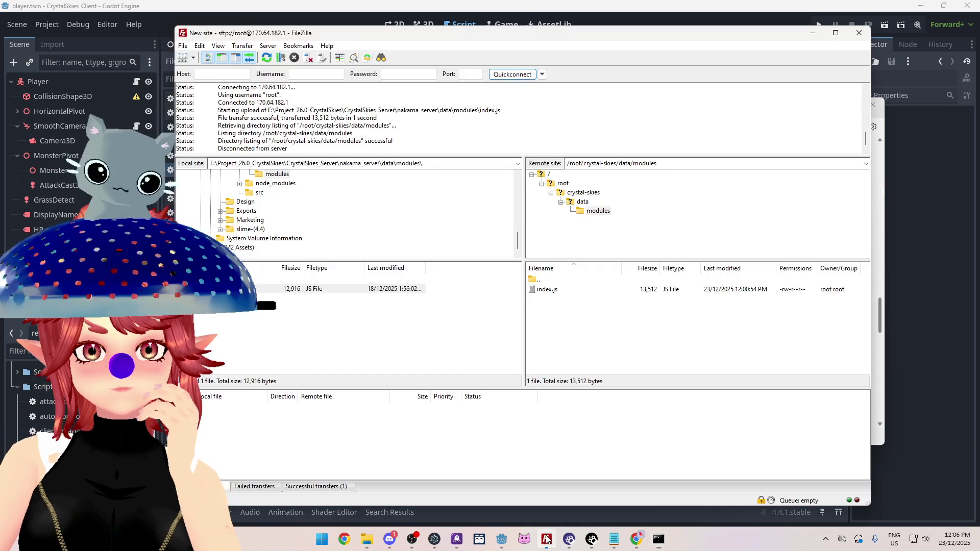
pyautogui.click(560, 294)
pyautogui.press('Delete')
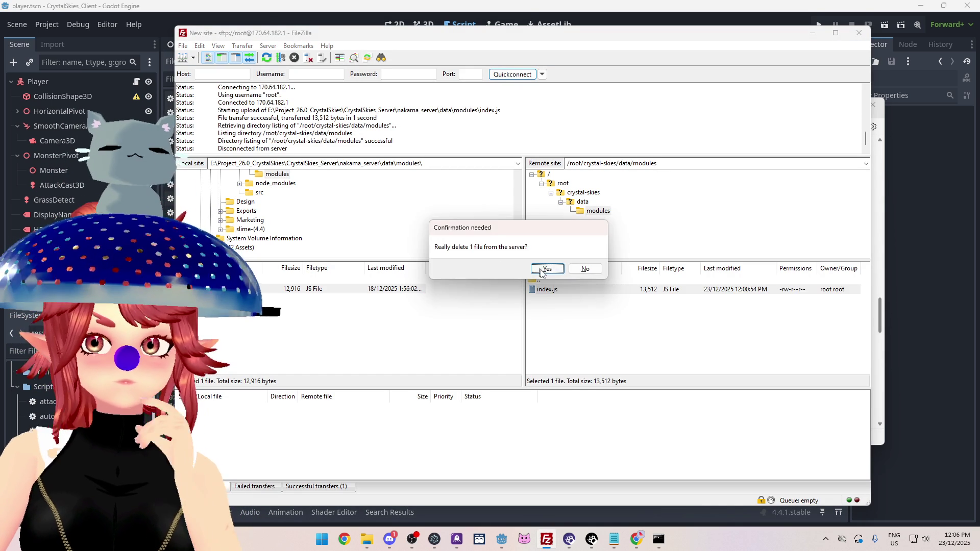
pyautogui.press('Return')
pyautogui.moveTo(603, 331); pyautogui.dragTo(587, 312)
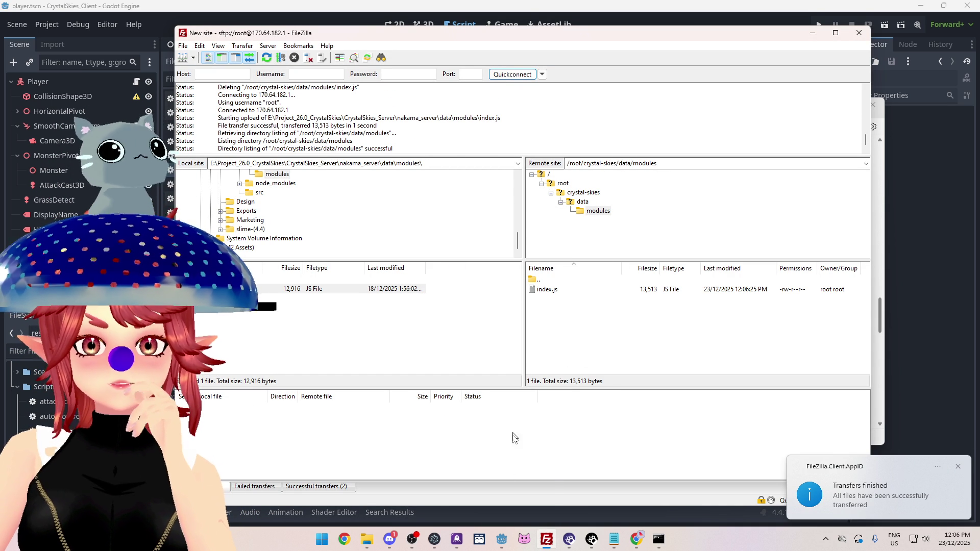
pyautogui.moveTo(506, 540)
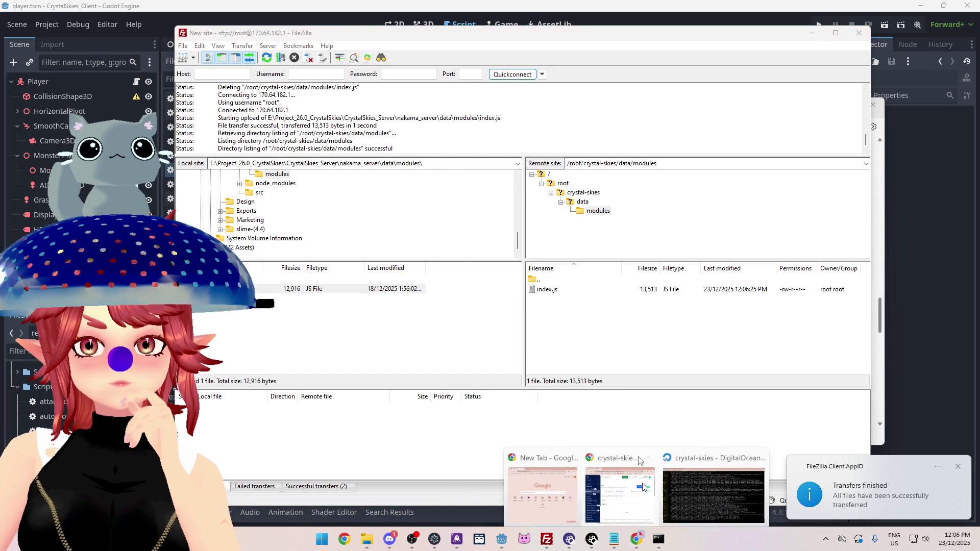
pyautogui.click(638, 536)
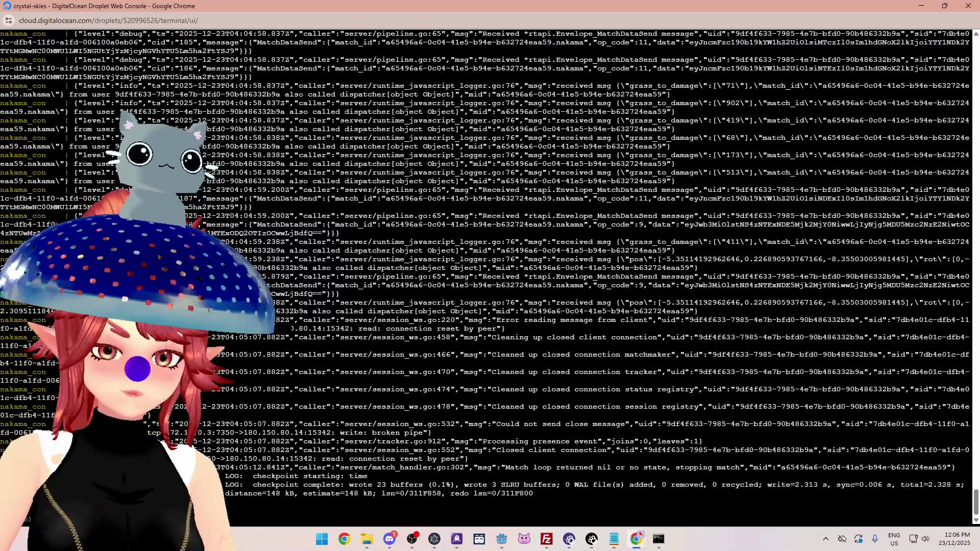
# - Restart the Nakama server containers with docker compose up, then run the Godot project
pyautogui.hotkey('ctrl', 'c')
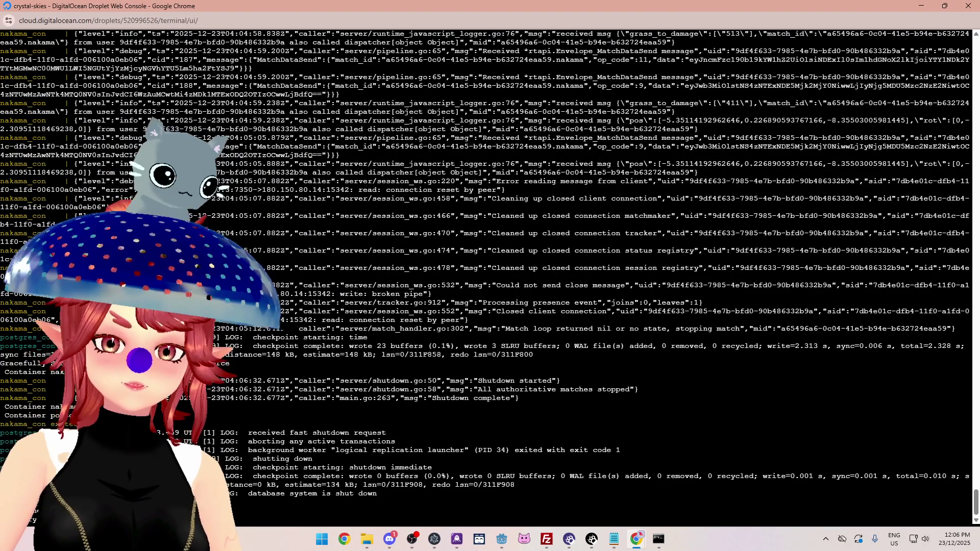
pyautogui.press('Return')
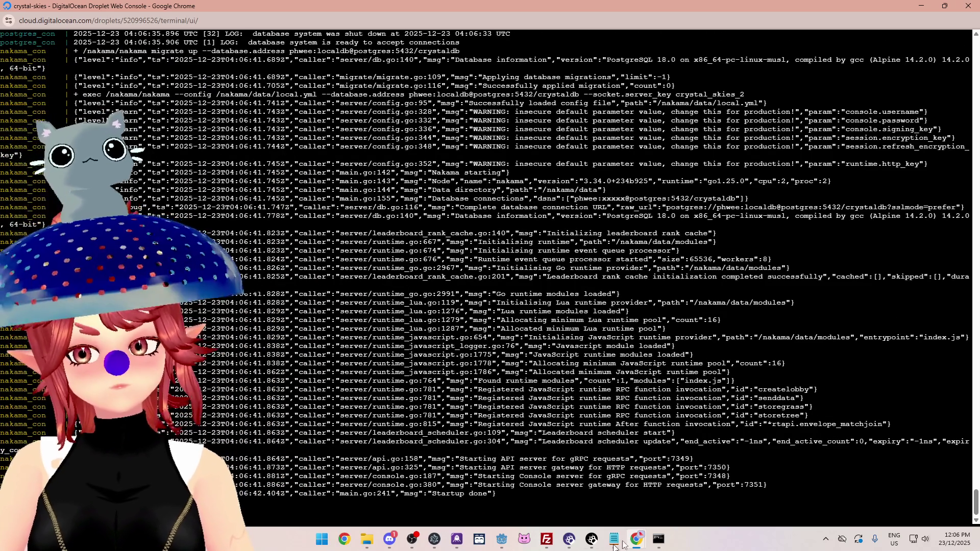
pyautogui.click(495, 544)
pyautogui.click(819, 25)
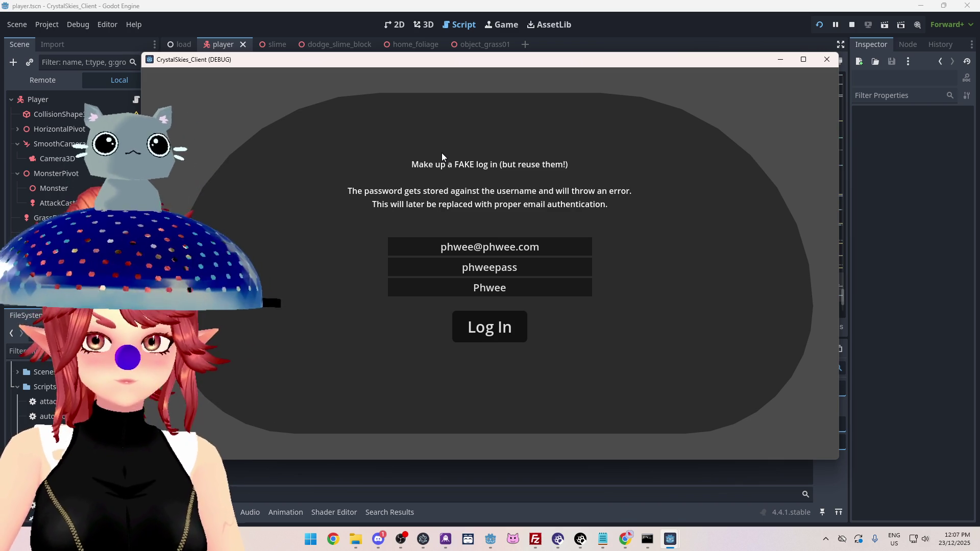
# - Log in with the test account and create a new lobby named 'asdd'
pyautogui.click(503, 327)
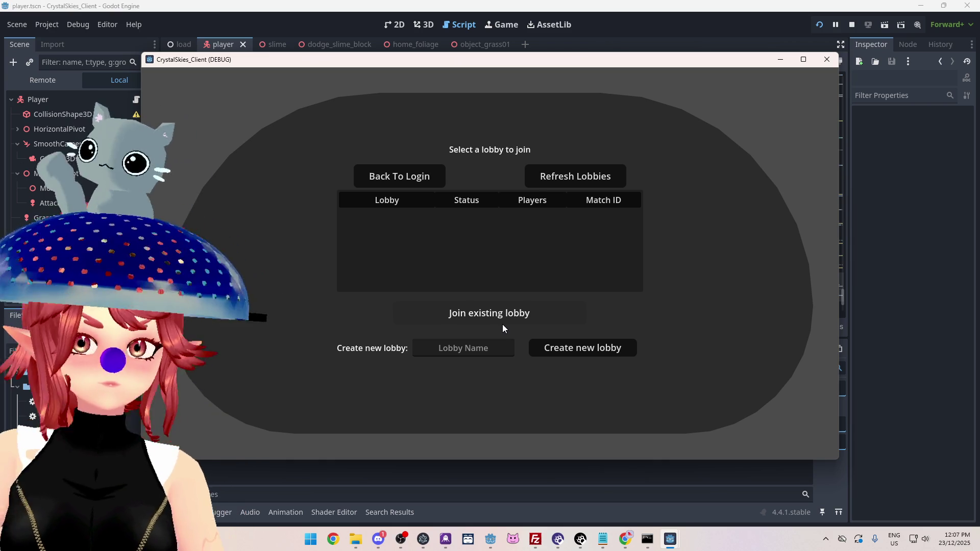
pyautogui.click(482, 348)
pyautogui.write('asdd')
pyautogui.click(537, 351)
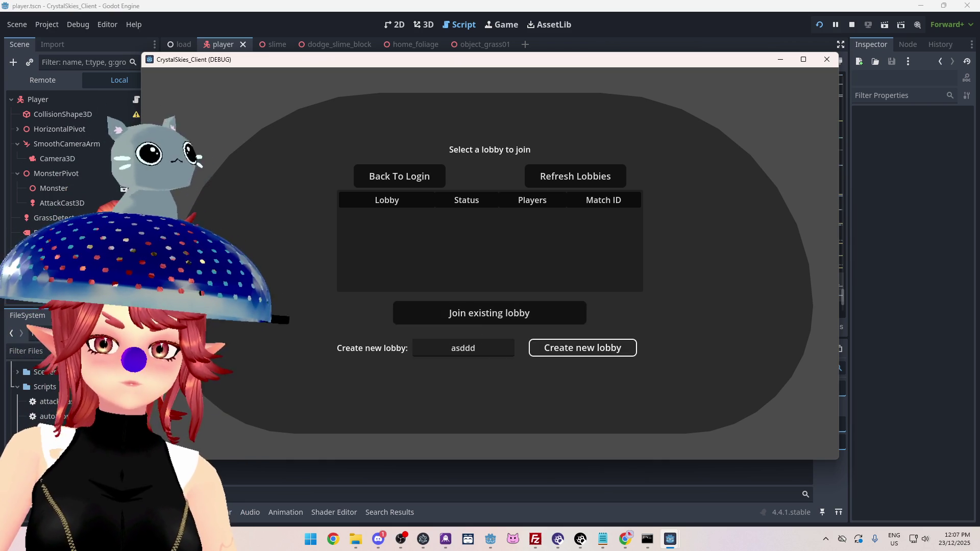
# - Move the slime through the meadow grass, toggling its action 4 ability and the host settings overlay
pyautogui.press('w')
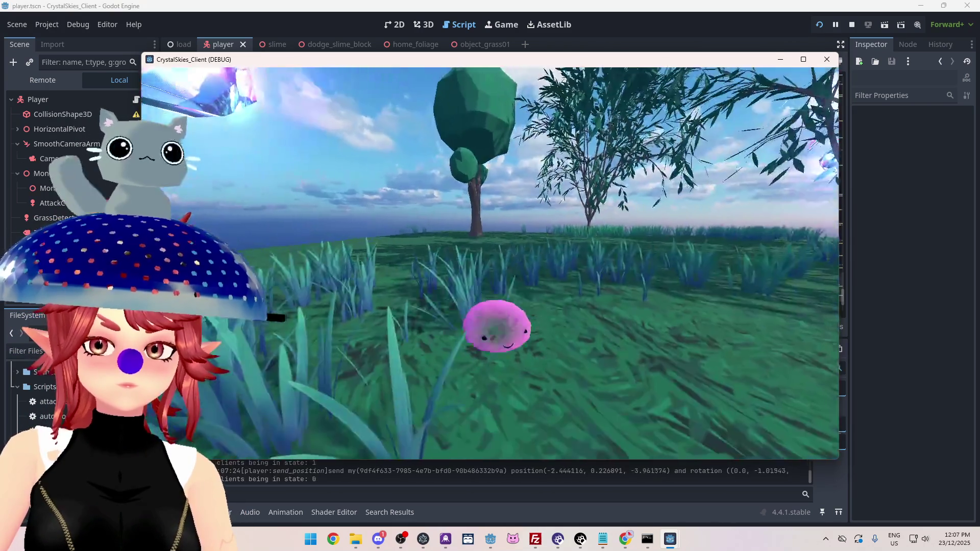
pyautogui.press('w')
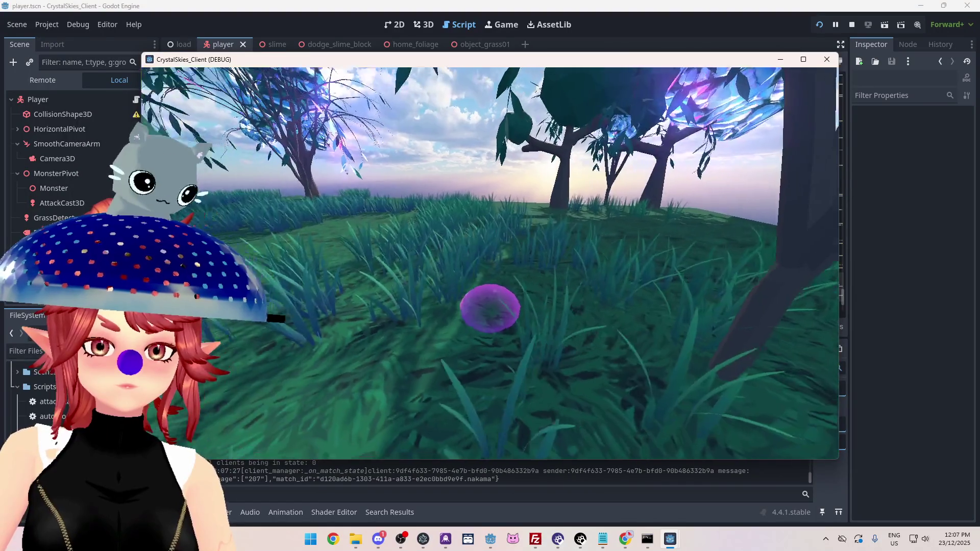
pyautogui.press('4')
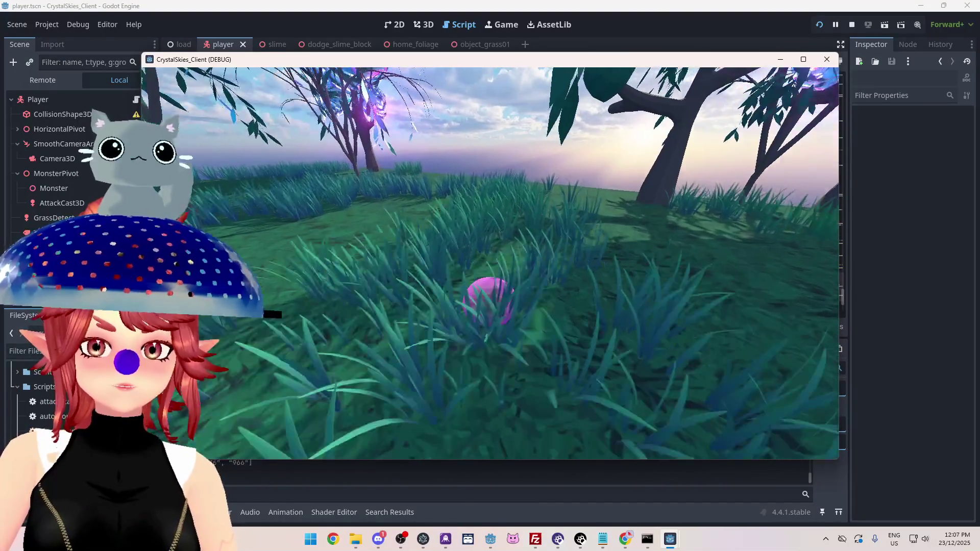
pyautogui.press('4')
pyautogui.press('w')
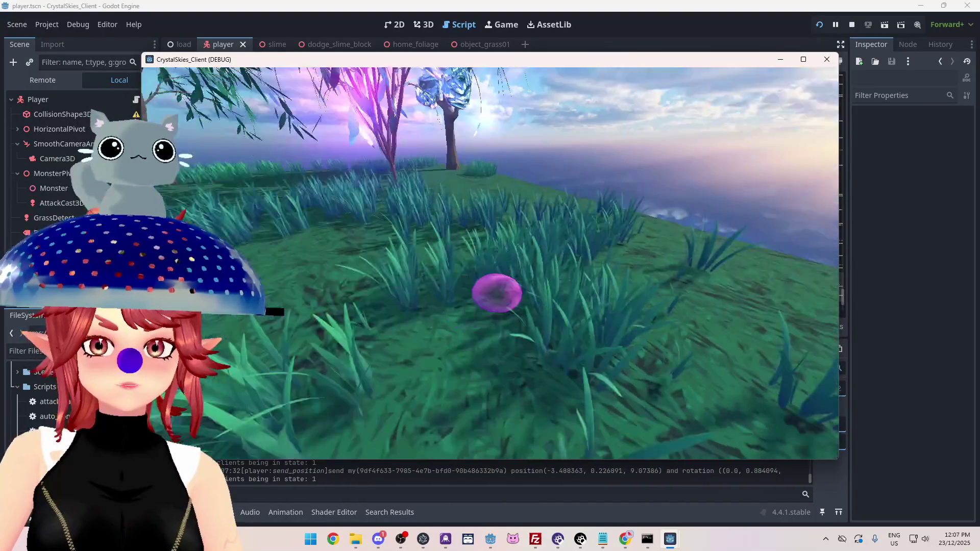
pyautogui.press('w')
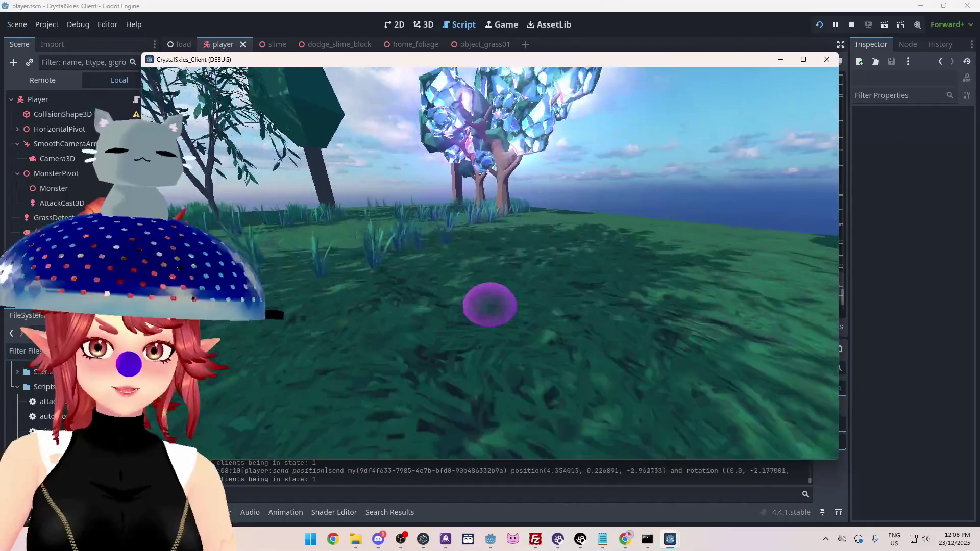
pyautogui.press('w')
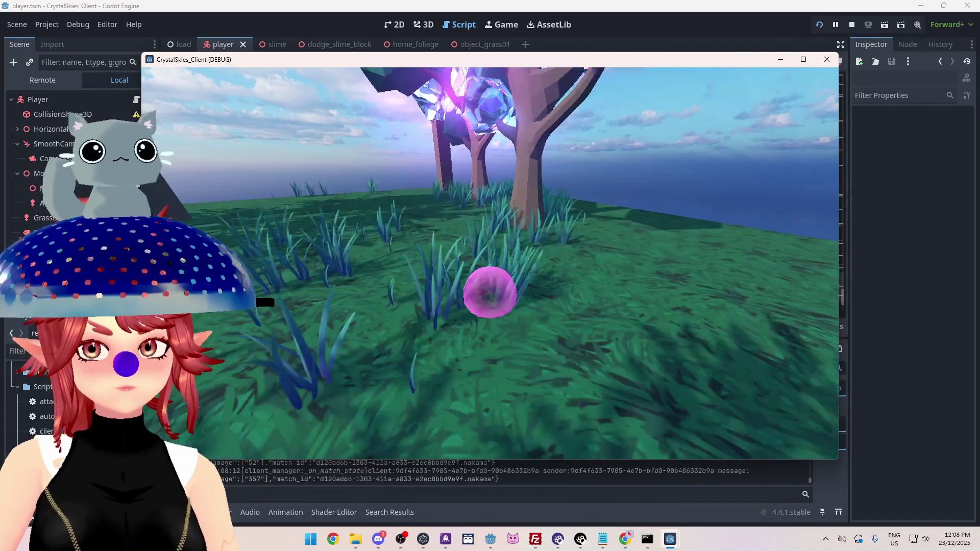
pyautogui.press('w')
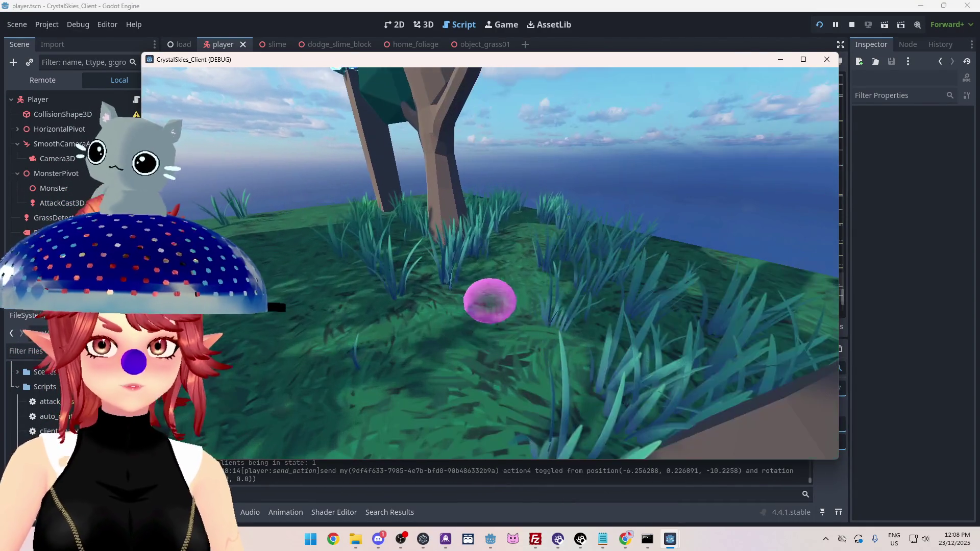
pyautogui.press('w')
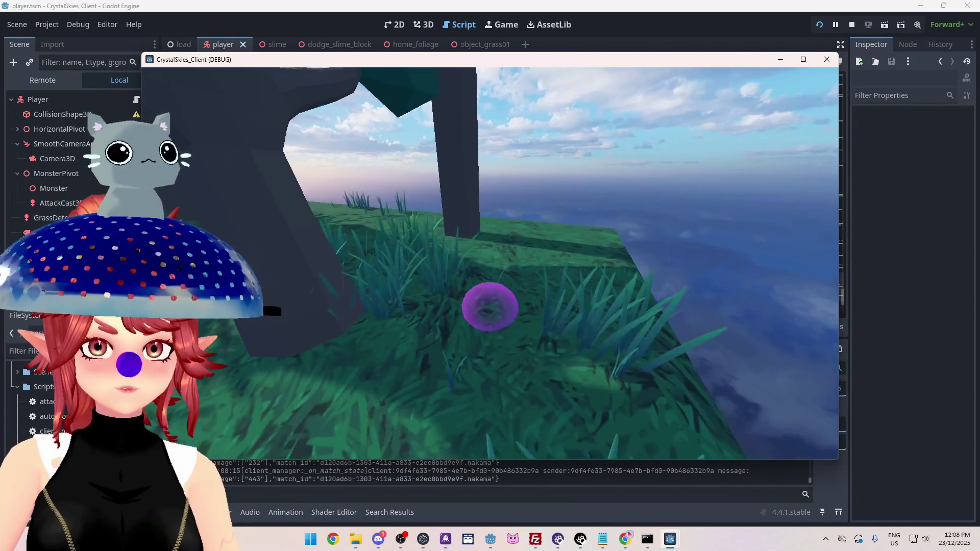
pyautogui.press('w')
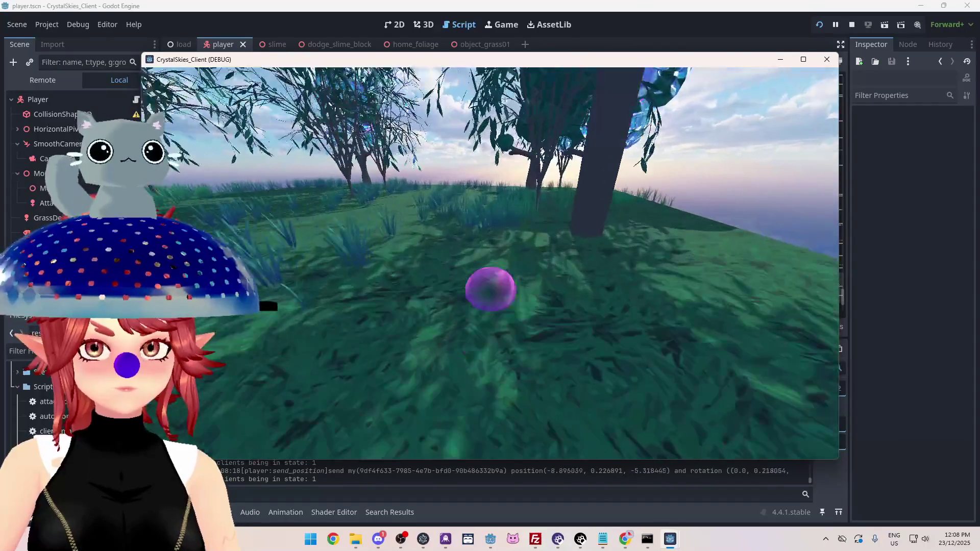
pyautogui.press('w')
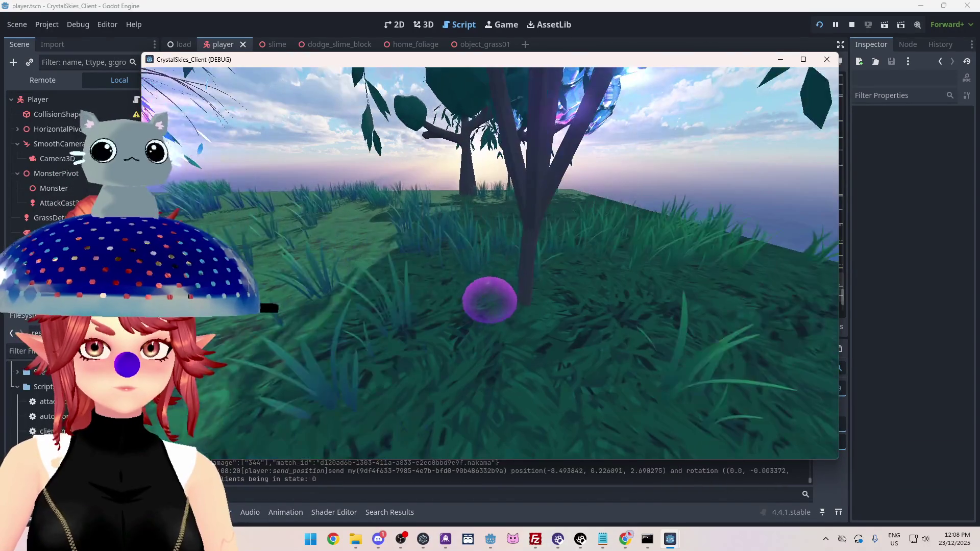
pyautogui.press('w')
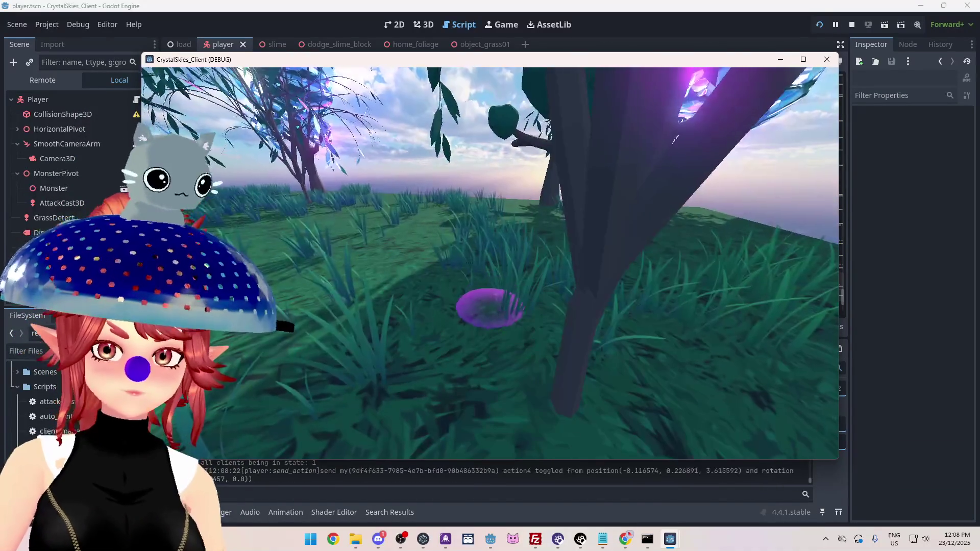
pyautogui.press('w')
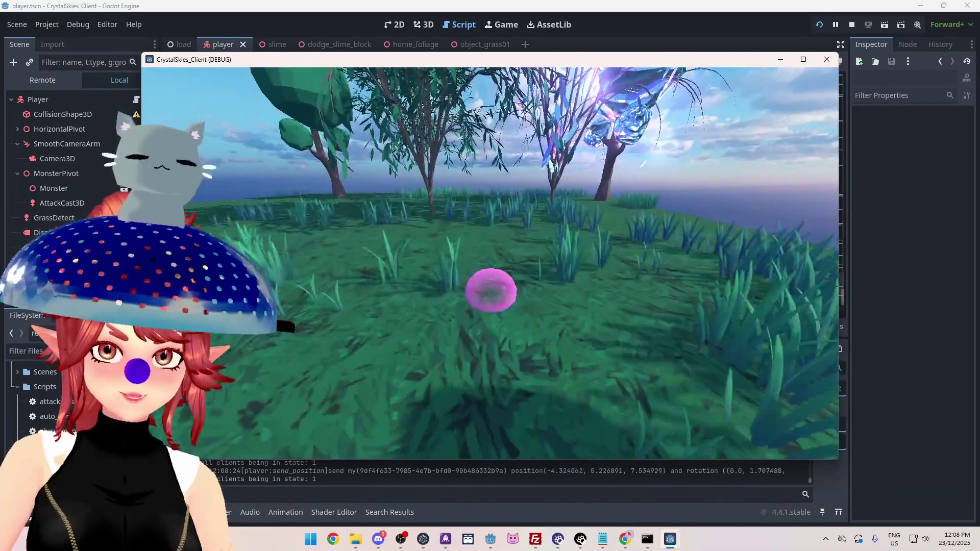
pyautogui.press('Escape')
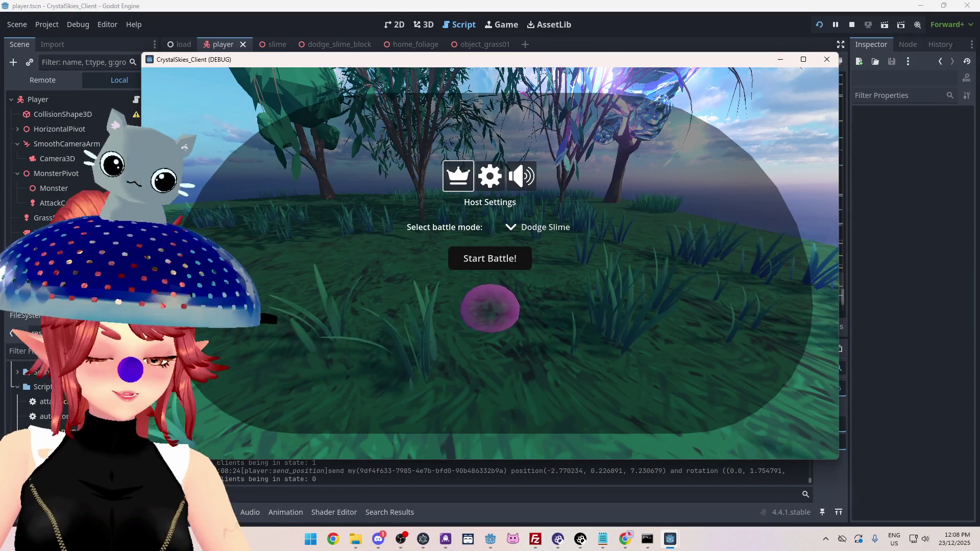
pyautogui.press('Escape')
pyautogui.press('Escape')
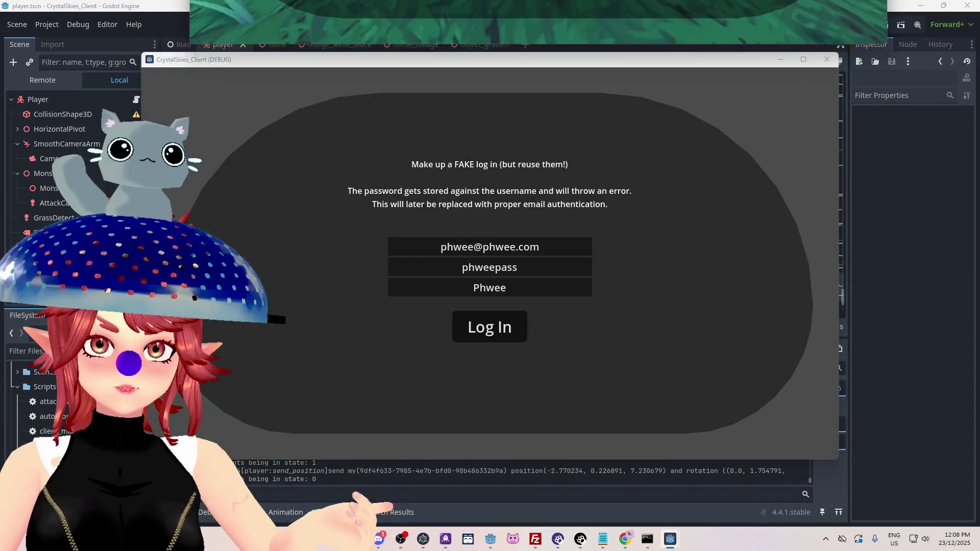
# - Log in a second player with '2' appended to email and display name, joining lobby asddd
pyautogui.click(474, 247)
pyautogui.write('2')
pyautogui.click(527, 295)
pyautogui.write('2')
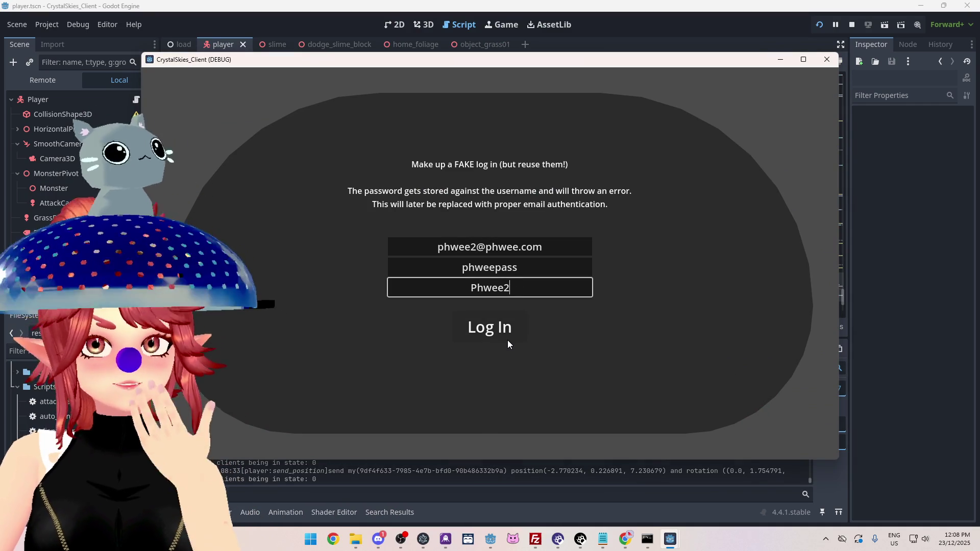
pyautogui.click(491, 329)
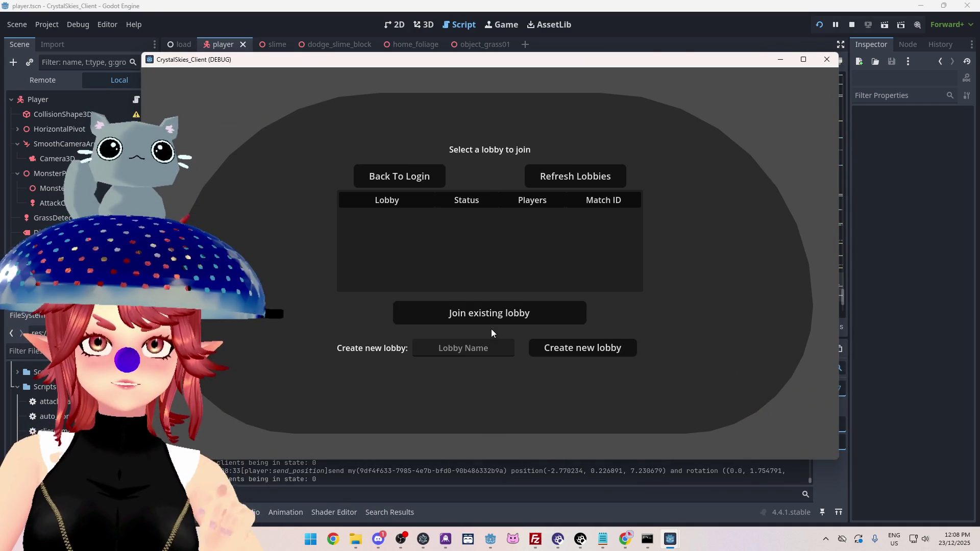
pyautogui.click(485, 217)
pyautogui.click(489, 313)
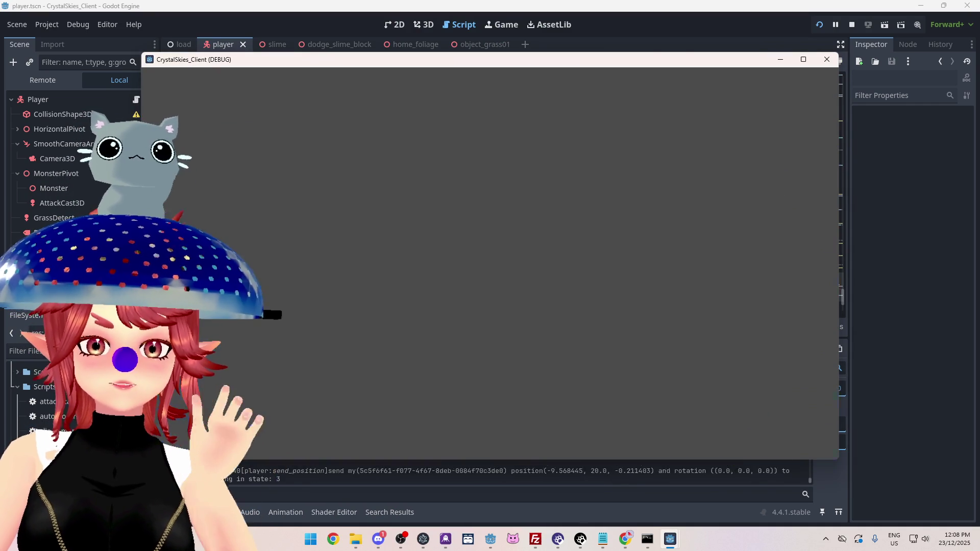
# - Move the second player across the grass toward the other slimes, then stop the game
pyautogui.press('w')
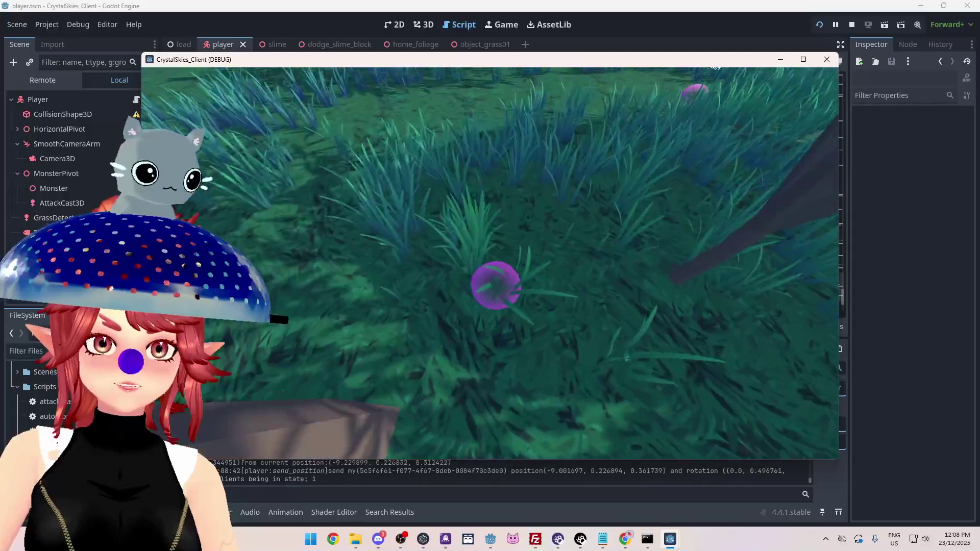
pyautogui.press('w')
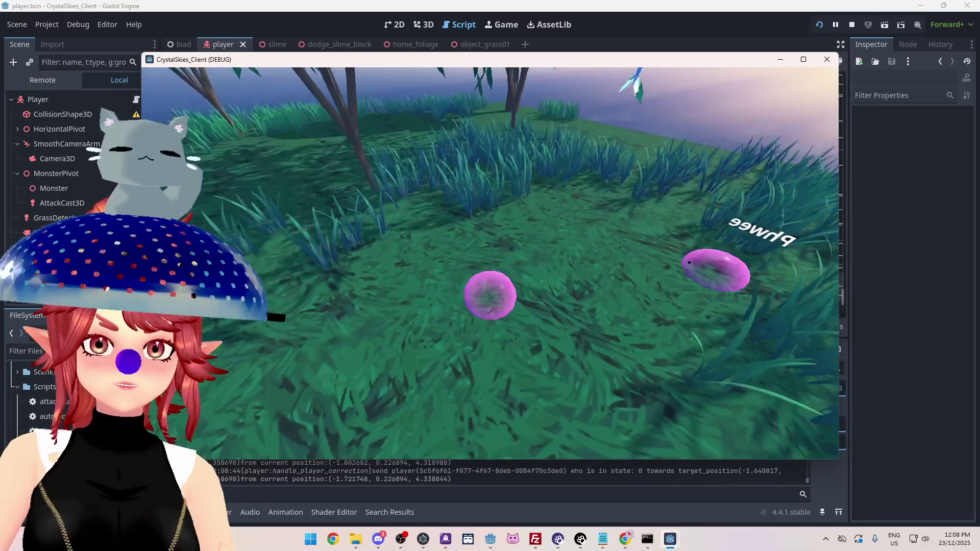
pyautogui.press('Escape')
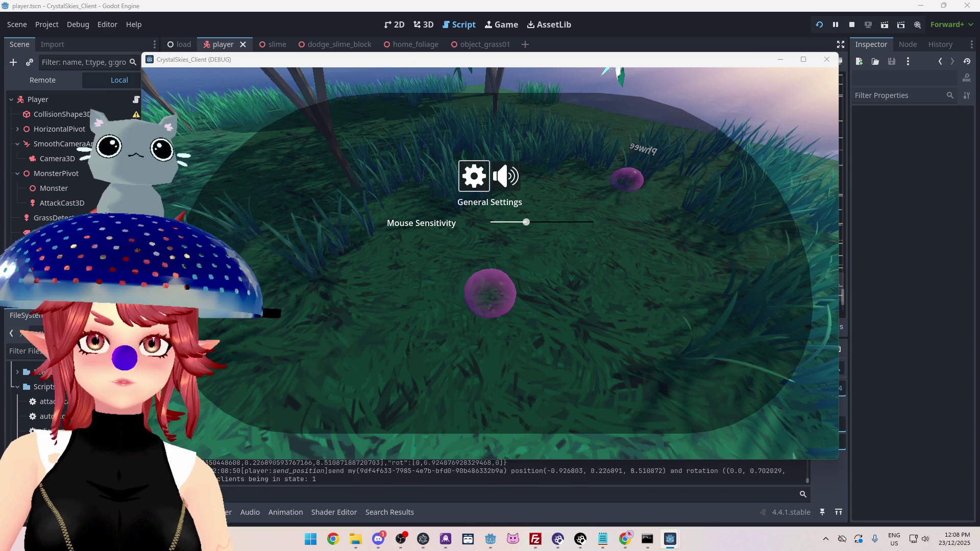
pyautogui.press('Escape')
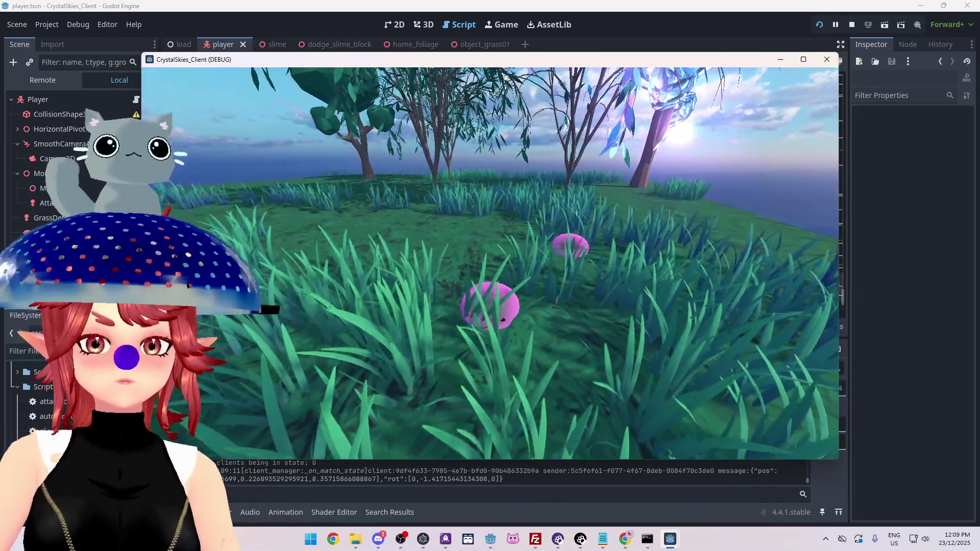
pyautogui.press('Escape')
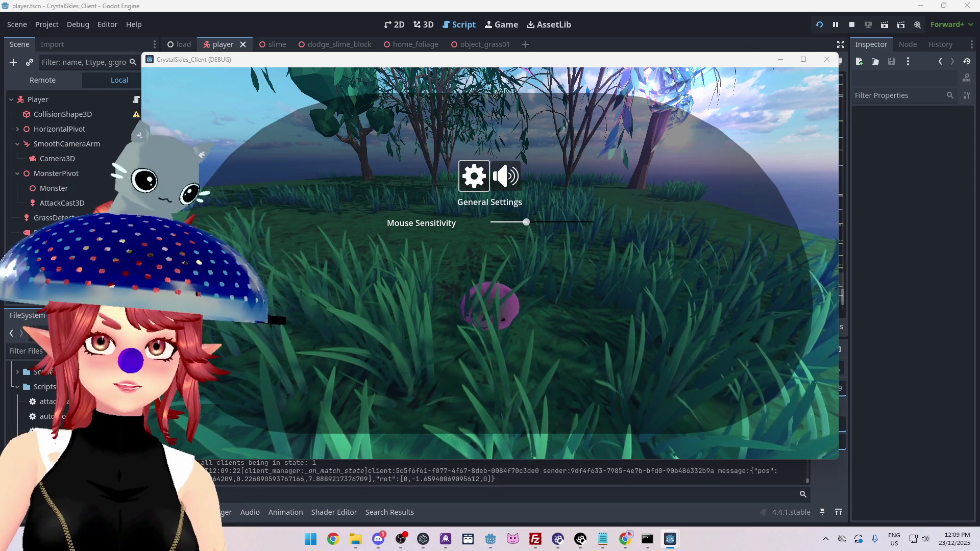
pyautogui.press('Escape')
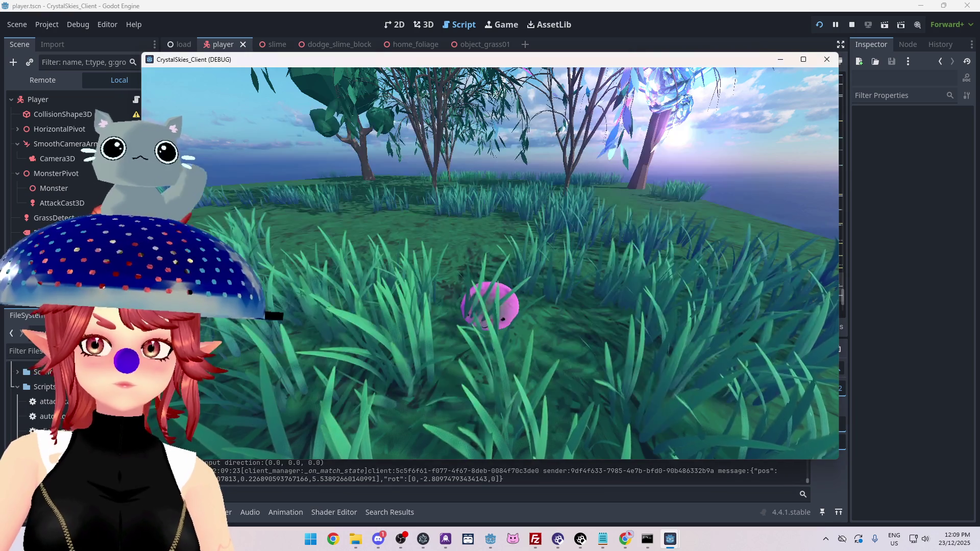
pyautogui.press('w')
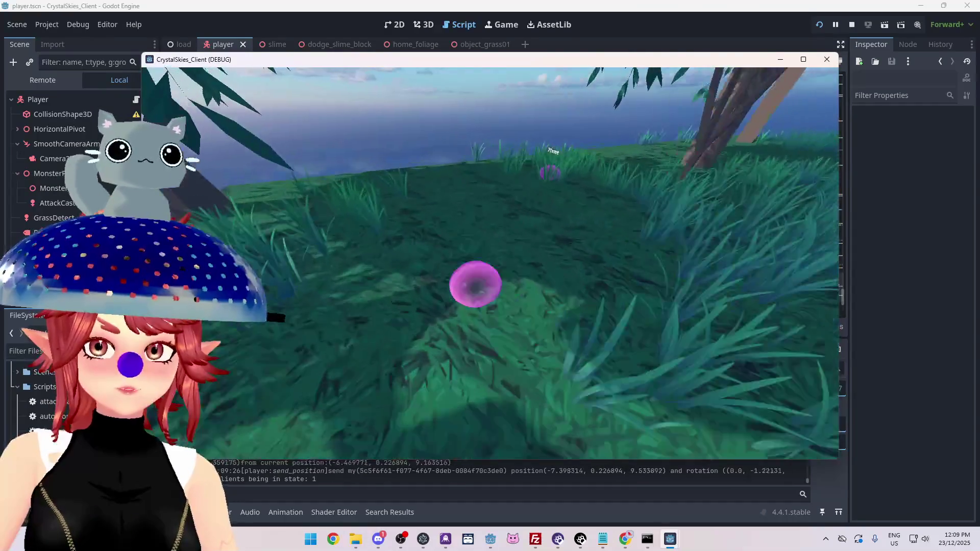
pyautogui.press('Escape')
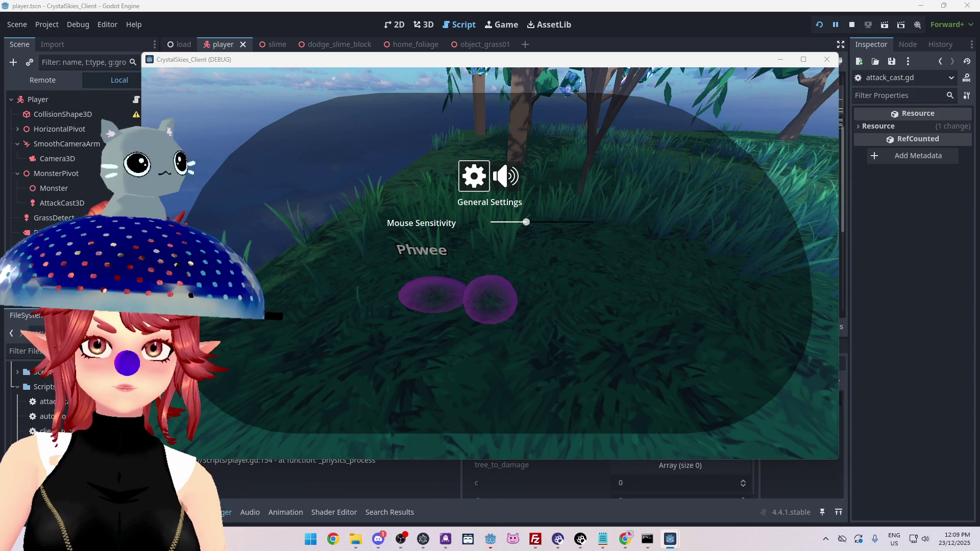
pyautogui.click(684, 225)
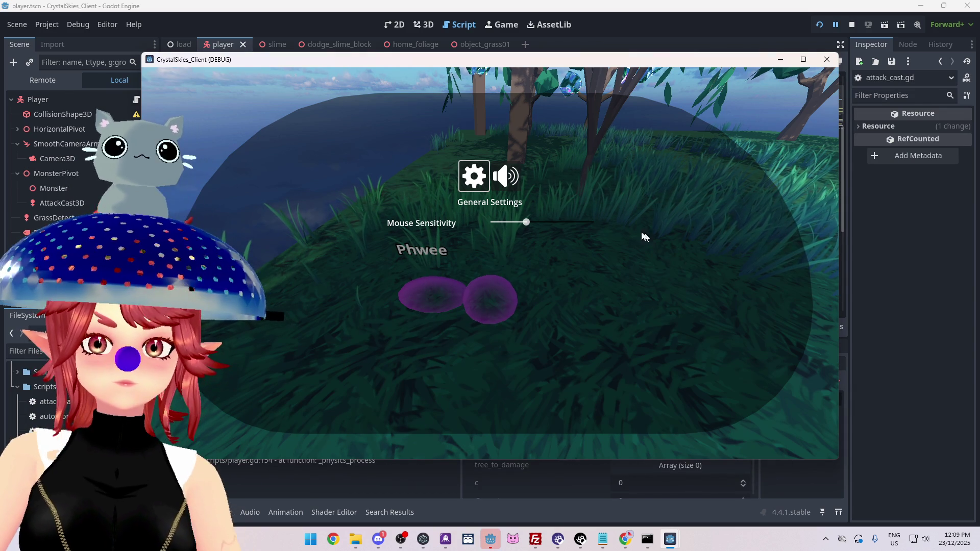
pyautogui.click(851, 25)
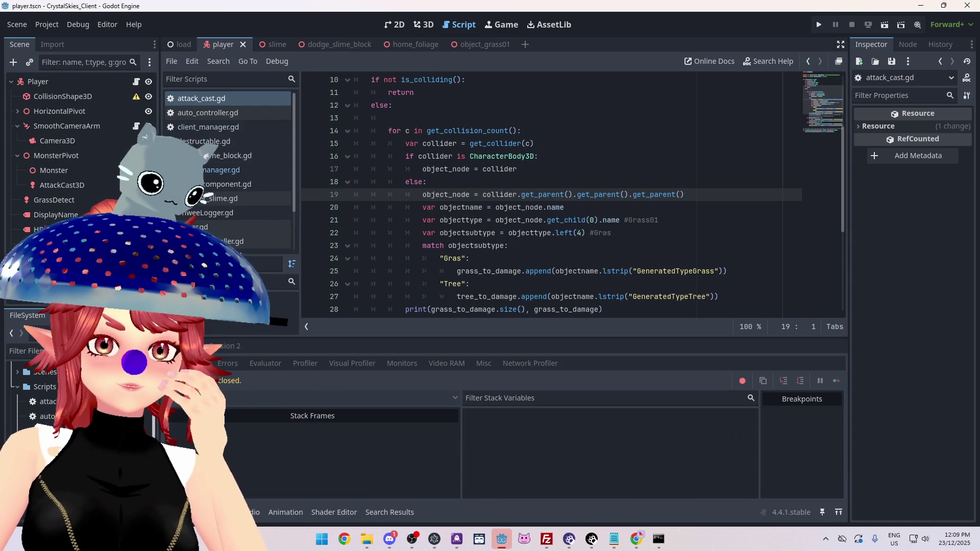
# - Show the debugger's Errors list and run the project again
pyautogui.click(228, 363)
pyautogui.click(192, 364)
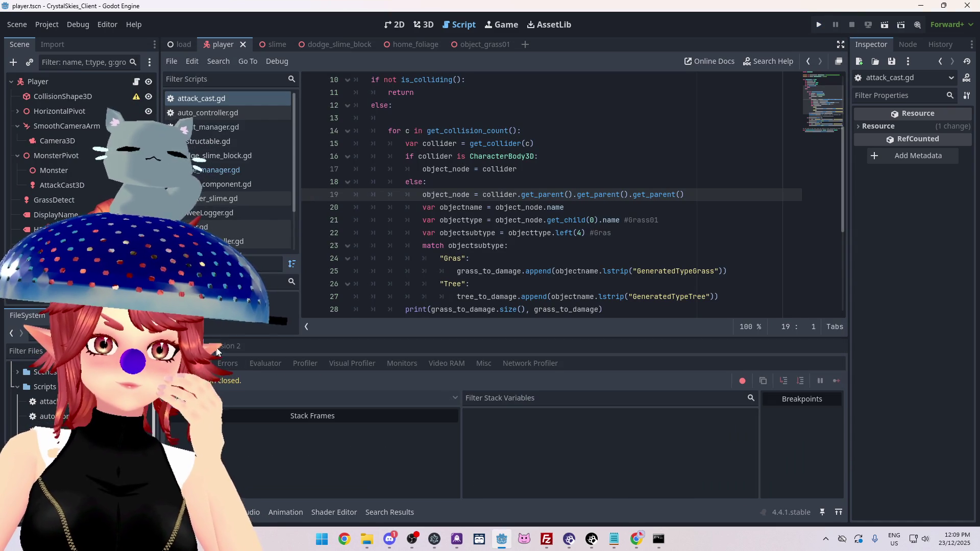
pyautogui.click(223, 348)
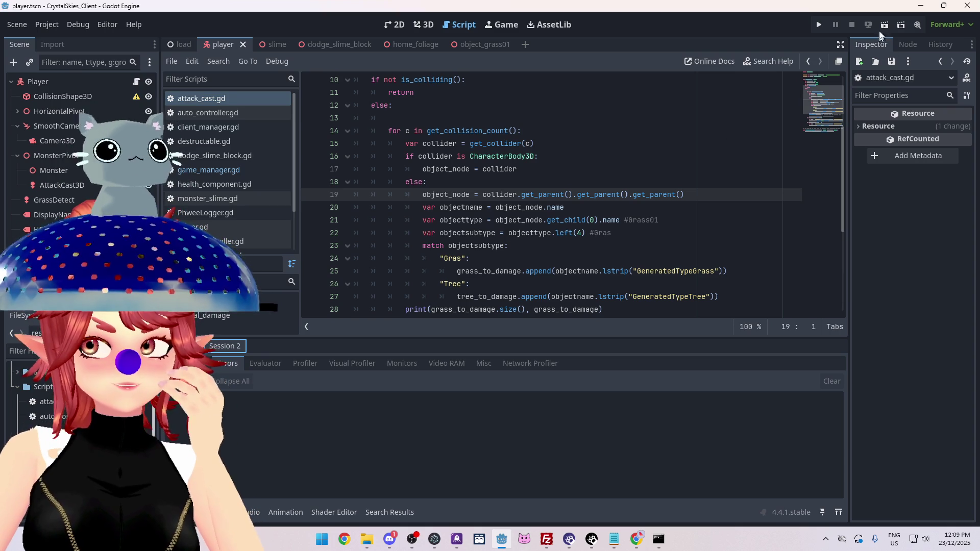
pyautogui.click(819, 25)
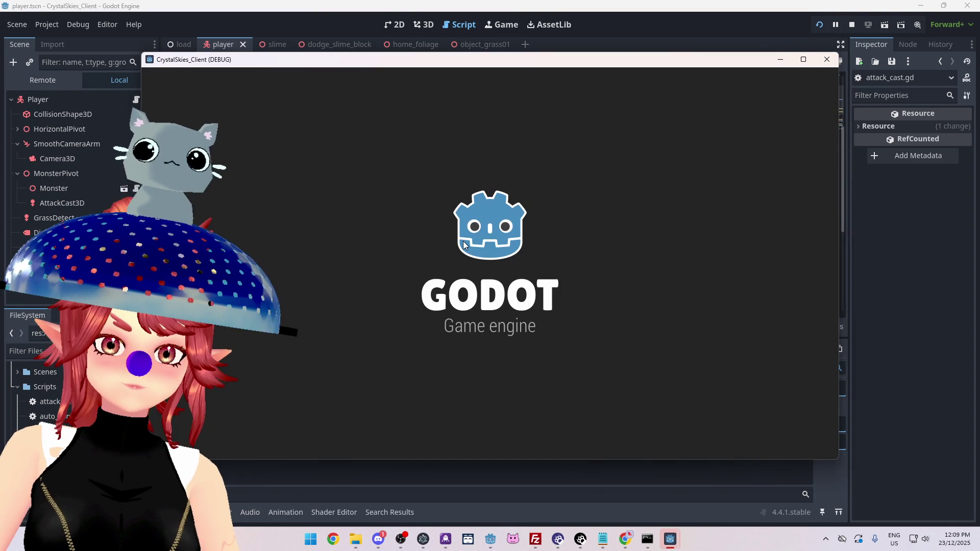
# - Log in on the first client and create a lobby named 'asddd'
pyautogui.click(514, 341)
pyautogui.click(514, 346)
pyautogui.write('asddd')
pyautogui.click(594, 352)
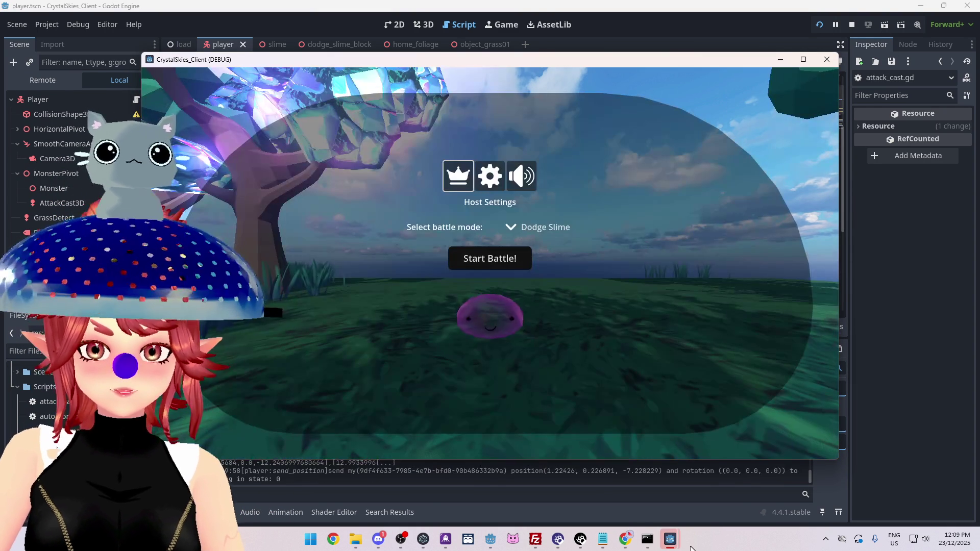
# - Log in on the second client and join the 'asddd' lobby
pyautogui.moveTo(670, 539)
pyautogui.click(629, 492)
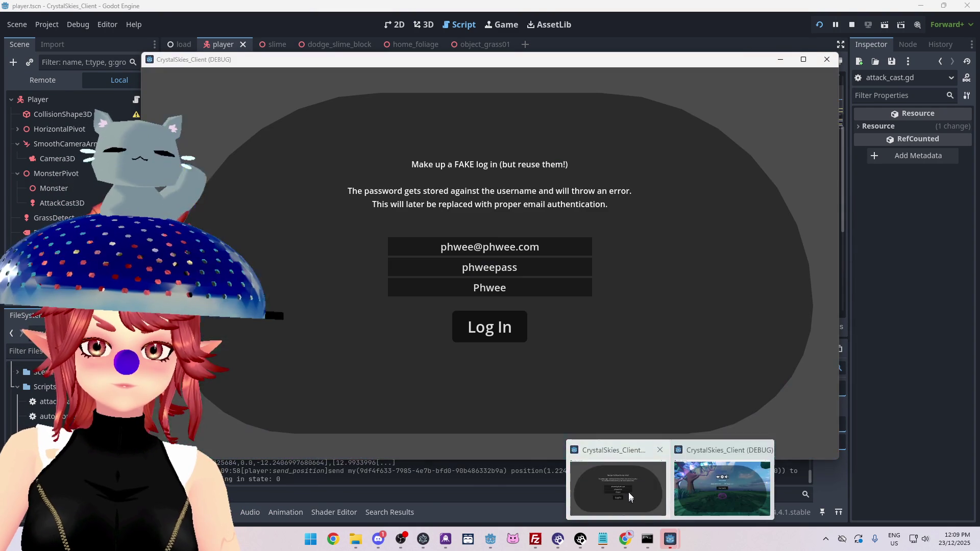
pyautogui.click(492, 330)
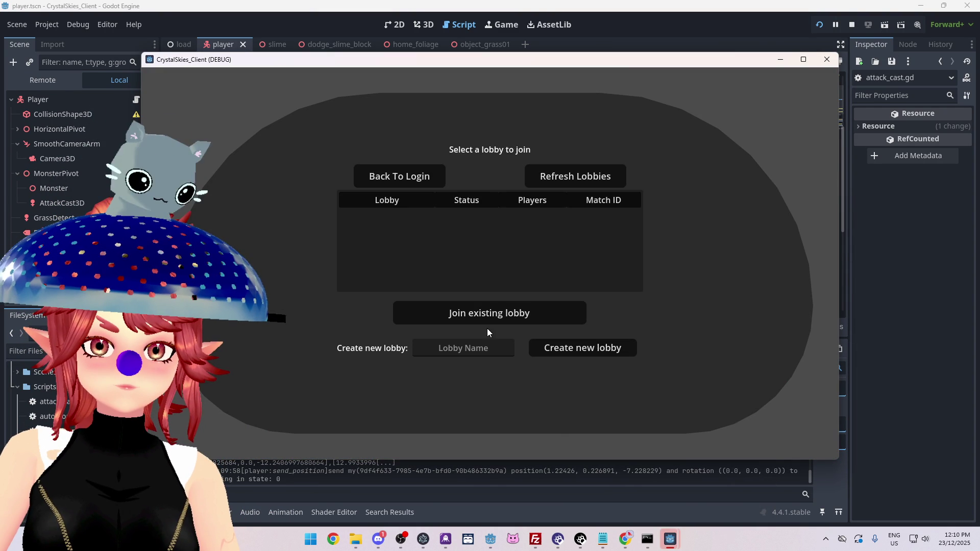
pyautogui.click(491, 217)
pyautogui.click(499, 314)
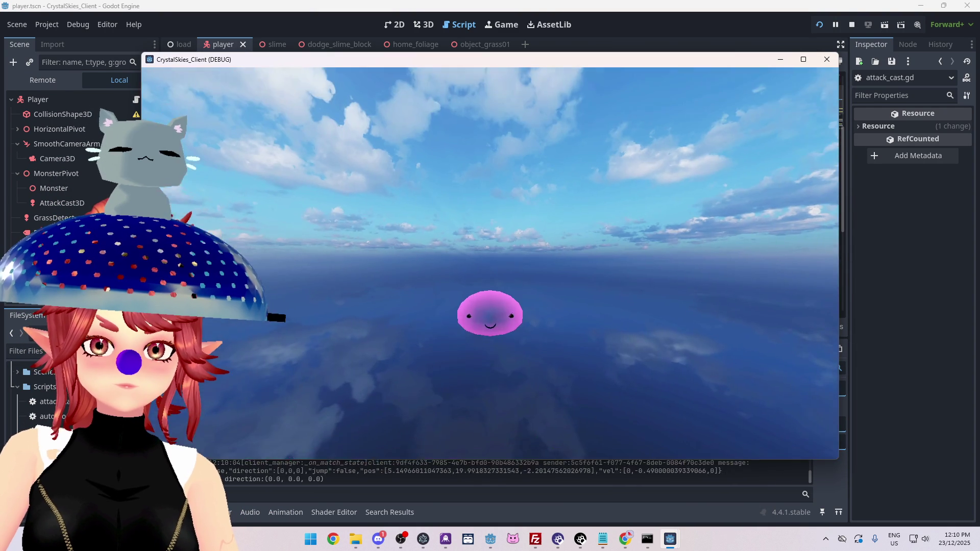
# - Move both players around the island until the debugger breaks in destroy_grass
pyautogui.press('w')
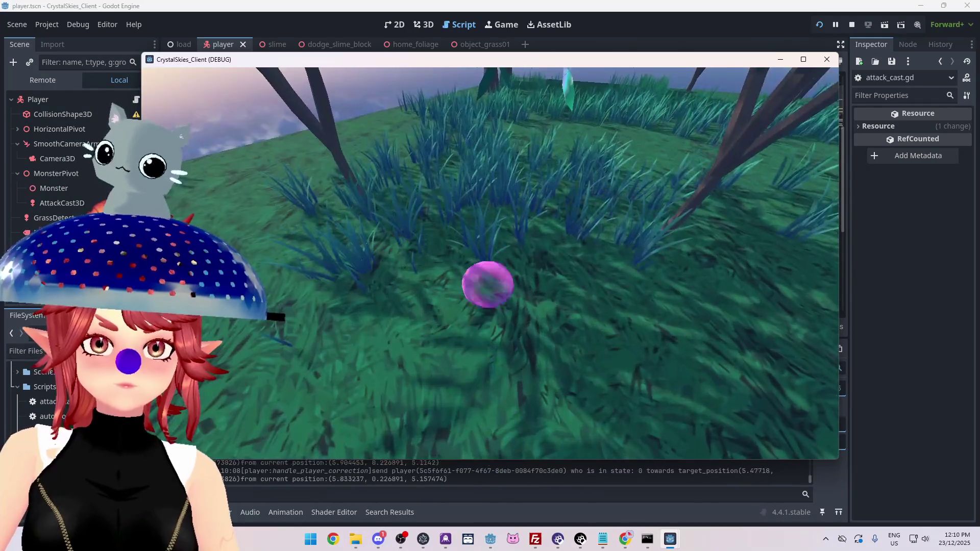
pyautogui.press('Escape')
pyautogui.click(626, 25)
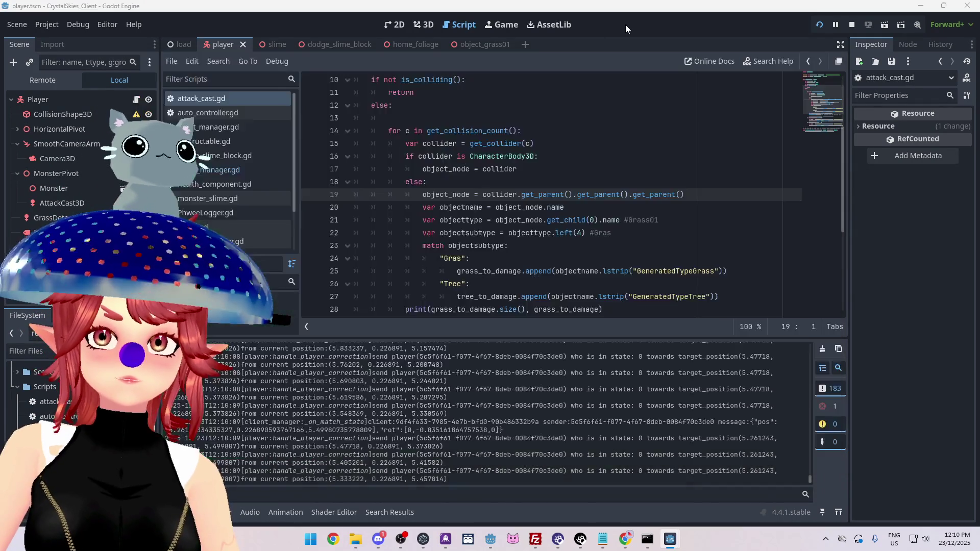
pyautogui.moveTo(667, 541)
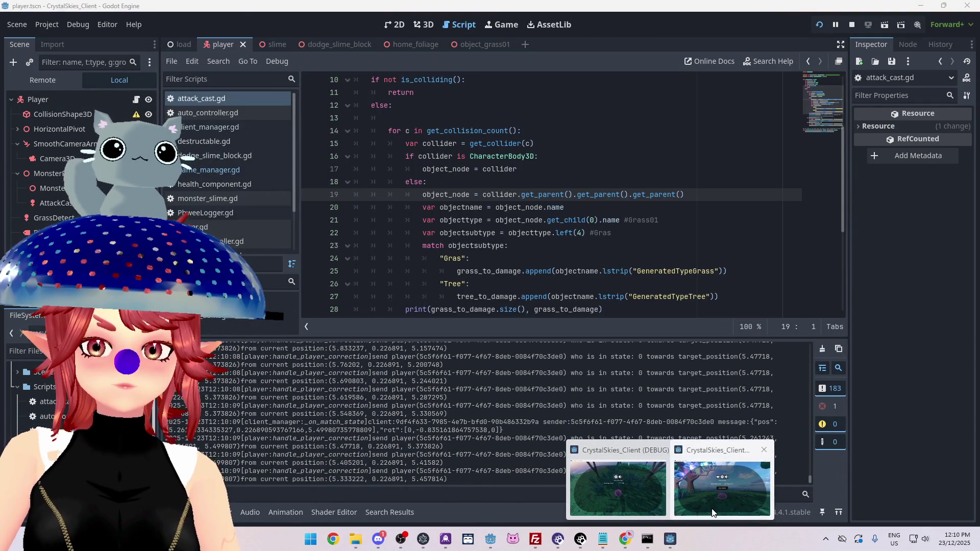
pyautogui.click(618, 495)
pyautogui.press('Escape')
pyautogui.press('w')
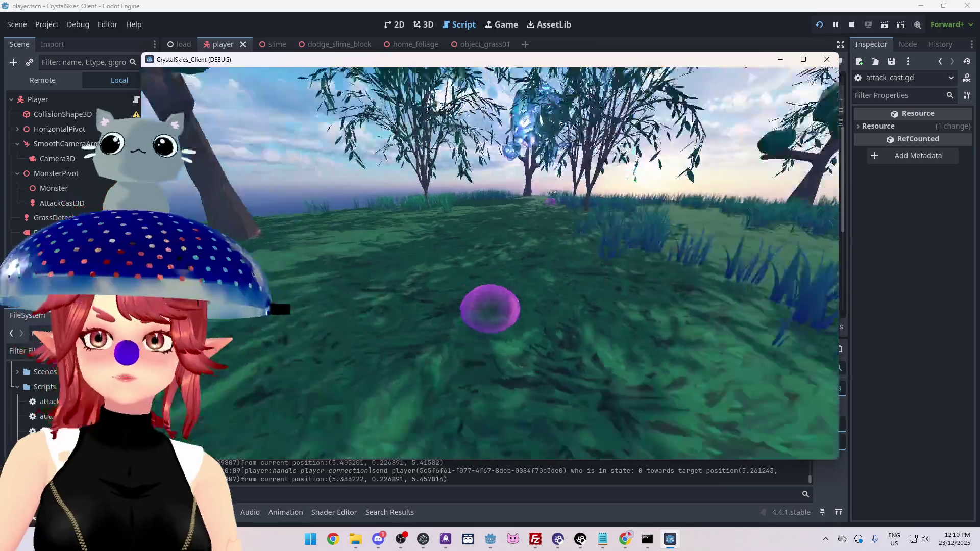
pyautogui.press('w')
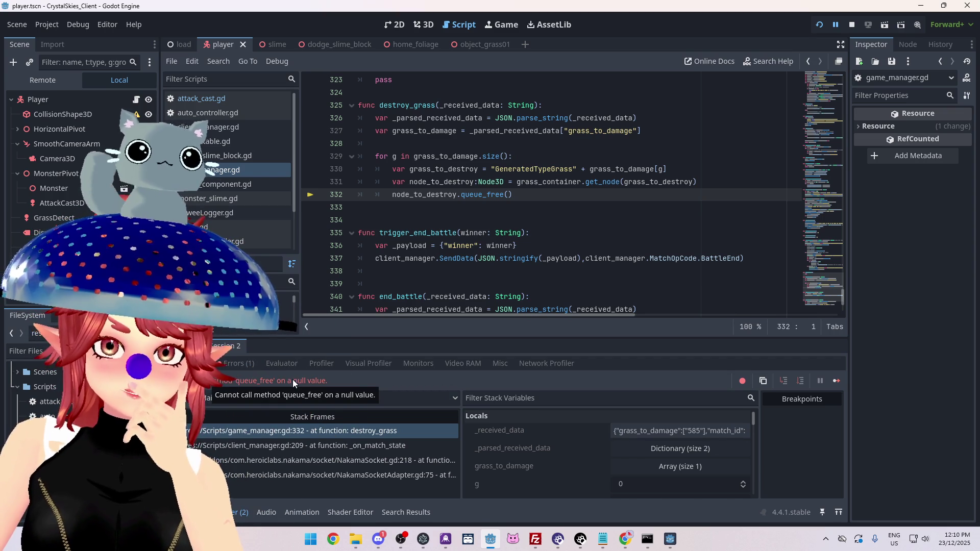
# - Inspect the 'GeneratedTypeGrass585' not-found error, then display the live game's Remote scene tree
pyautogui.click(239, 362)
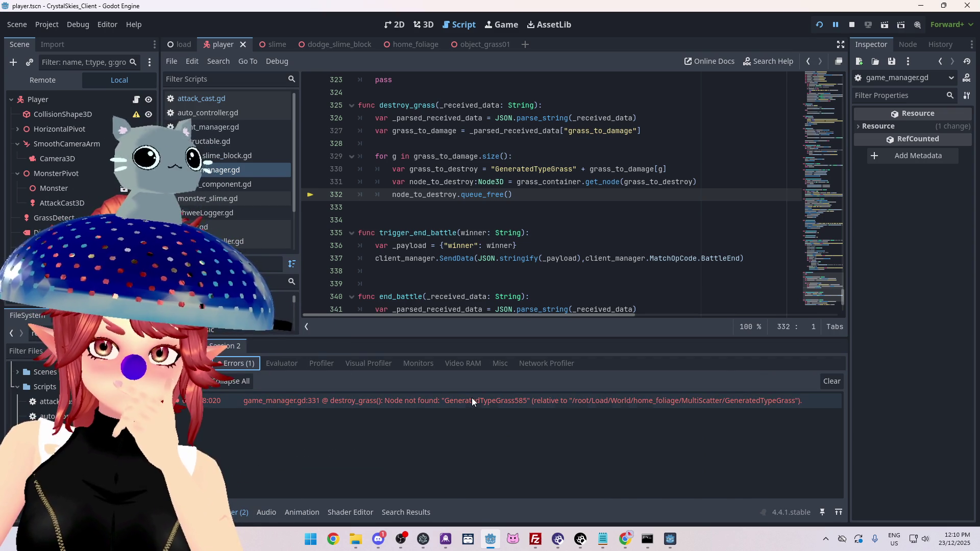
pyautogui.moveTo(471, 398)
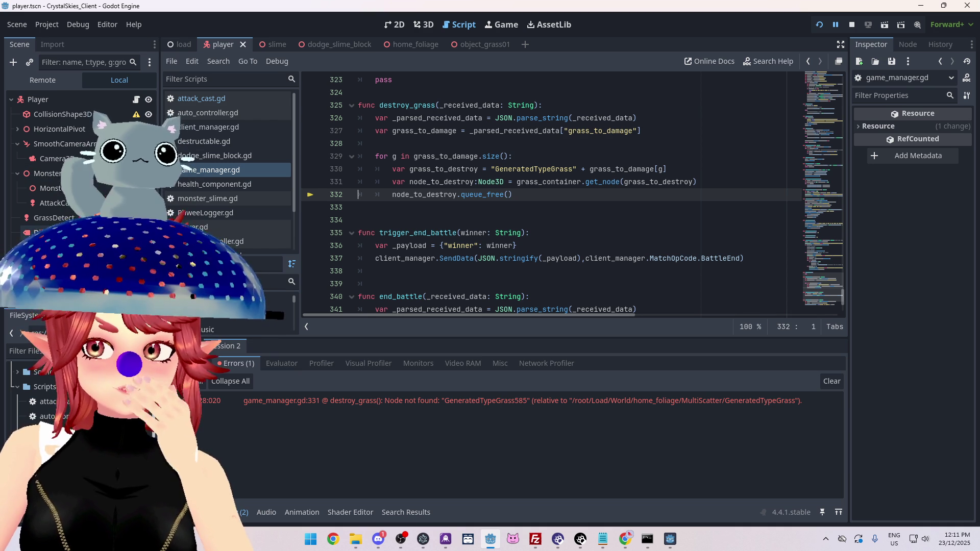
pyautogui.click(40, 83)
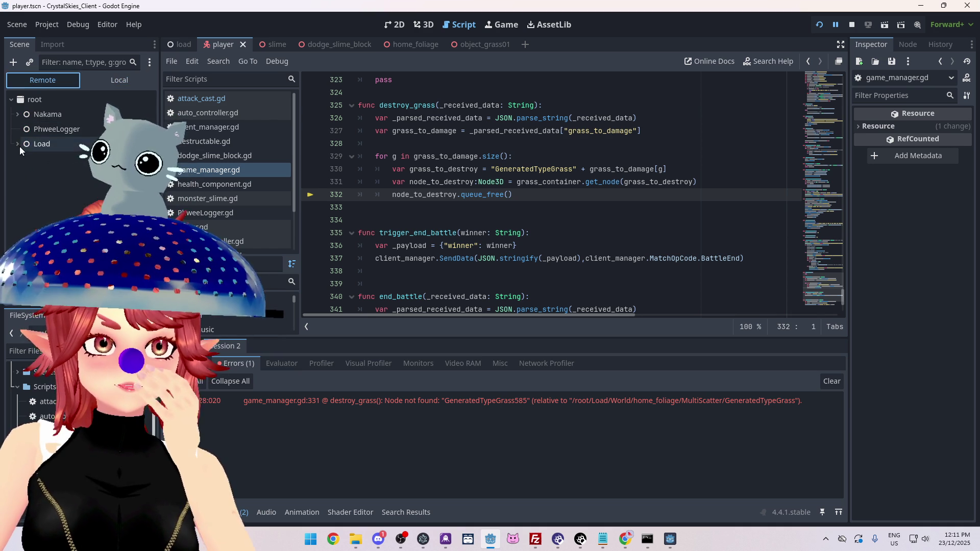
pyautogui.click(23, 203)
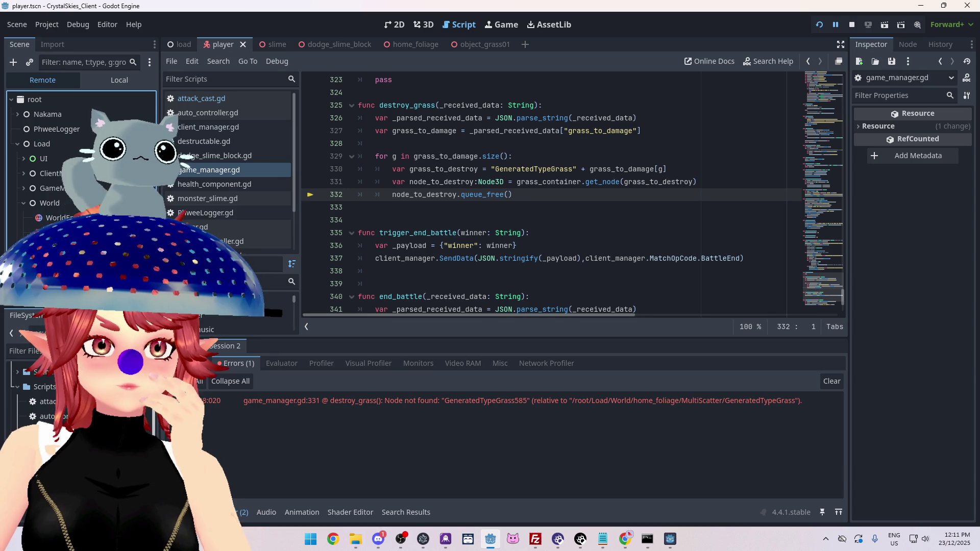
pyautogui.scroll(-3, 82, 154)
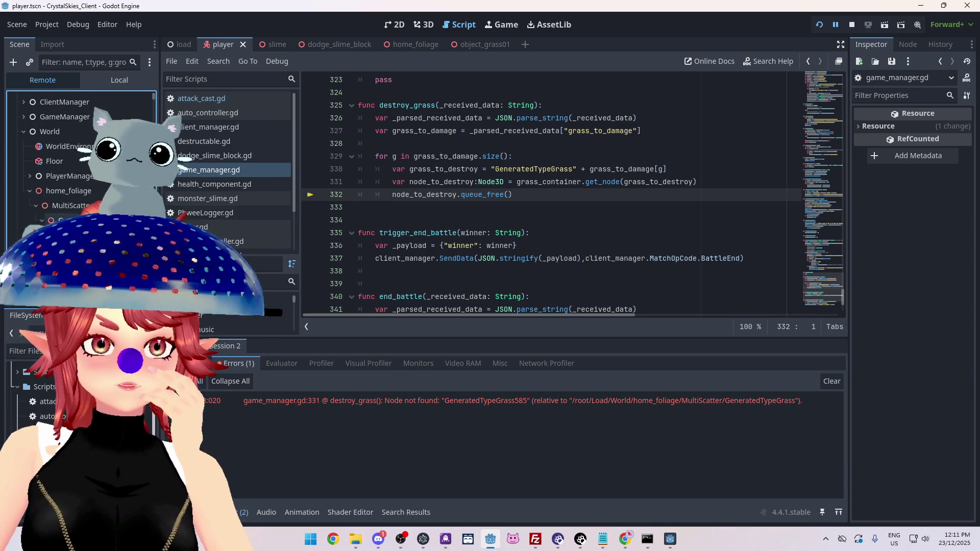
pyautogui.scroll(-3, 81, 153)
pyautogui.moveTo(159, 329)
pyautogui.mouseDown()
pyautogui.moveTo(245, 329)
pyautogui.moveTo(232, 330)
pyautogui.mouseUp()
pyautogui.click(251, 513)
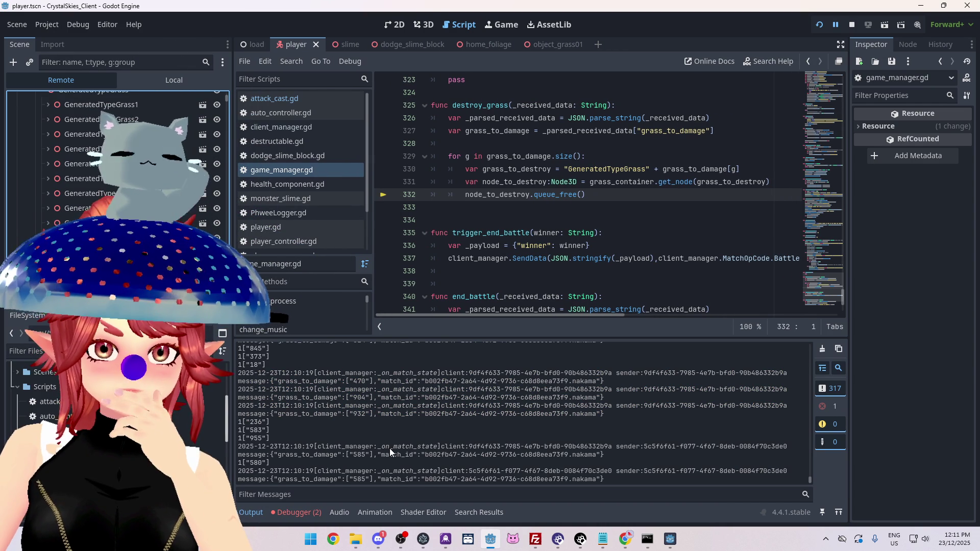
pyautogui.scroll(2, 391, 448)
pyautogui.scroll(5, 388, 422)
pyautogui.scroll(3, 363, 383)
pyautogui.scroll(-4, 357, 394)
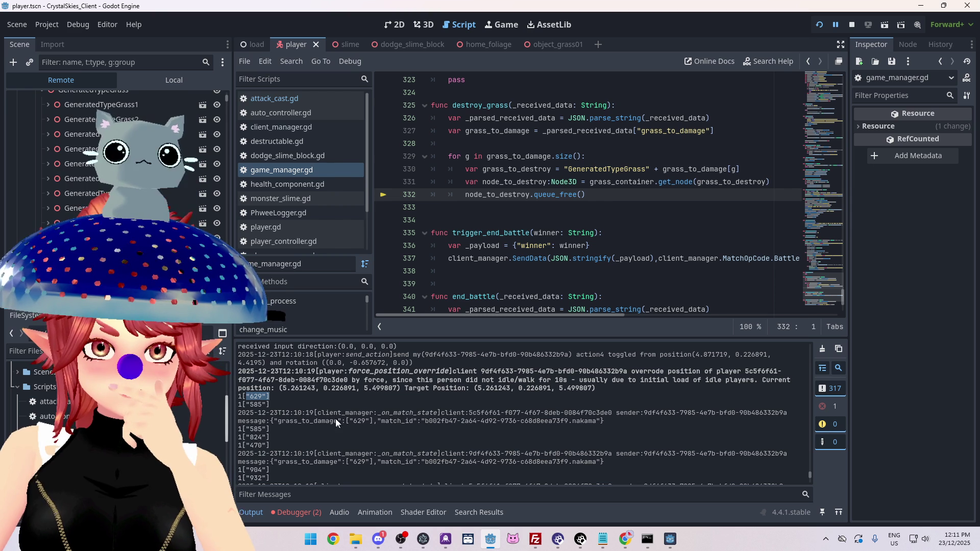
pyautogui.moveTo(340, 413)
pyautogui.mouseDown()
pyautogui.moveTo(604, 421)
pyautogui.moveTo(391, 421)
pyautogui.mouseUp()
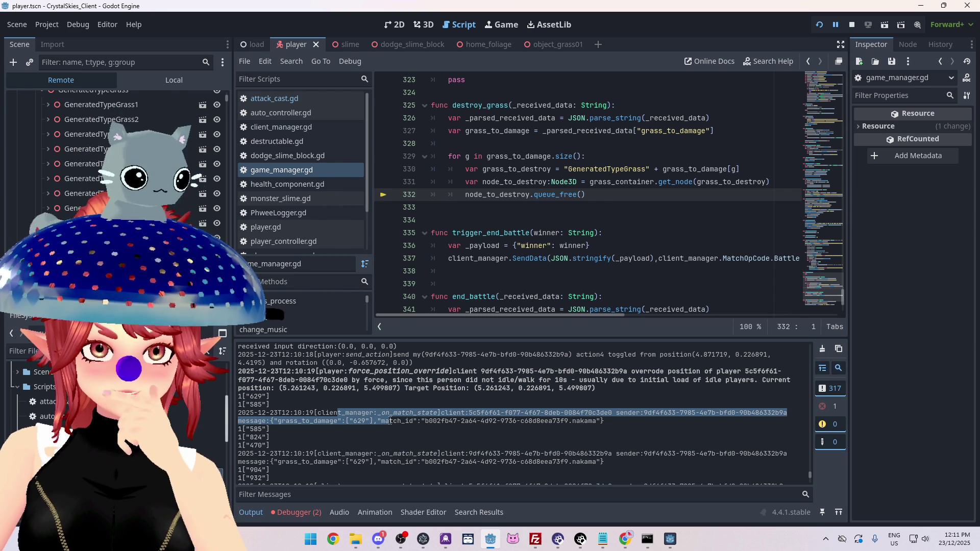
pyautogui.moveTo(244, 404)
pyautogui.mouseDown()
pyautogui.moveTo(277, 406)
pyautogui.moveTo(271, 429)
pyautogui.mouseUp()
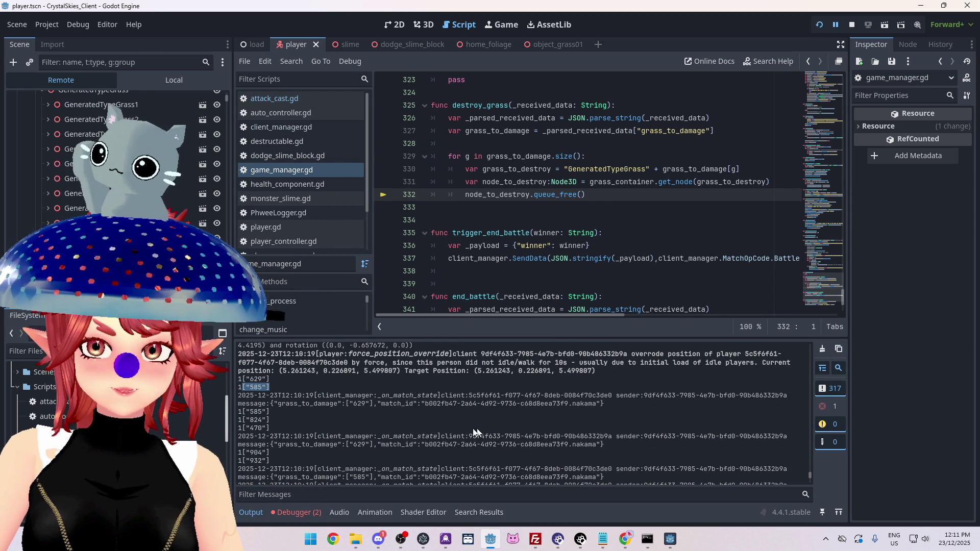
pyautogui.scroll(-2, 543, 434)
pyautogui.scroll(-2, 381, 439)
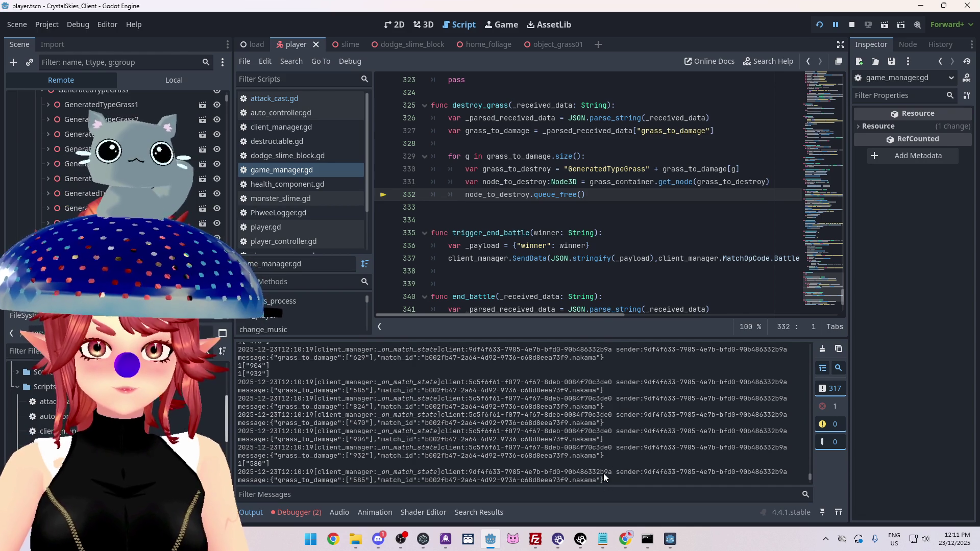
pyautogui.scroll(-2, 608, 460)
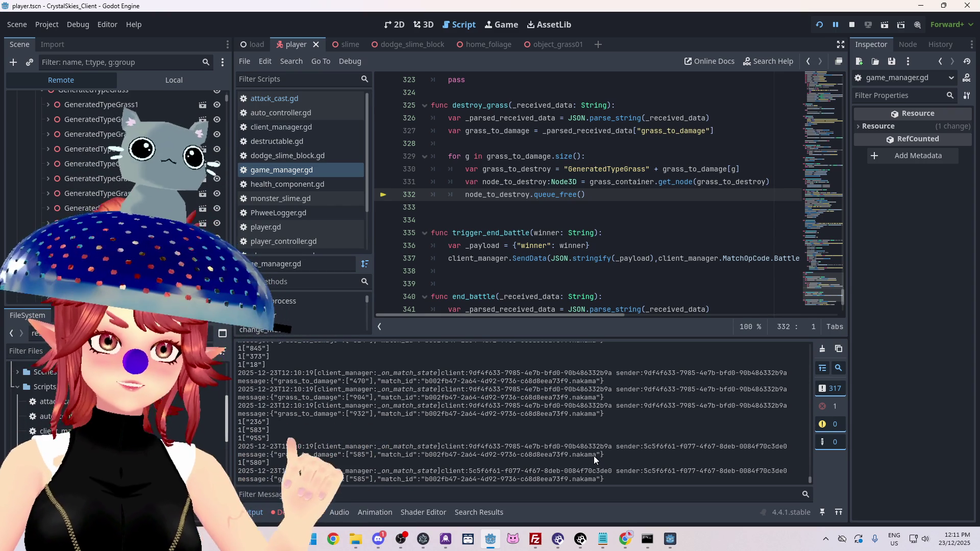
# - Stop the running two-client game session
pyautogui.click(853, 25)
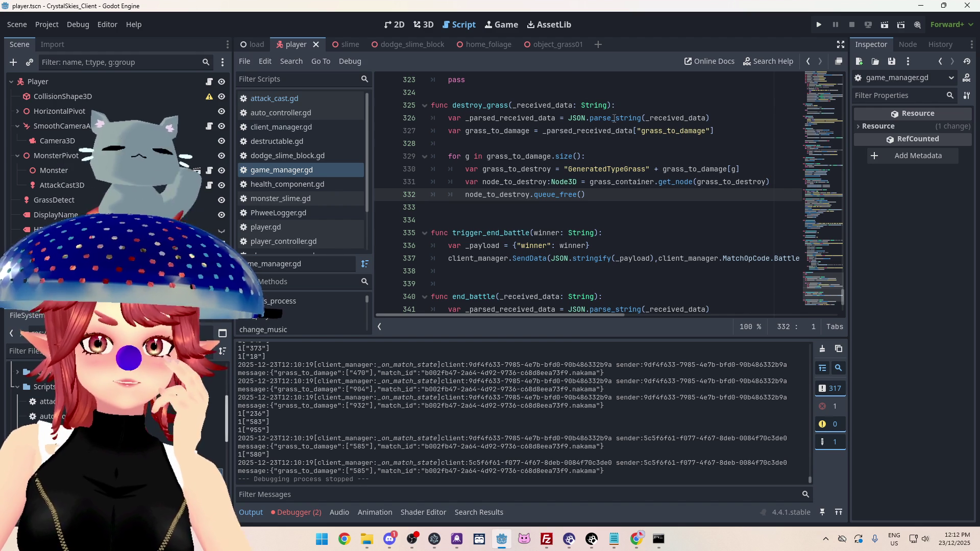
pyautogui.moveTo(610, 116)
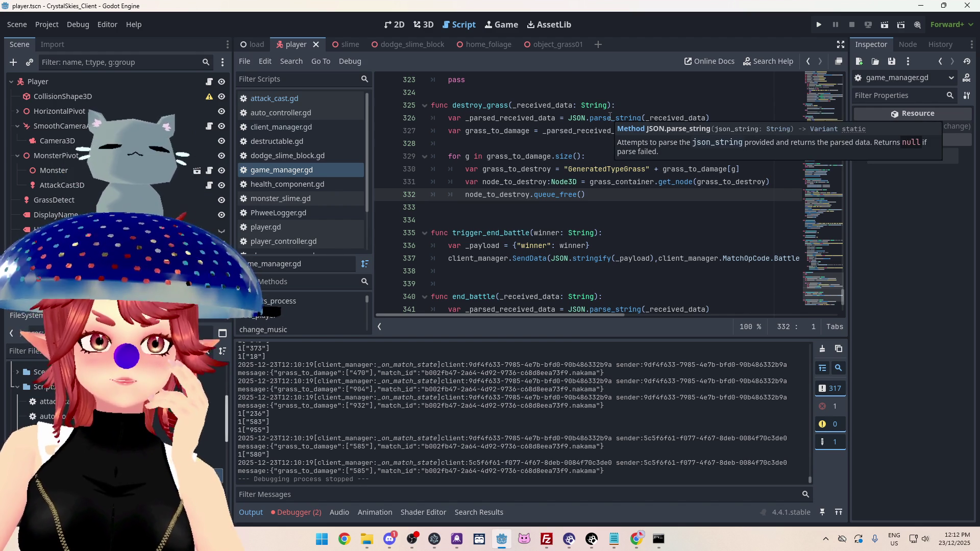
pyautogui.moveTo(576, 314)
pyautogui.mouseDown()
pyautogui.moveTo(745, 340)
pyautogui.moveTo(495, 299)
pyautogui.mouseUp()
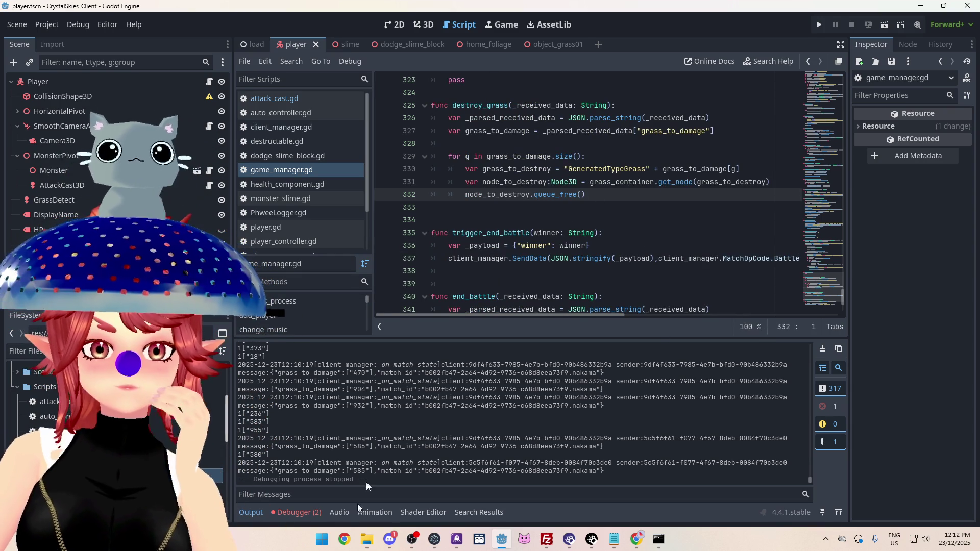
# - Review the GeneratedTypeGrass585 errors in Session 1 and 2, then reopen attack_cast.gd
pyautogui.click(318, 512)
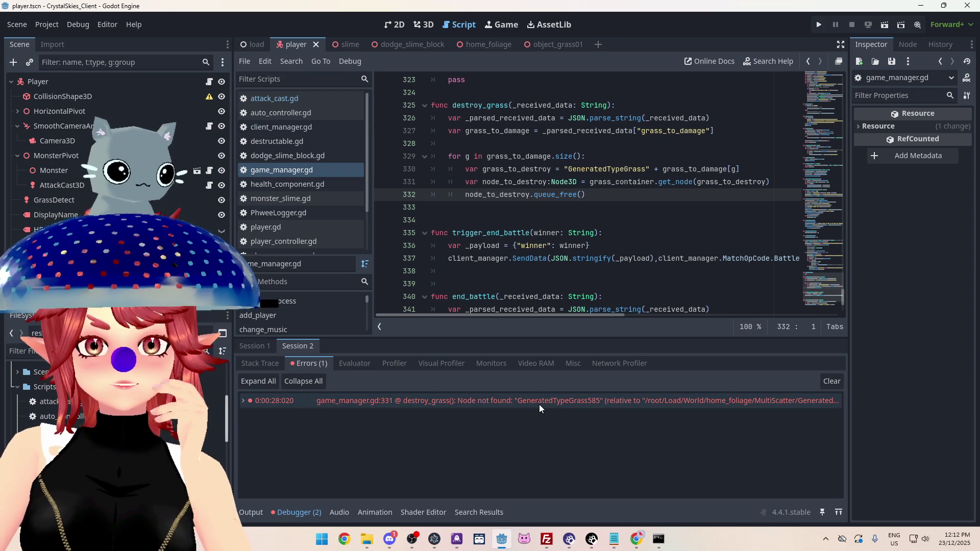
pyautogui.moveTo(540, 403)
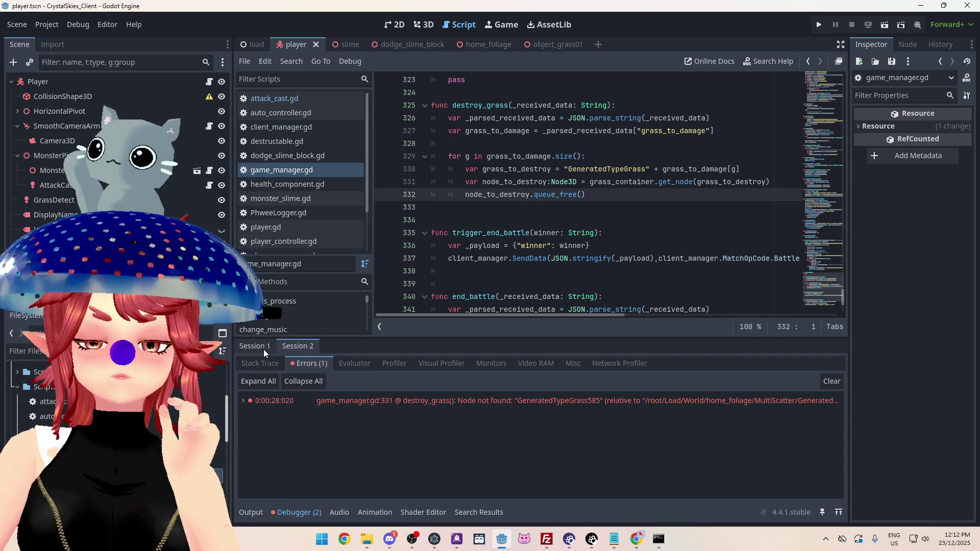
pyautogui.click(264, 349)
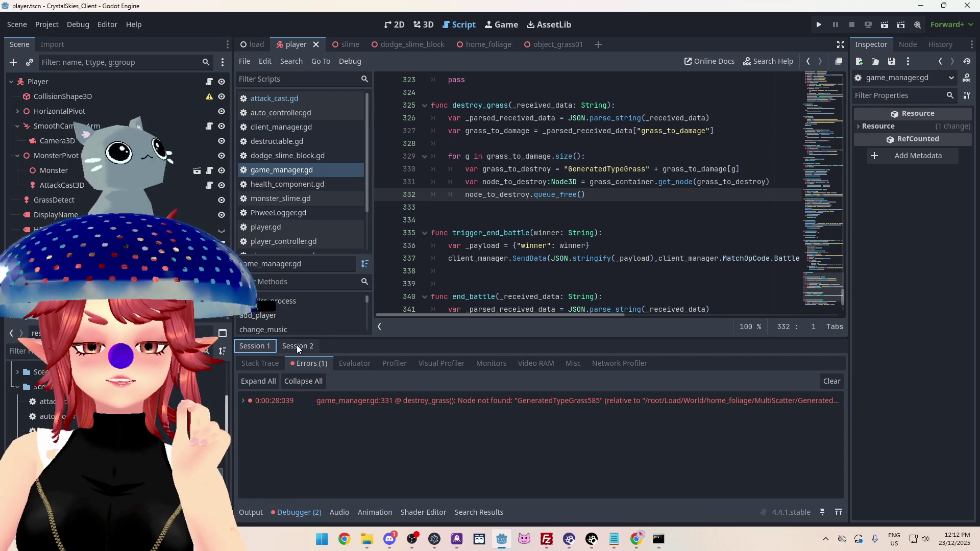
pyautogui.click(297, 345)
pyautogui.click(255, 512)
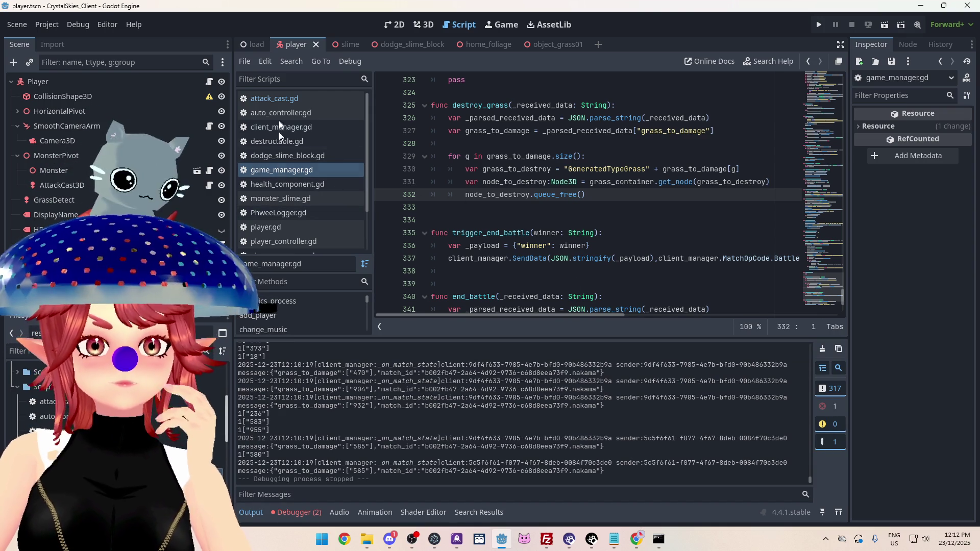
pyautogui.click(276, 170)
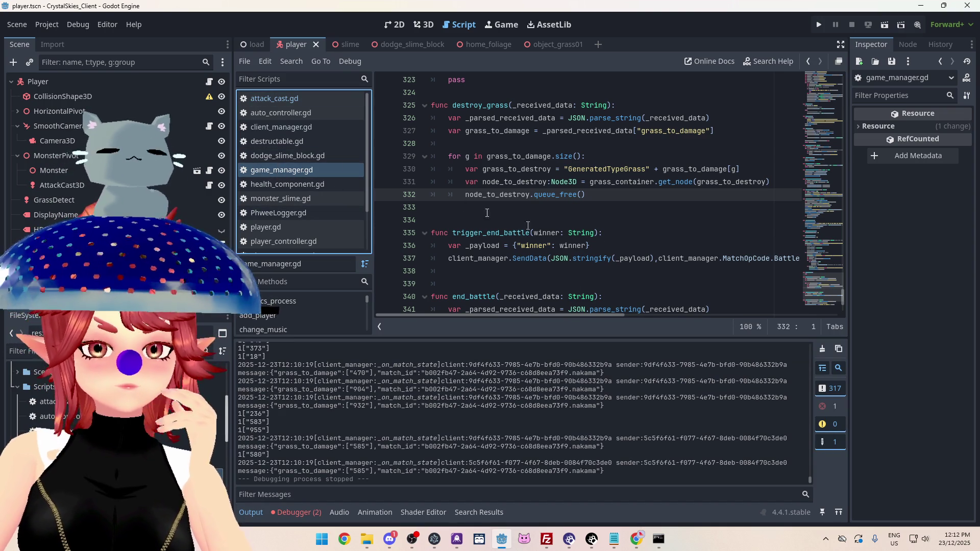
pyautogui.click(290, 99)
# - Read the ShapeCast3D documentation for add_exception
pyautogui.scroll(-5, 515, 158)
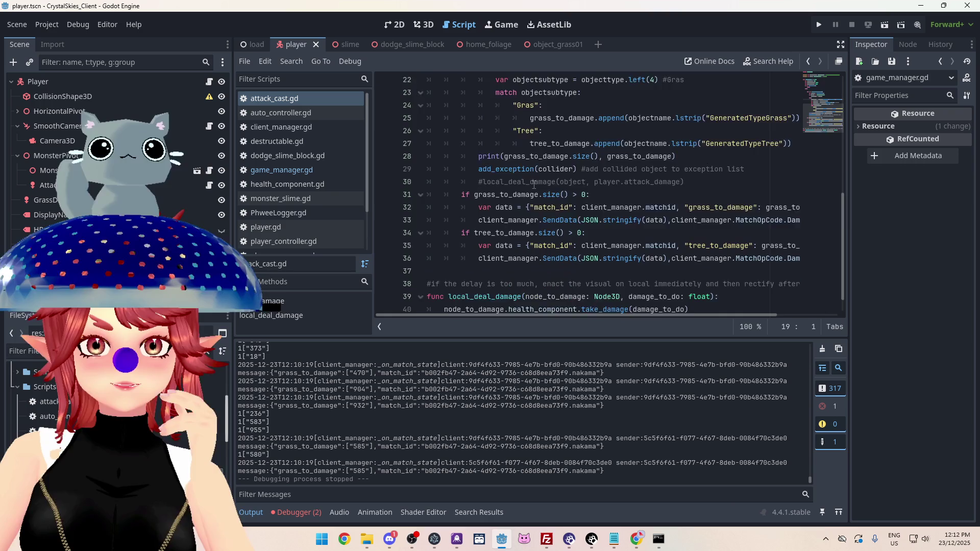
pyautogui.scroll(1, 514, 158)
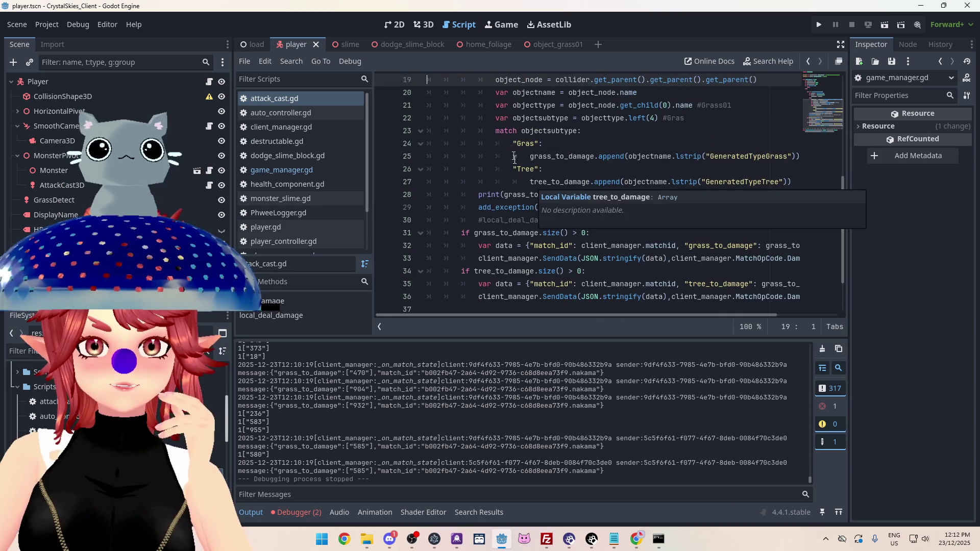
pyautogui.keyDown('ctrl'); pyautogui.click(519, 208); pyautogui.keyUp('ctrl')
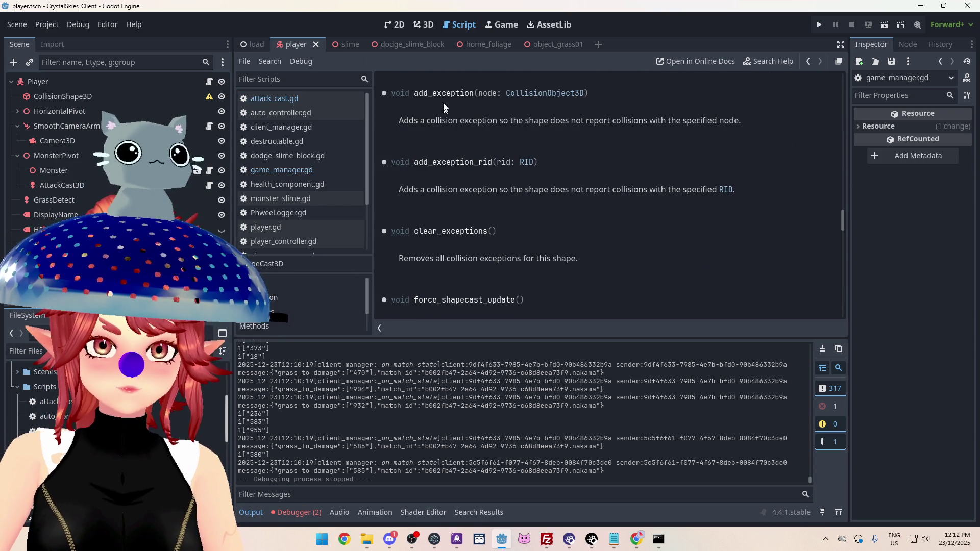
pyautogui.moveTo(419, 123)
pyautogui.mouseDown()
pyautogui.moveTo(745, 125)
pyautogui.moveTo(702, 126)
pyautogui.mouseUp()
# - Review attack_cast.gd's code sending grass_to_damage and tree_to_damage via client_manager.SendData
pyautogui.click(297, 99)
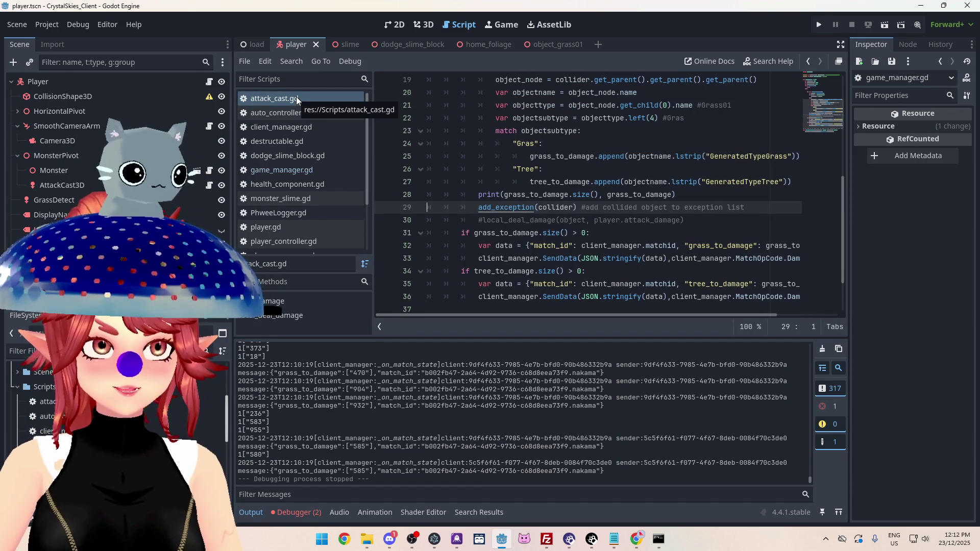
pyautogui.scroll(1, 579, 234)
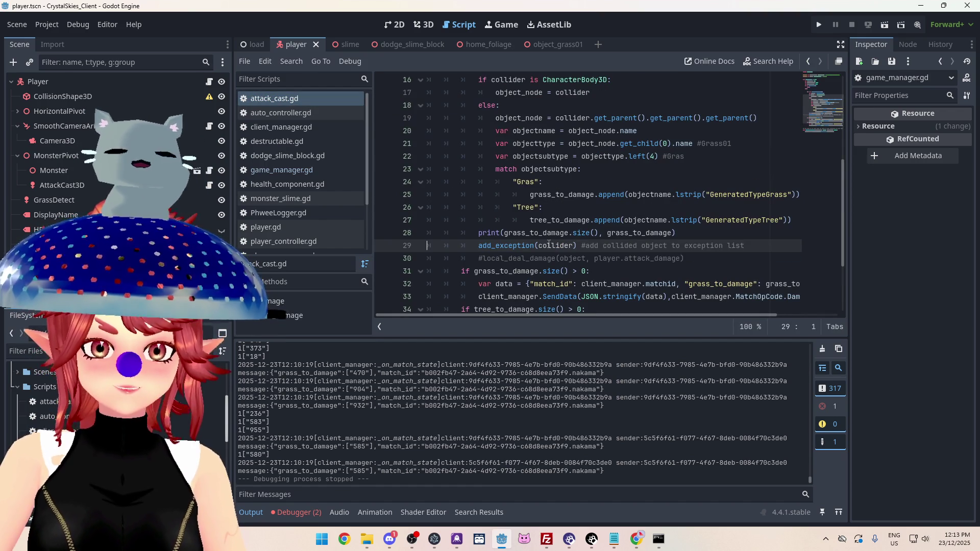
pyautogui.scroll(1, 555, 251)
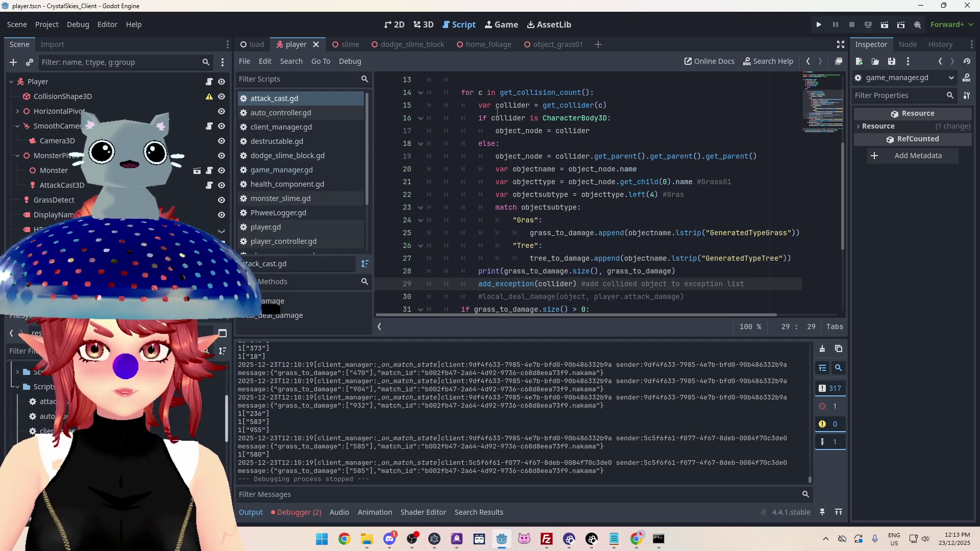
pyautogui.moveTo(495, 156)
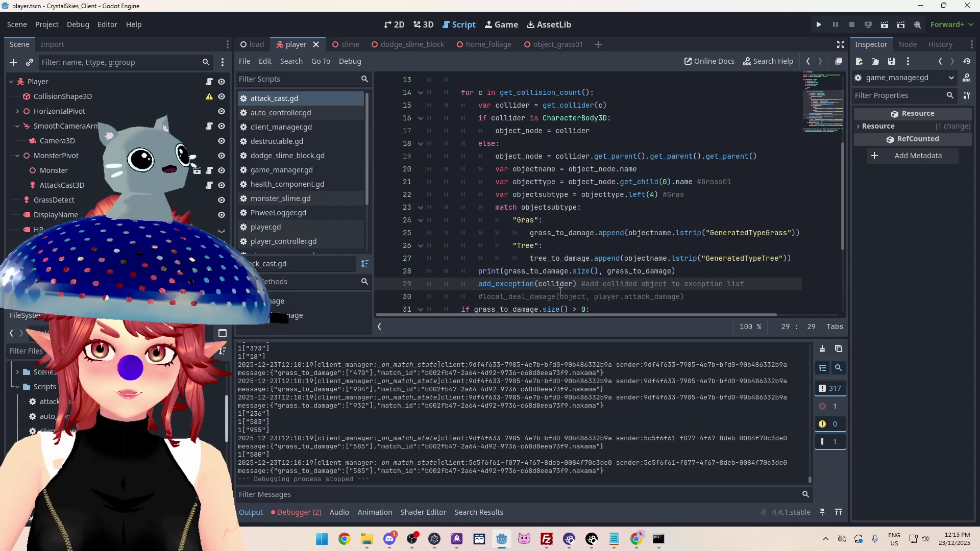
pyautogui.scroll(-3, 571, 282)
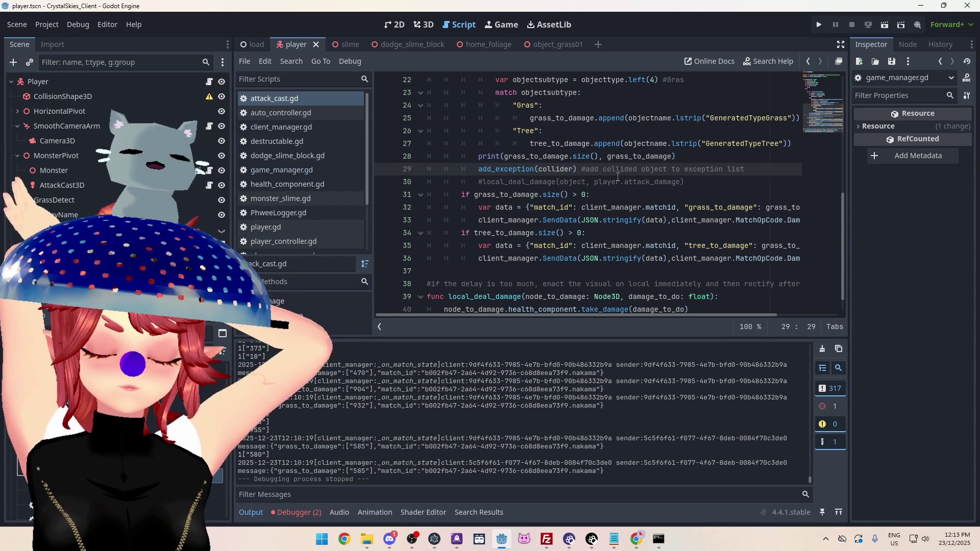
pyautogui.scroll(2, 596, 131)
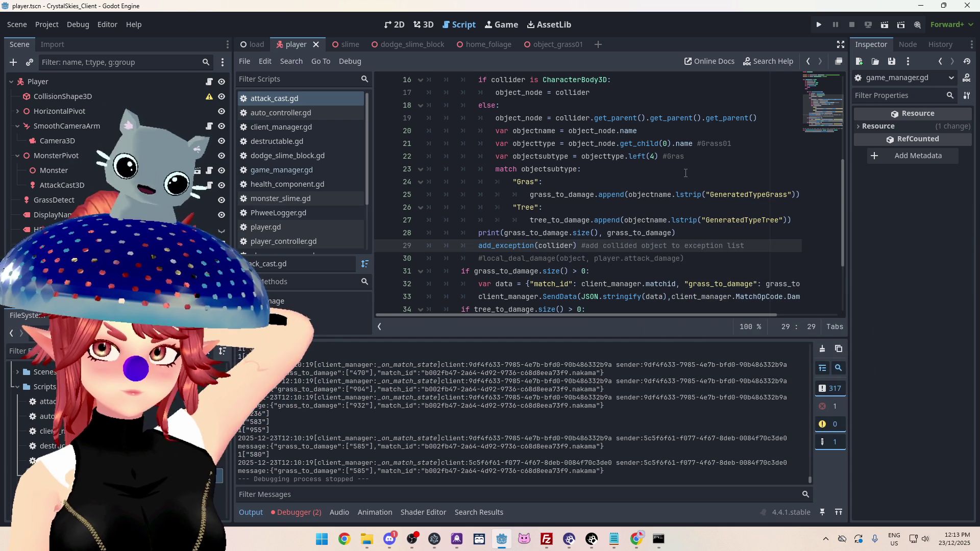
pyautogui.scroll(1, 529, 145)
pyautogui.scroll(-1, 529, 146)
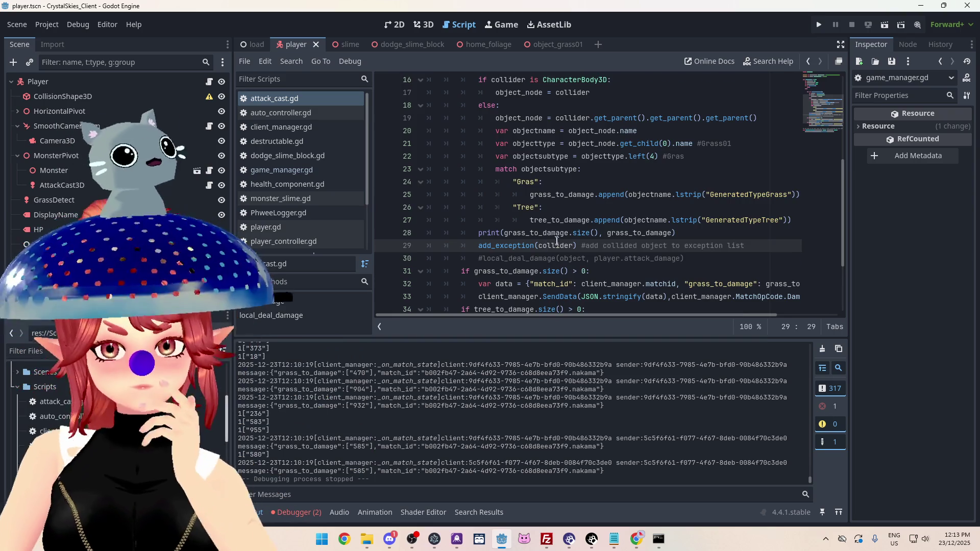
pyautogui.scroll(-2, 511, 186)
pyautogui.scroll(8, 510, 187)
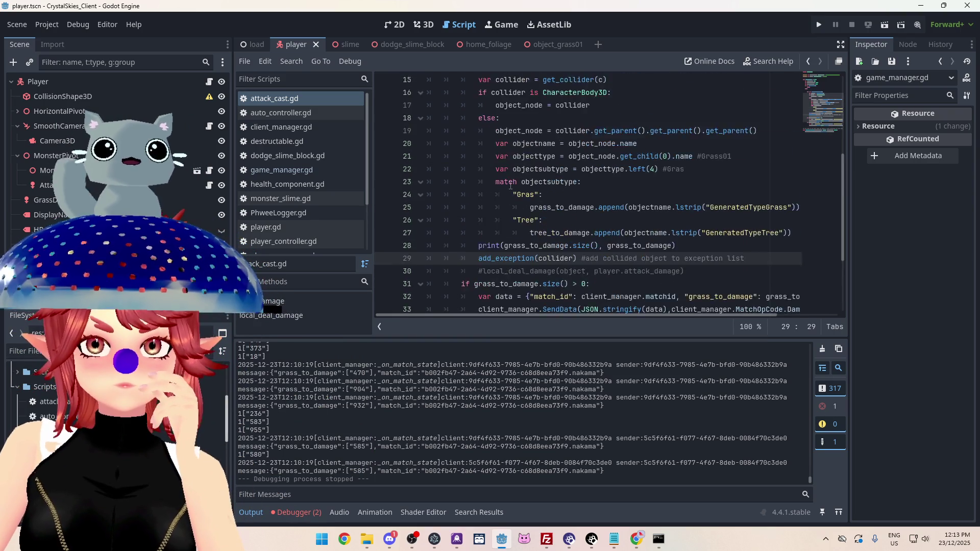
pyautogui.scroll(-5, 465, 157)
pyautogui.scroll(-2, 497, 161)
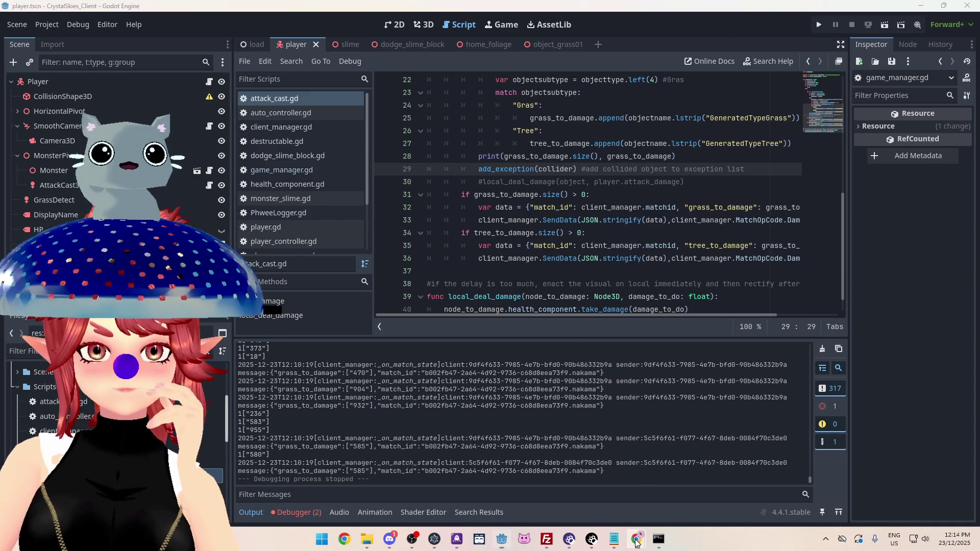
# - Maximize the FoodGuessr window, view the blood sausage dish's second photo, and open a new tab
pyautogui.moveTo(636, 539)
pyautogui.click(544, 452)
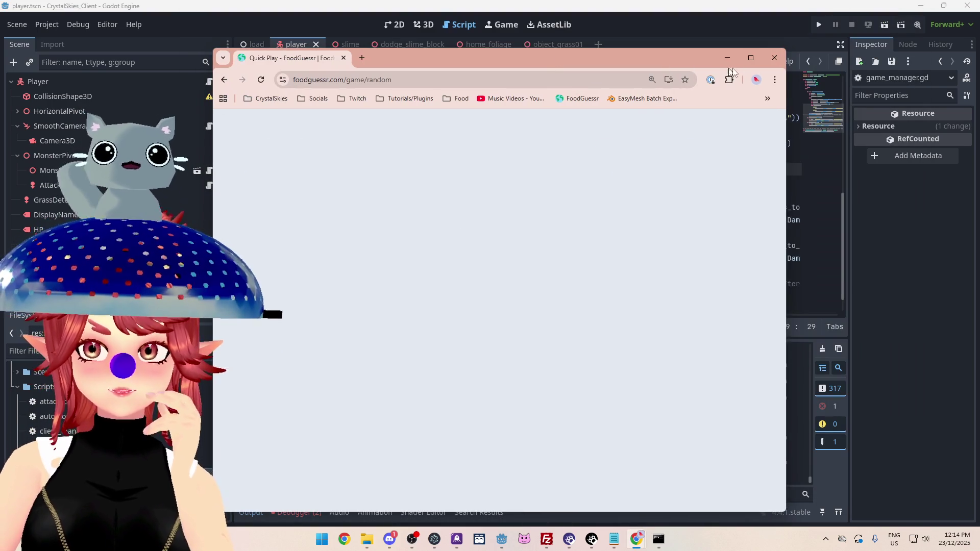
pyautogui.doubleClick(730, 69)
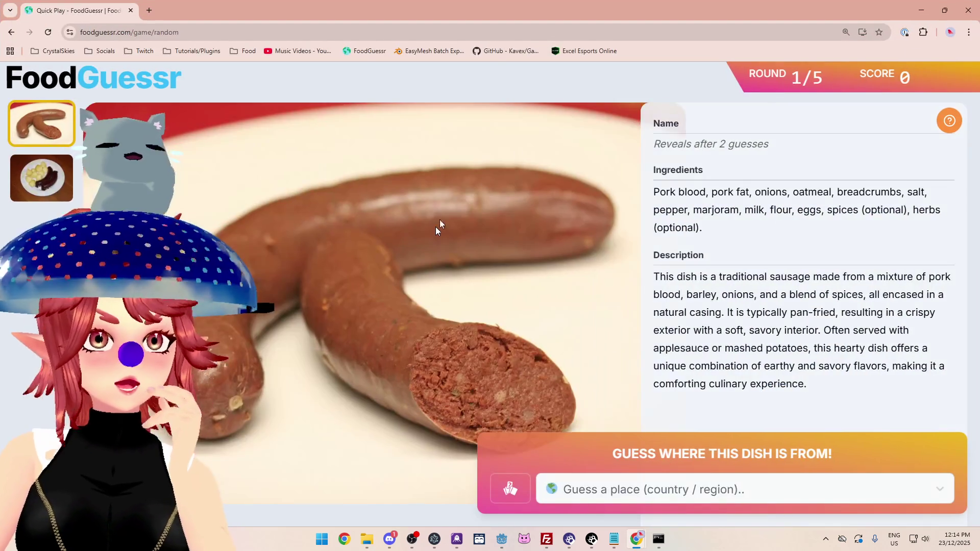
pyautogui.click(30, 179)
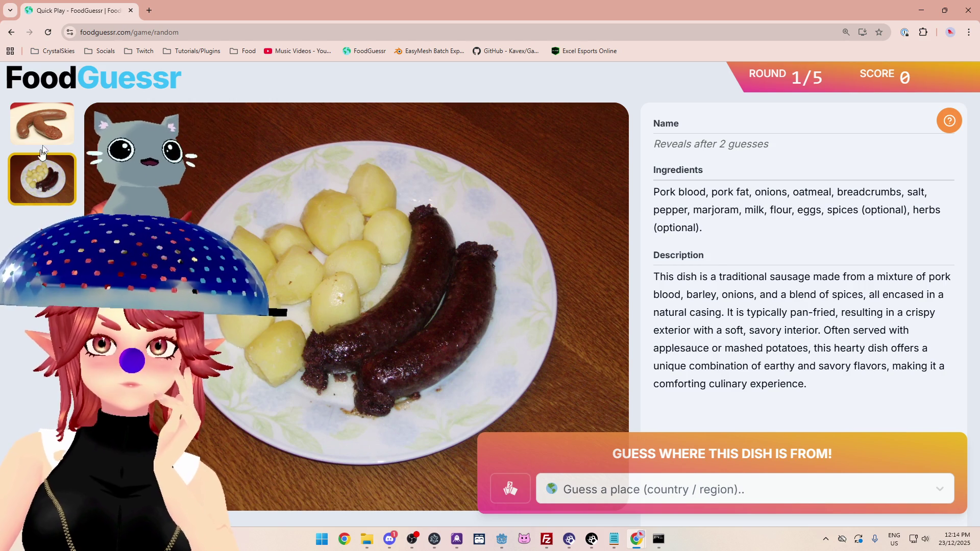
pyautogui.click(151, 11)
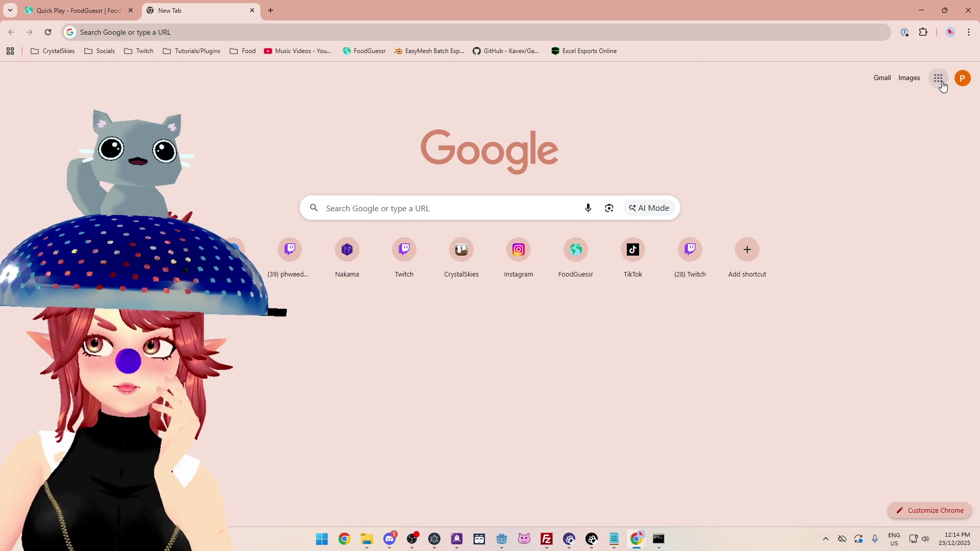
# - Open Google Maps and zoom from Australia to Central Europe, then return to the dish
pyautogui.click(938, 78)
pyautogui.click(934, 135)
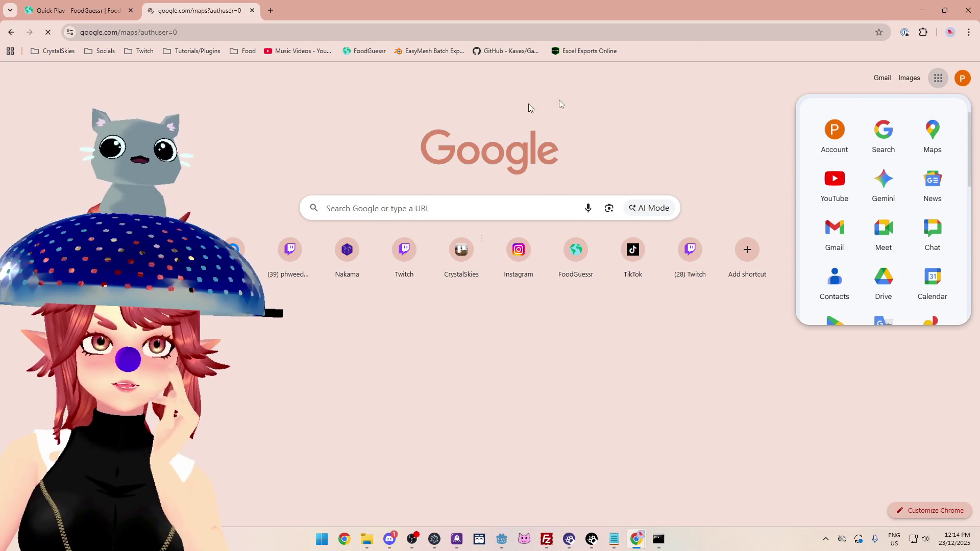
pyautogui.scroll(-10, 507, 348)
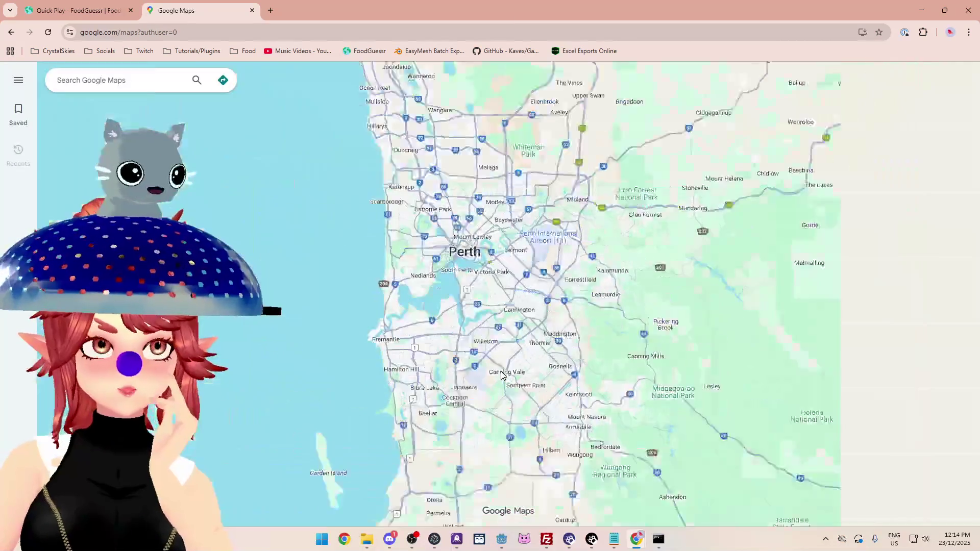
pyautogui.scroll(-8, 499, 371)
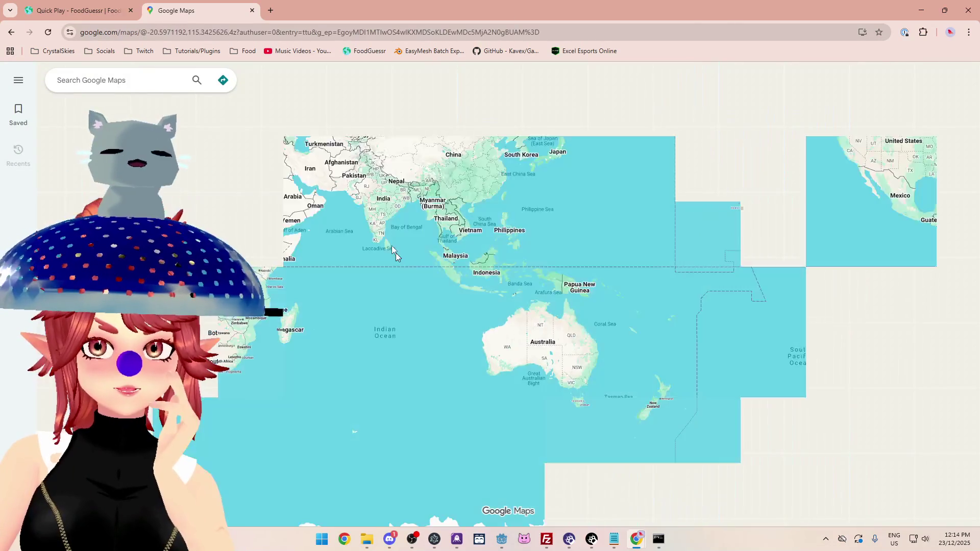
pyautogui.scroll(5, 385, 239)
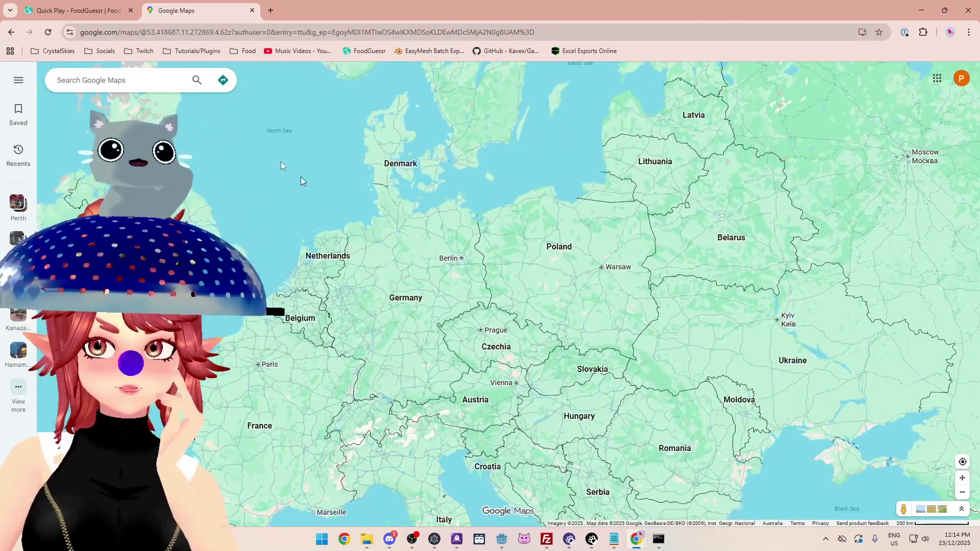
pyautogui.click(104, 13)
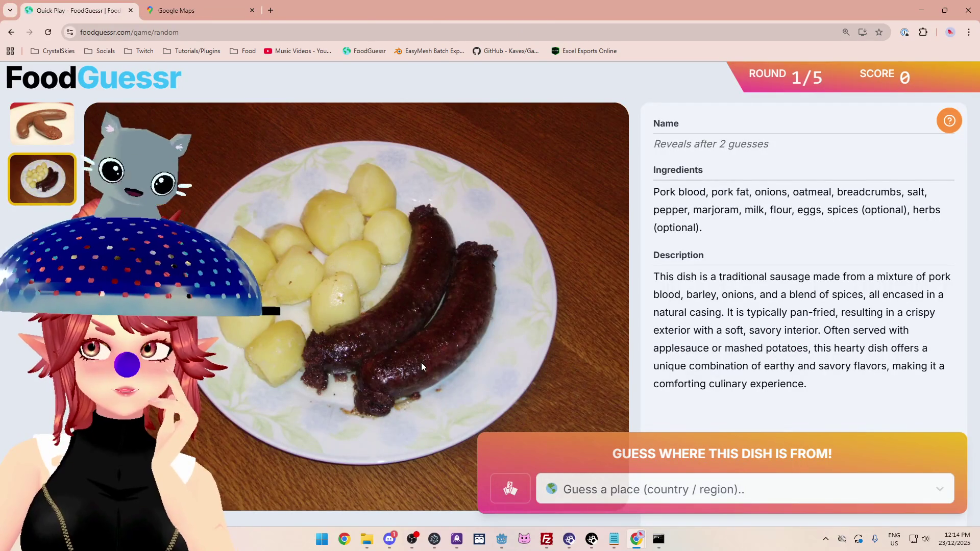
pyautogui.click(215, 17)
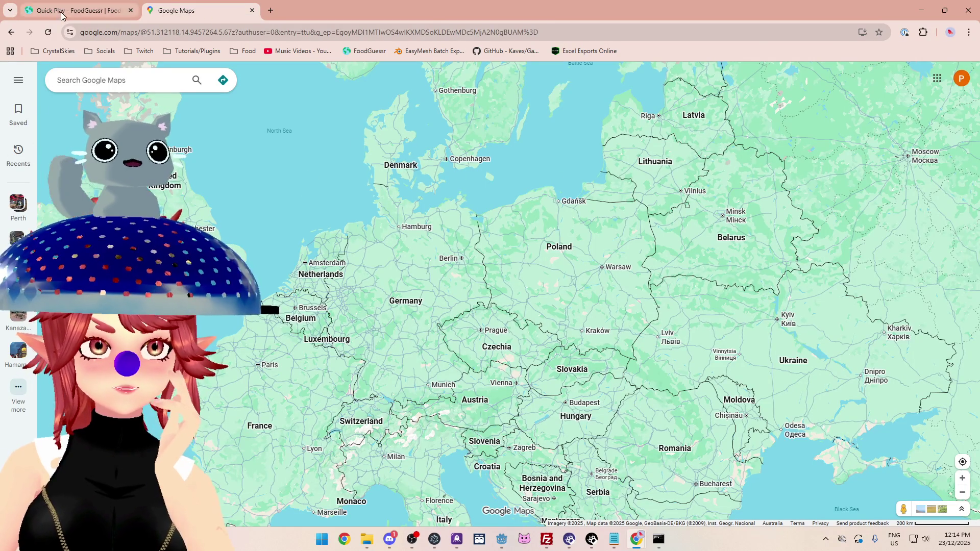
pyautogui.click(77, 11)
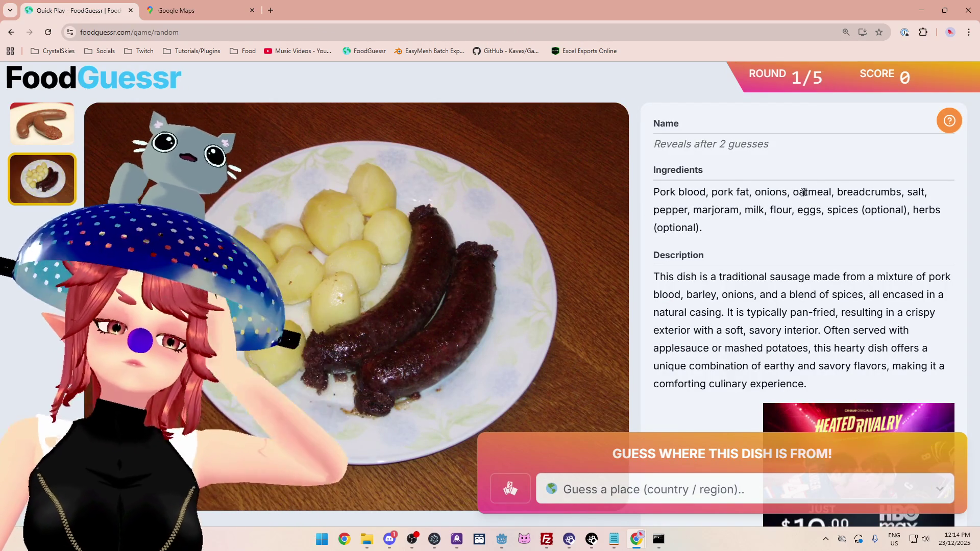
pyautogui.moveTo(793, 192); pyautogui.dragTo(831, 193)
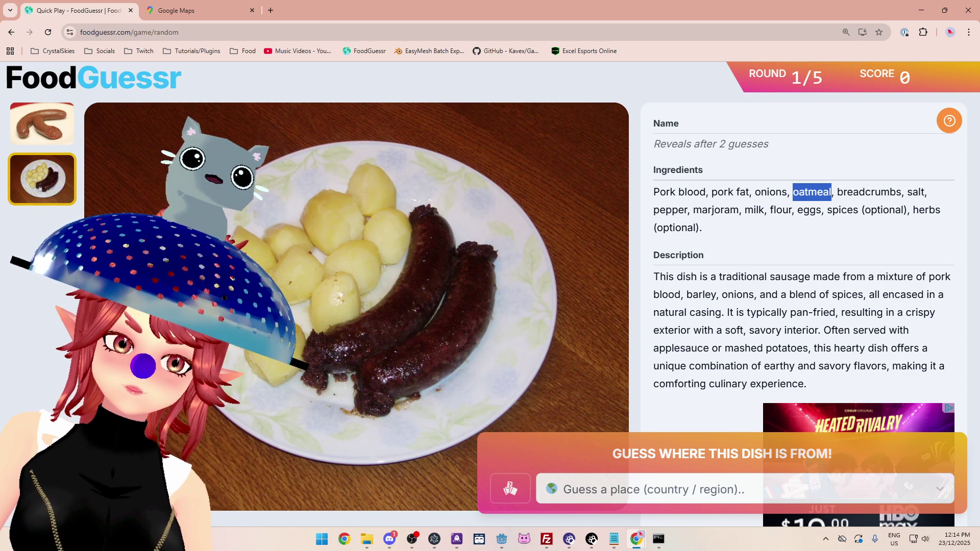
pyautogui.moveTo(744, 315); pyautogui.dragTo(843, 315)
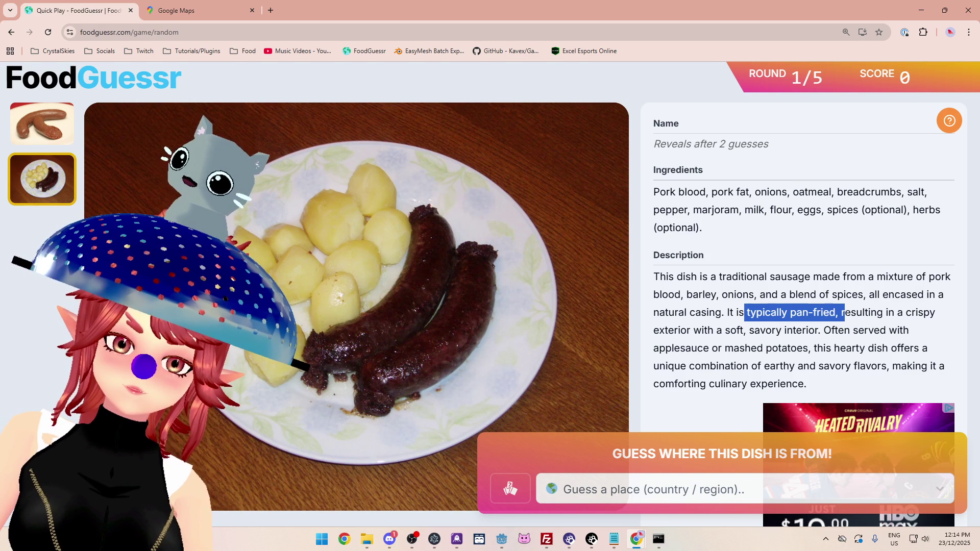
pyautogui.moveTo(730, 330); pyautogui.dragTo(850, 331)
pyautogui.moveTo(690, 348); pyautogui.dragTo(843, 364)
pyautogui.click(710, 353)
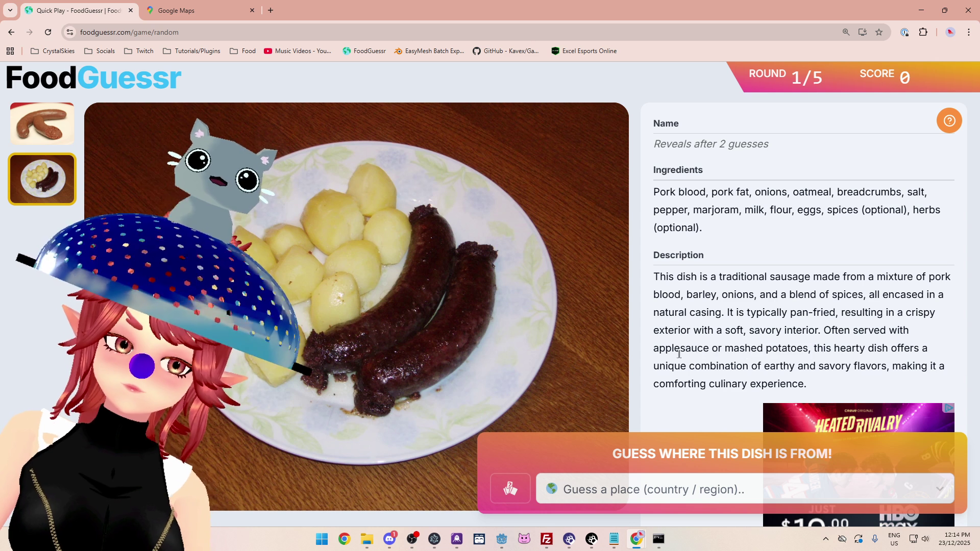
pyautogui.moveTo(659, 349); pyautogui.dragTo(802, 348)
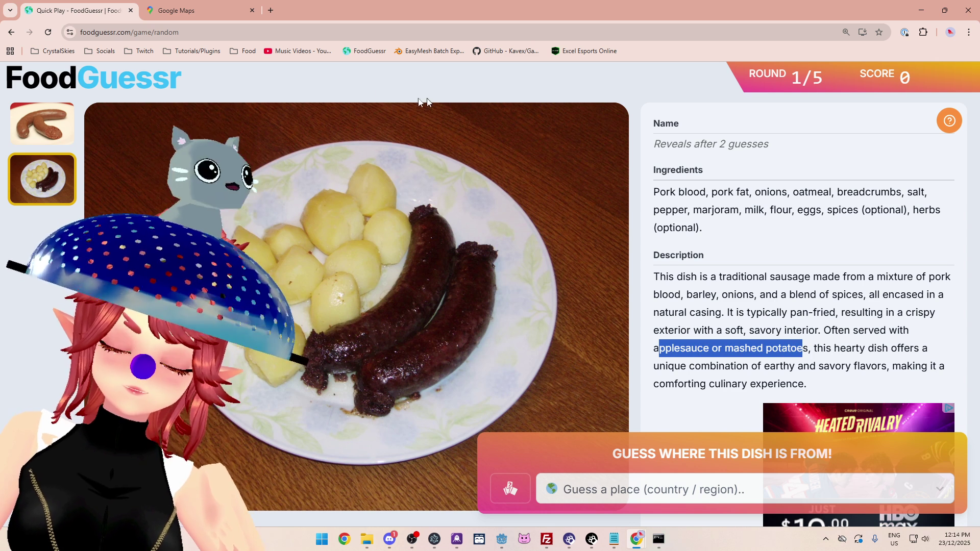
pyautogui.click(193, 15)
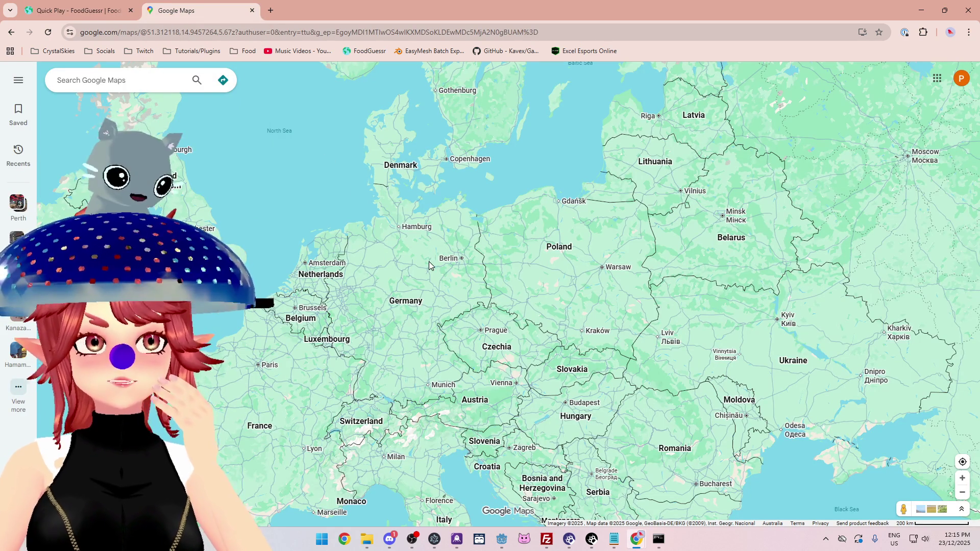
pyautogui.hotkey('ctrl', 'Tab')
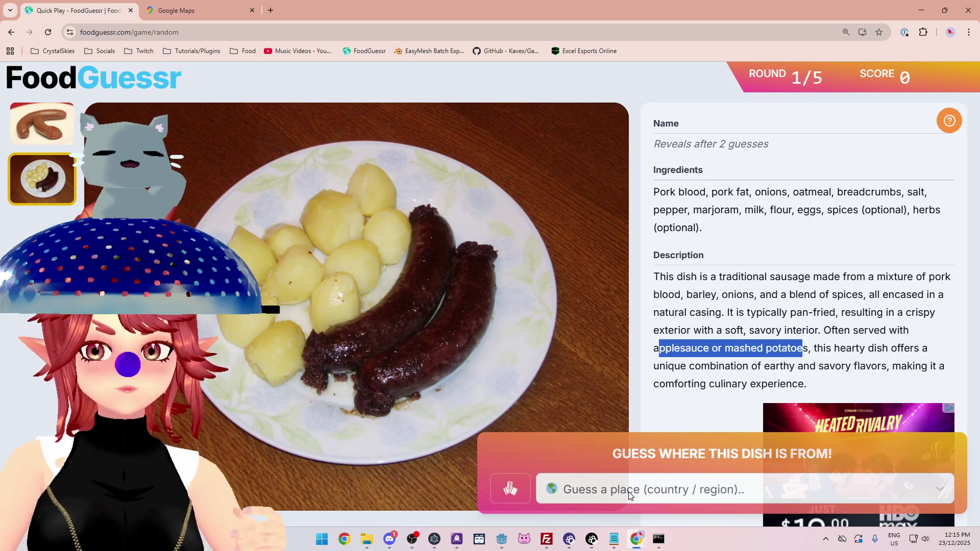
pyautogui.click(627, 491)
pyautogui.press('Down')
pyautogui.press('Down')
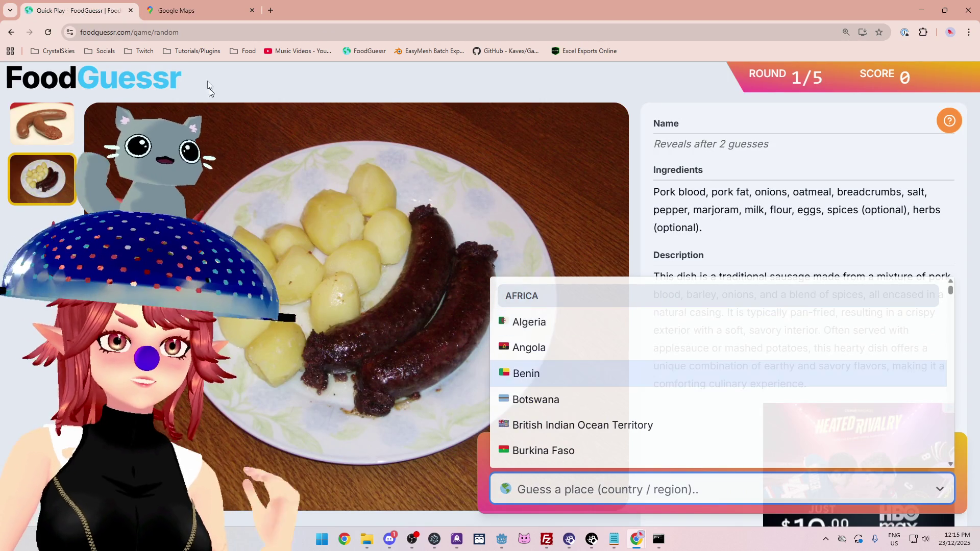
pyautogui.hotkey('ctrl', 'Tab')
pyautogui.moveTo(545, 203); pyautogui.dragTo(376, 312)
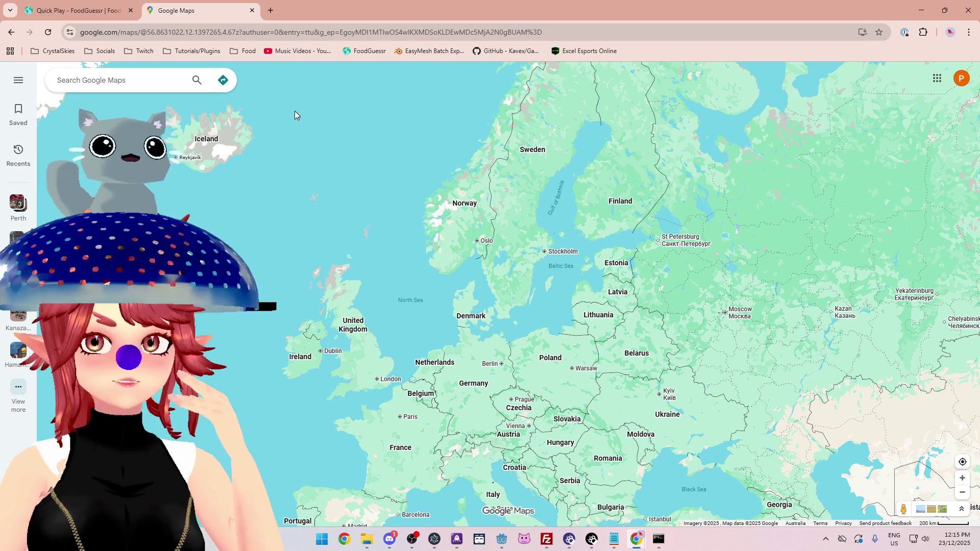
pyautogui.click(81, 8)
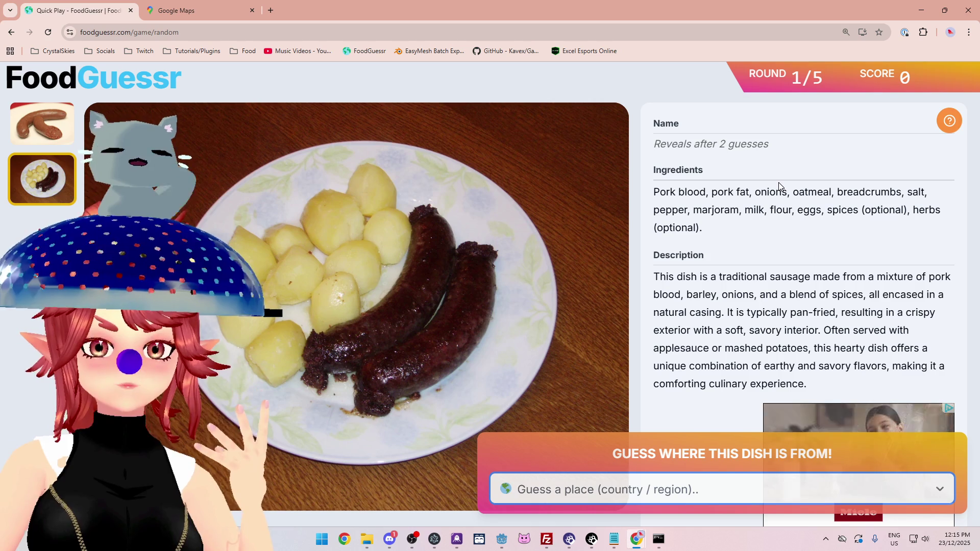
# - Submit Poland as the first country guess for the dish
pyautogui.click(204, 10)
pyautogui.click(86, 14)
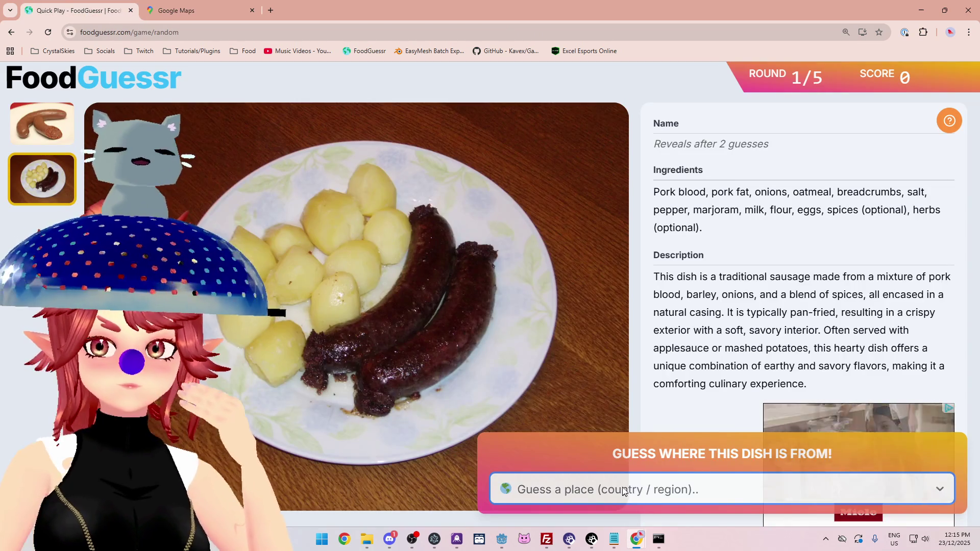
pyautogui.click(623, 489)
pyautogui.write('poland')
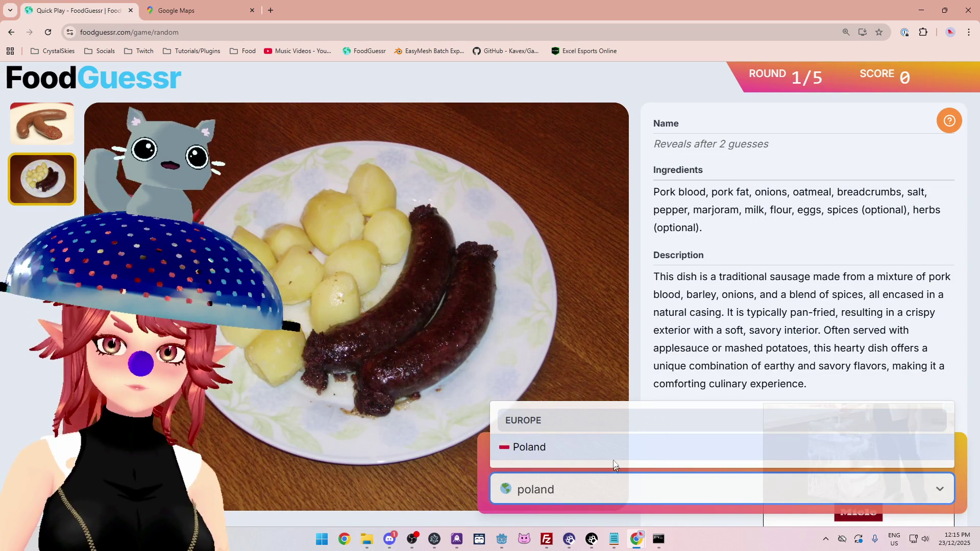
pyautogui.click(612, 444)
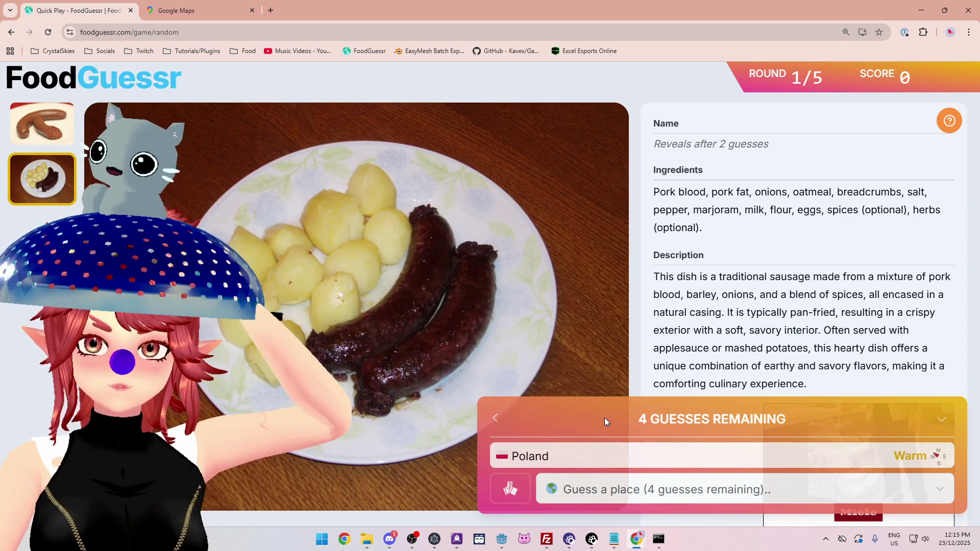
# - Check the map around Ireland and Britain, then guess Ireland second
pyautogui.click(205, 10)
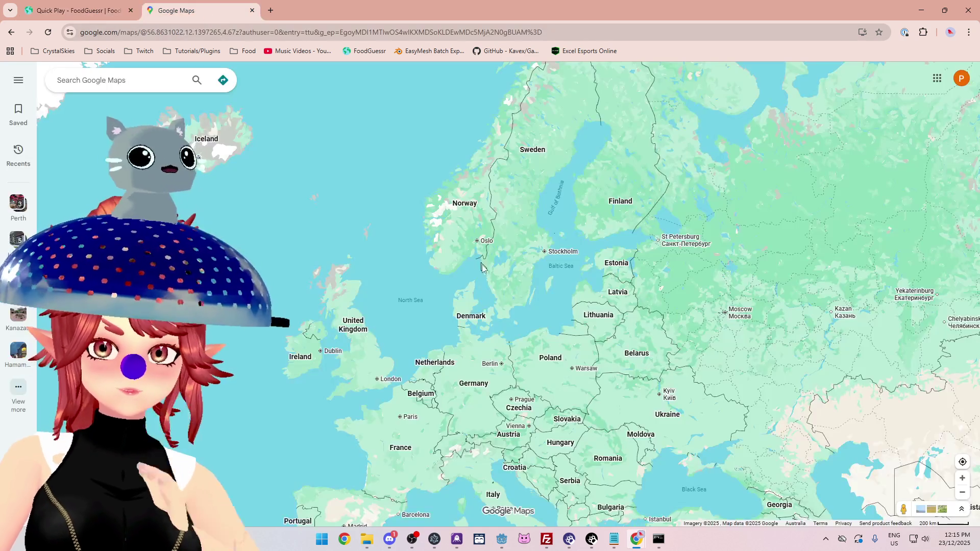
pyautogui.scroll(3, 460, 360)
pyautogui.moveTo(390, 379); pyautogui.dragTo(557, 374)
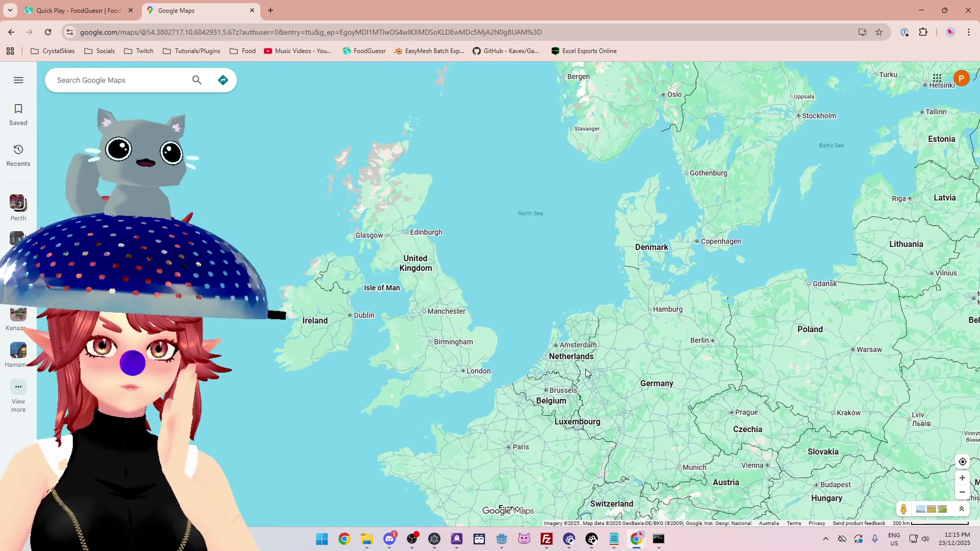
pyautogui.scroll(-2, 556, 374)
pyautogui.moveTo(510, 332); pyautogui.dragTo(482, 289)
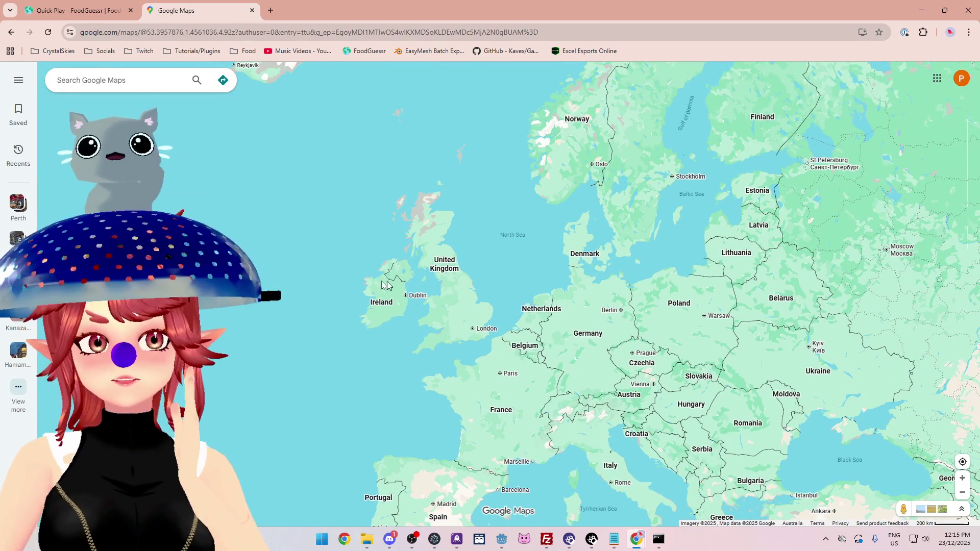
pyautogui.click(101, 17)
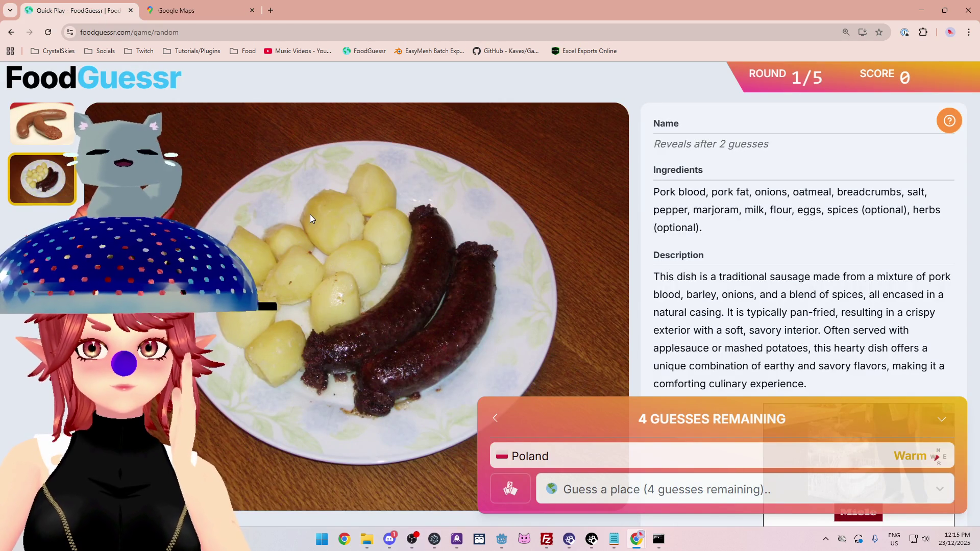
pyautogui.click(704, 485)
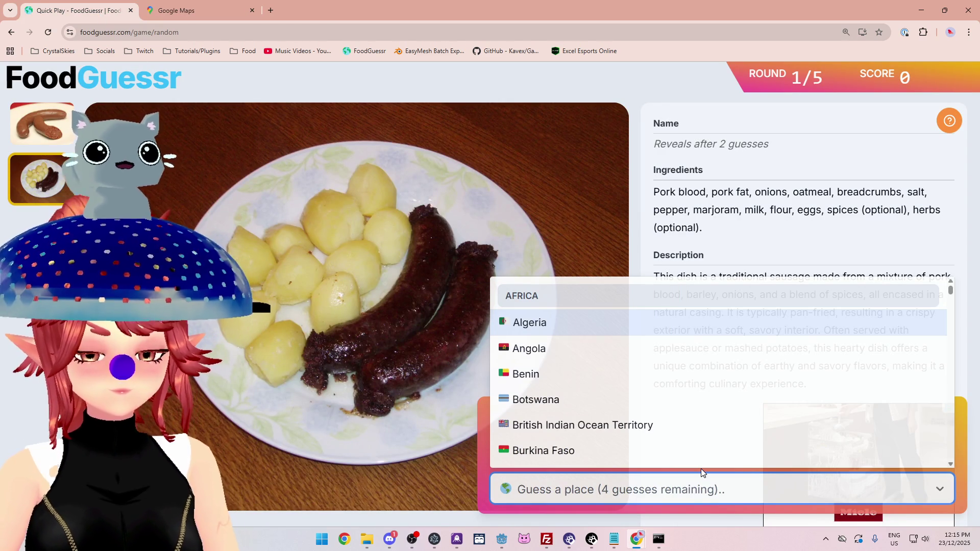
pyautogui.write('ir')
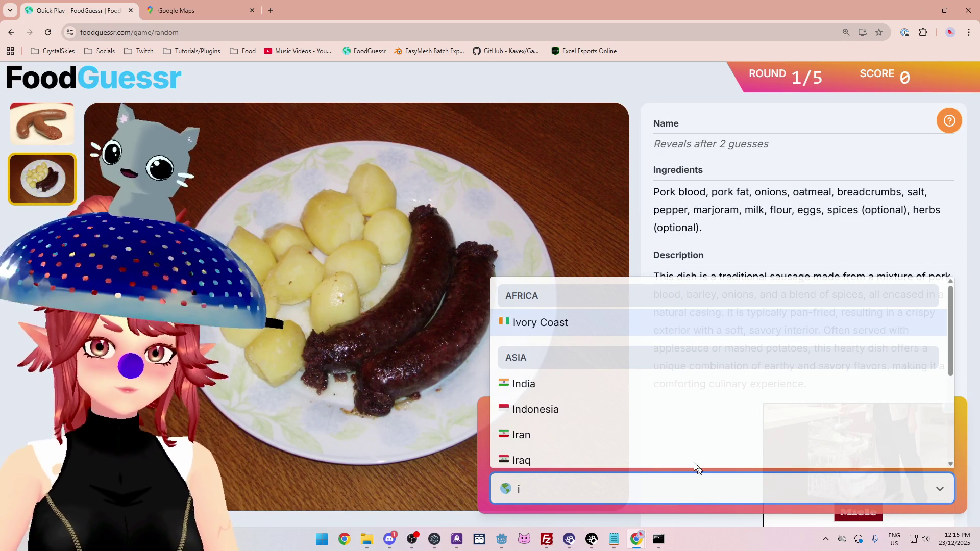
pyautogui.click(562, 447)
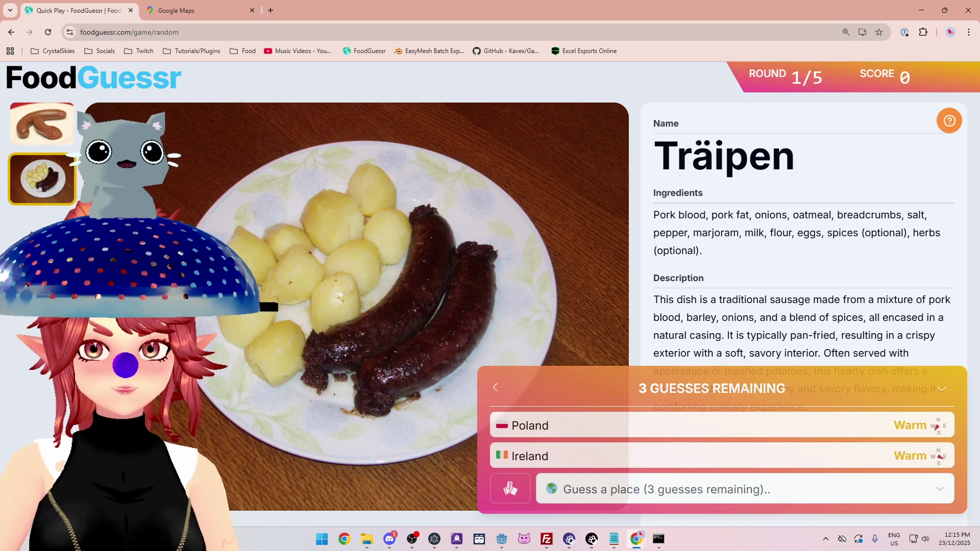
# - Submit Netherlands as the third guess after another look at the map
pyautogui.click(199, 10)
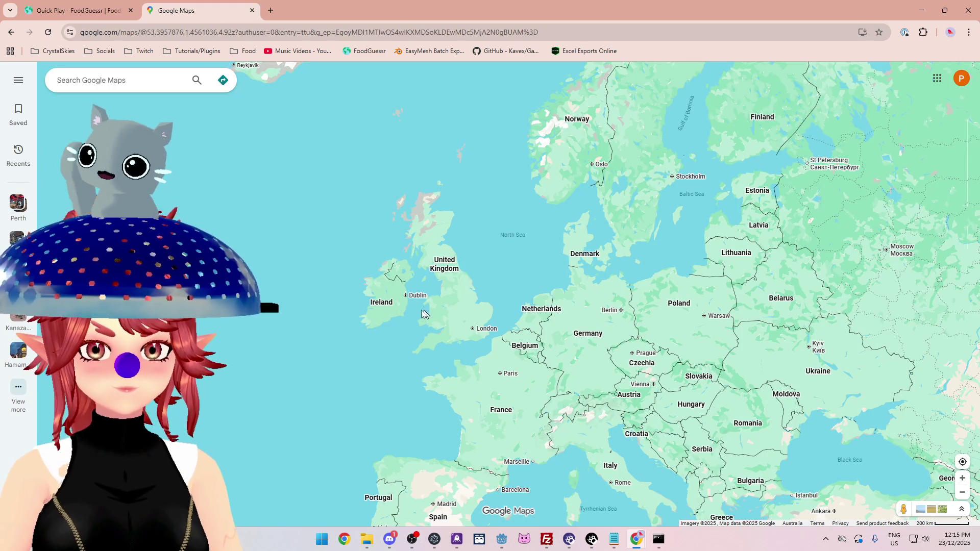
pyautogui.scroll(1, 545, 316)
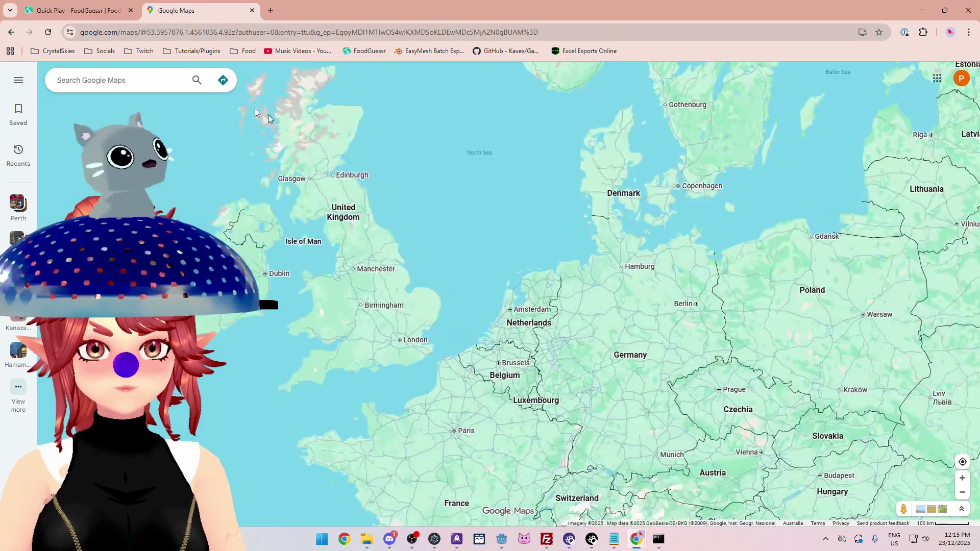
pyautogui.click(117, 15)
pyautogui.click(661, 492)
pyautogui.write('net')
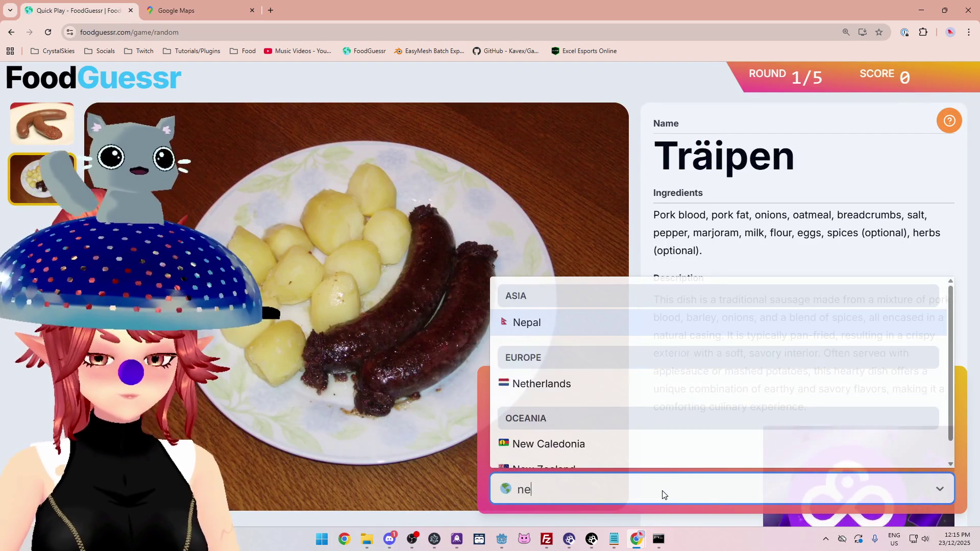
pyautogui.click(661, 447)
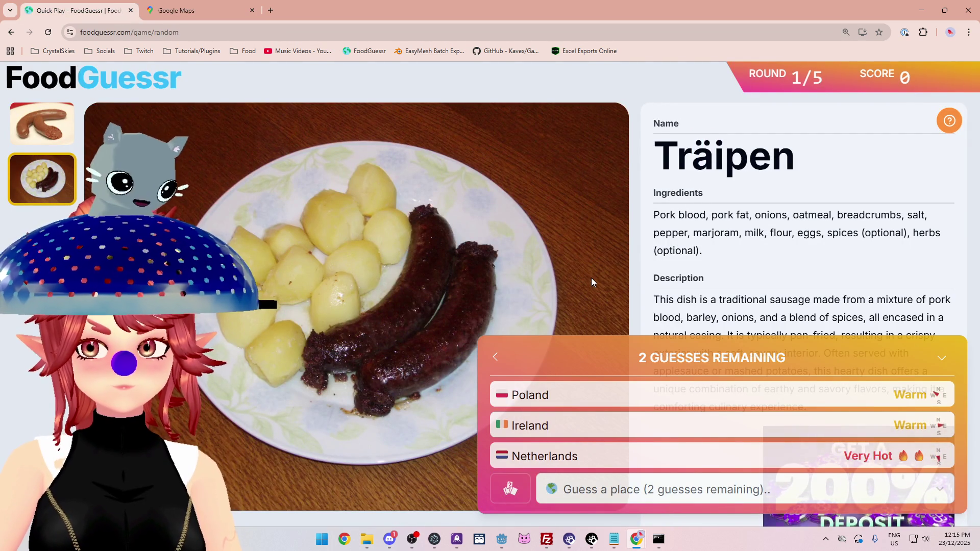
# - Compare the Träipen round against the Europe map several times
pyautogui.click(201, 11)
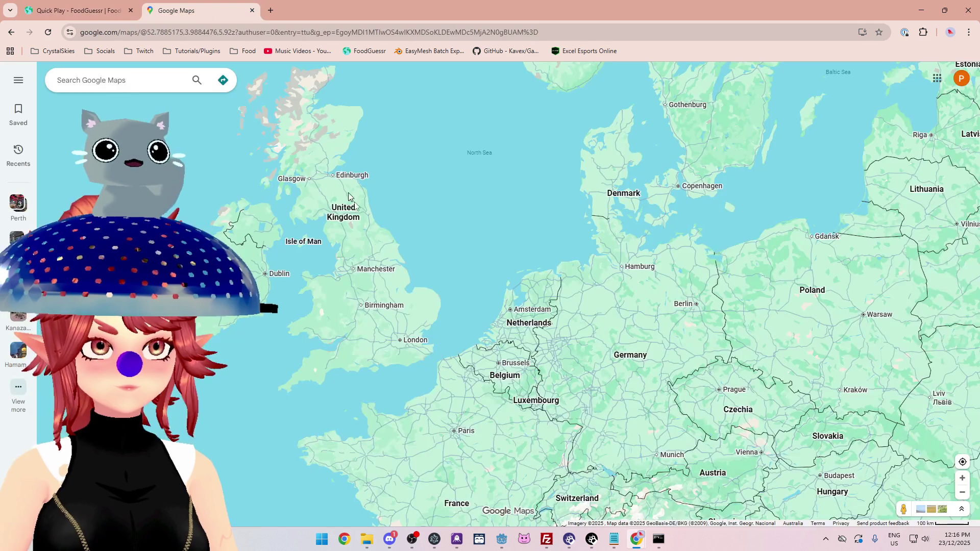
pyautogui.moveTo(453, 300); pyautogui.dragTo(377, 134)
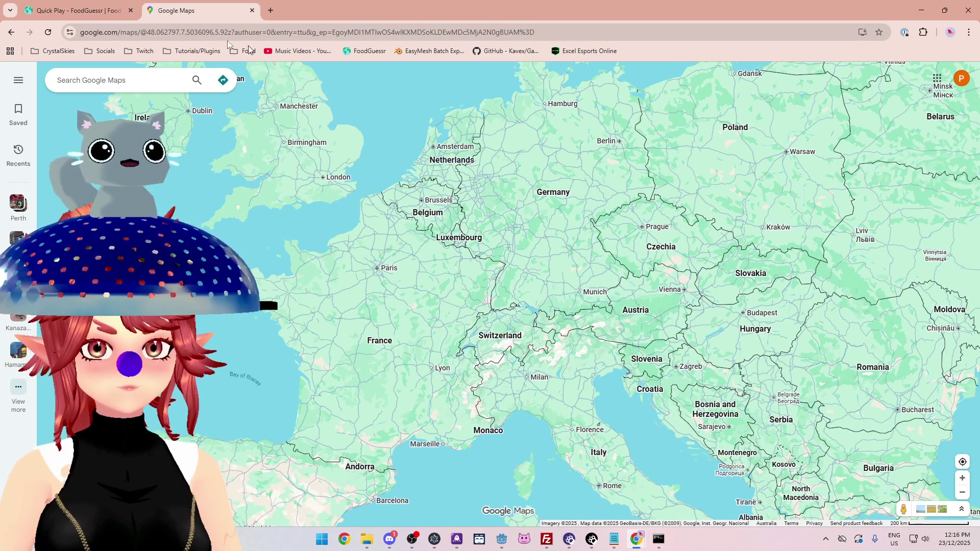
pyautogui.click(122, 12)
pyautogui.click(179, 11)
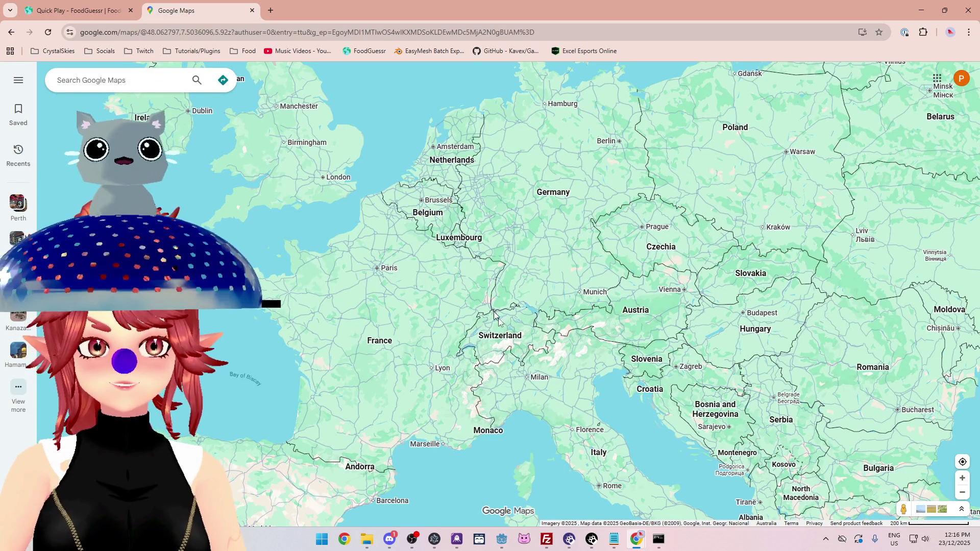
pyautogui.click(102, 11)
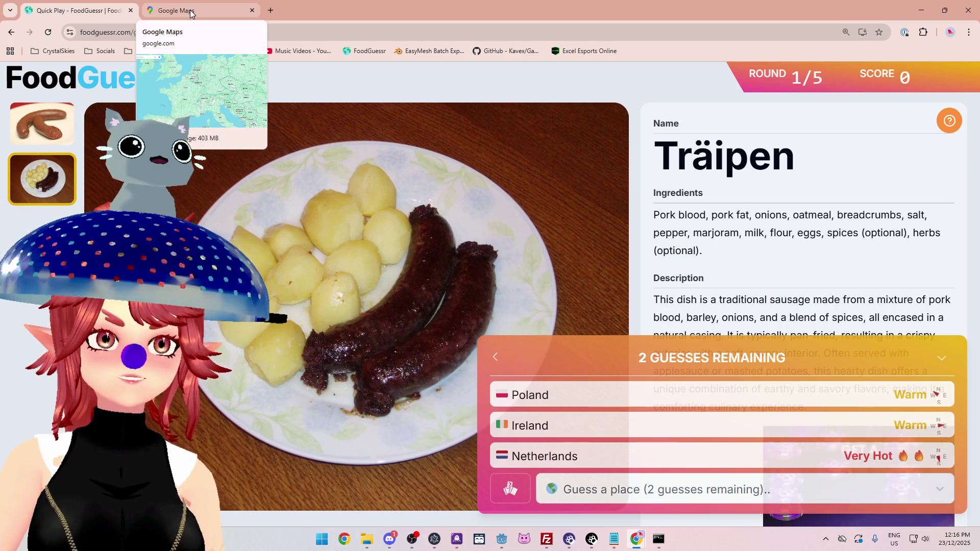
pyautogui.click(190, 11)
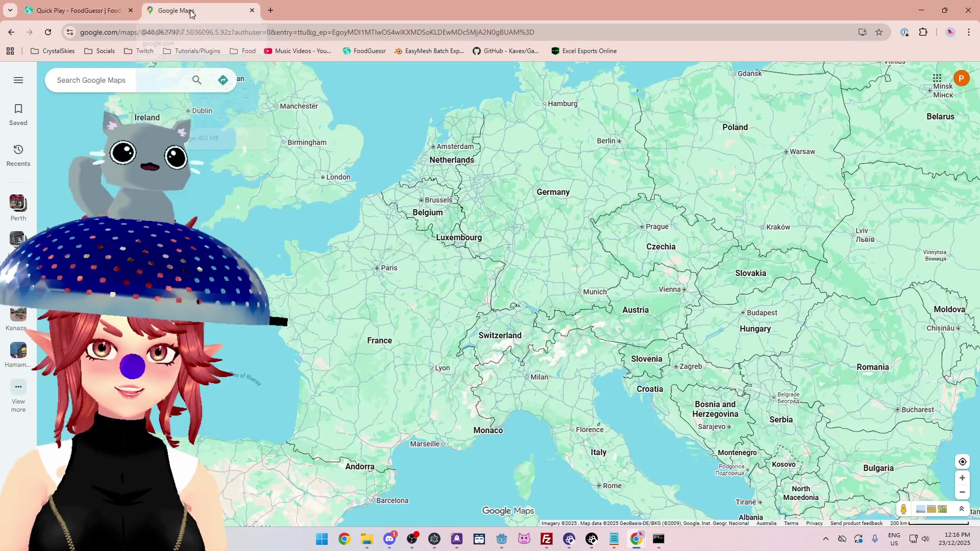
pyautogui.click(77, 12)
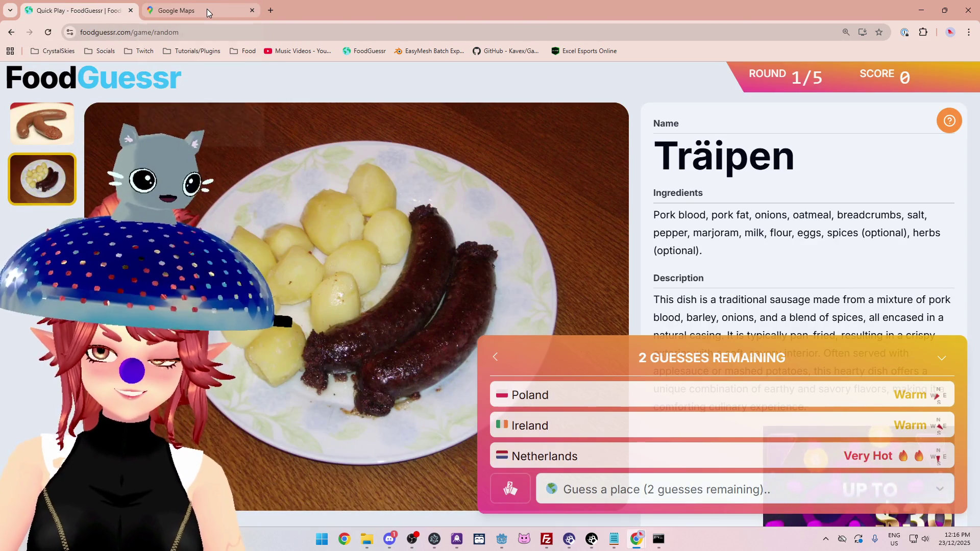
# - Guess Luxembourg for Träipen after a final map check, scoring 3,500
pyautogui.click(207, 8)
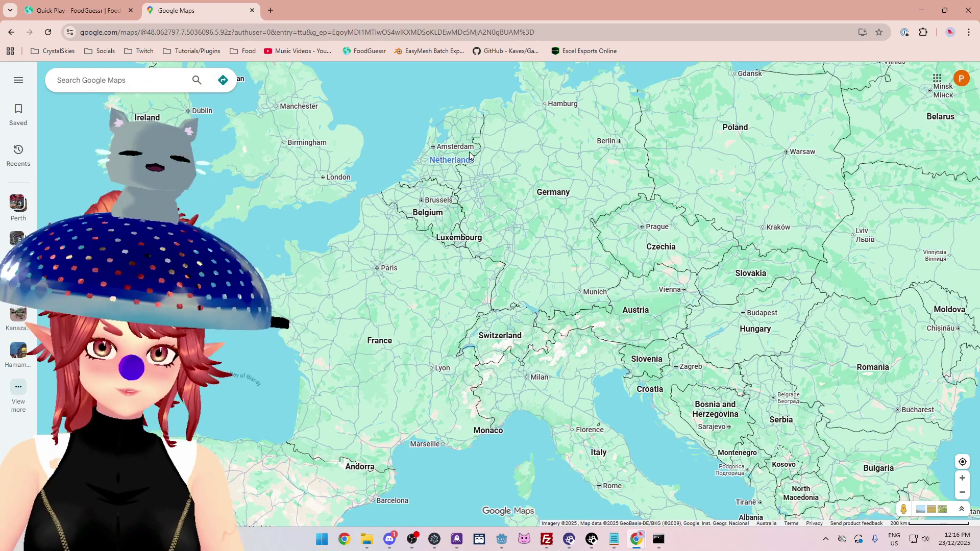
pyautogui.scroll(-1, 492, 313)
pyautogui.scroll(1, 492, 312)
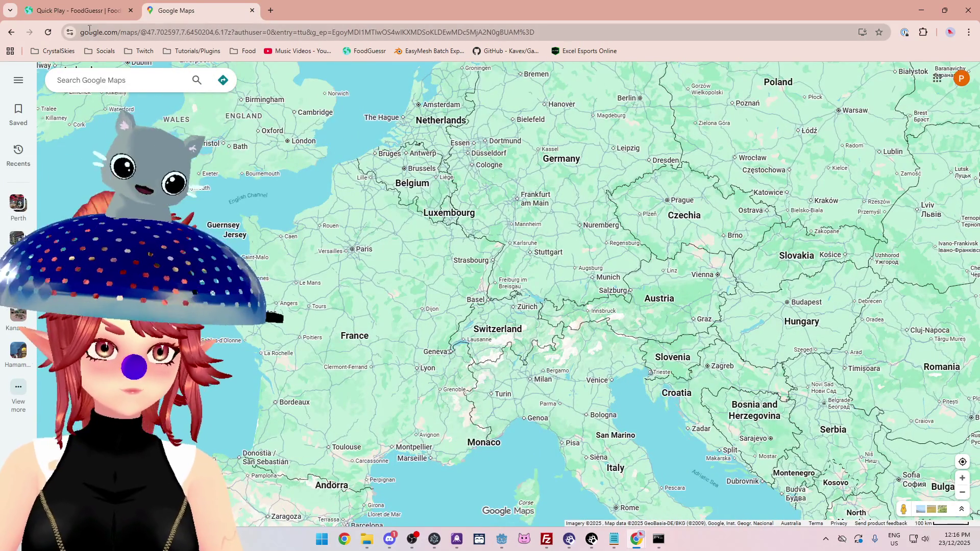
pyautogui.click(76, 10)
pyautogui.click(592, 492)
pyautogui.write('lux')
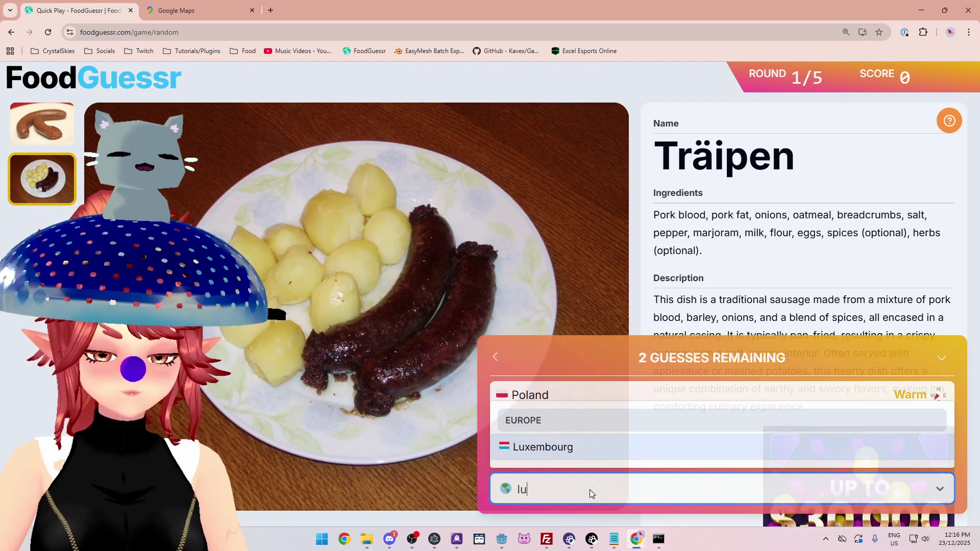
pyautogui.click(596, 445)
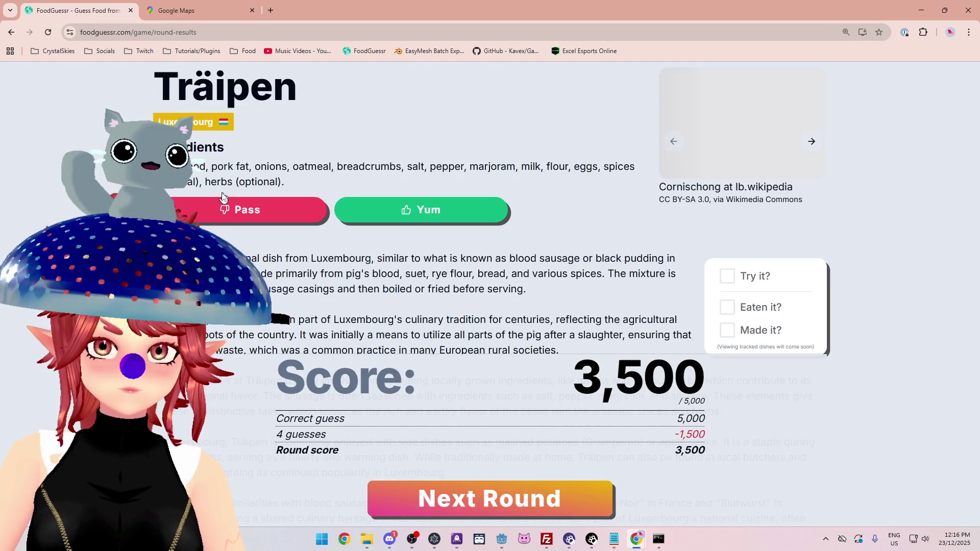
# - Start round 2, highlight the olive oil, lemon juice, bread and pickles ingredients, then return to Godot
pyautogui.click(490, 499)
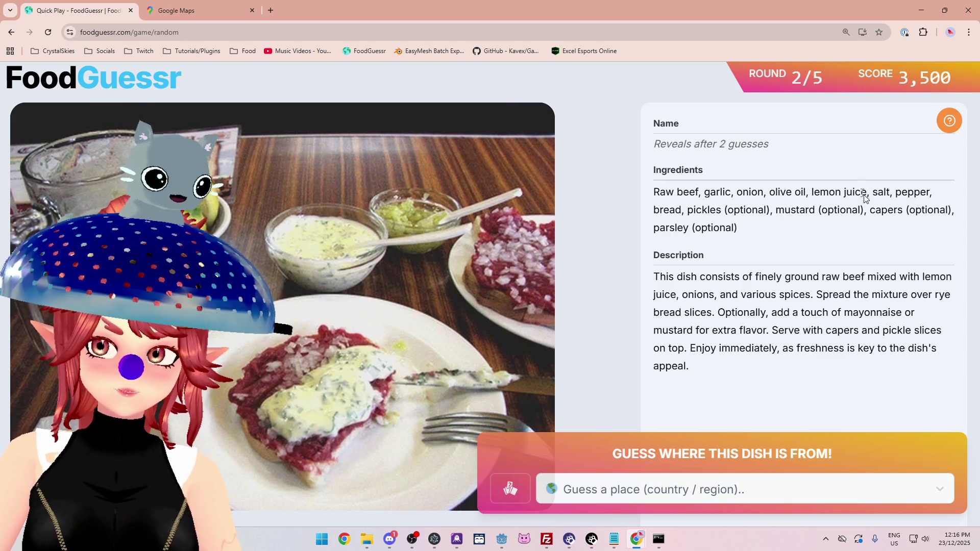
pyautogui.moveTo(770, 192)
pyautogui.mouseDown()
pyautogui.moveTo(911, 190)
pyautogui.moveTo(805, 192)
pyautogui.moveTo(884, 192)
pyautogui.mouseUp()
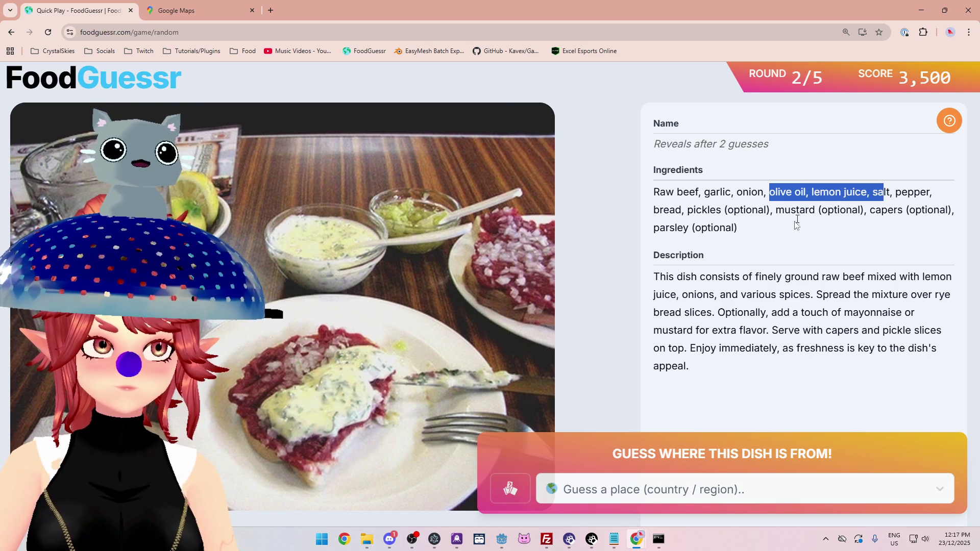
pyautogui.moveTo(663, 209); pyautogui.dragTo(721, 210)
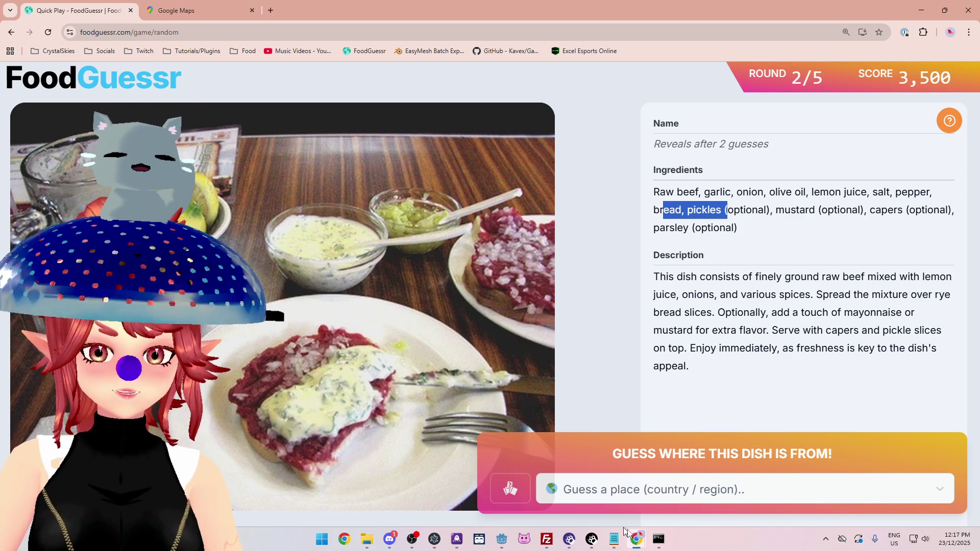
pyautogui.click(502, 539)
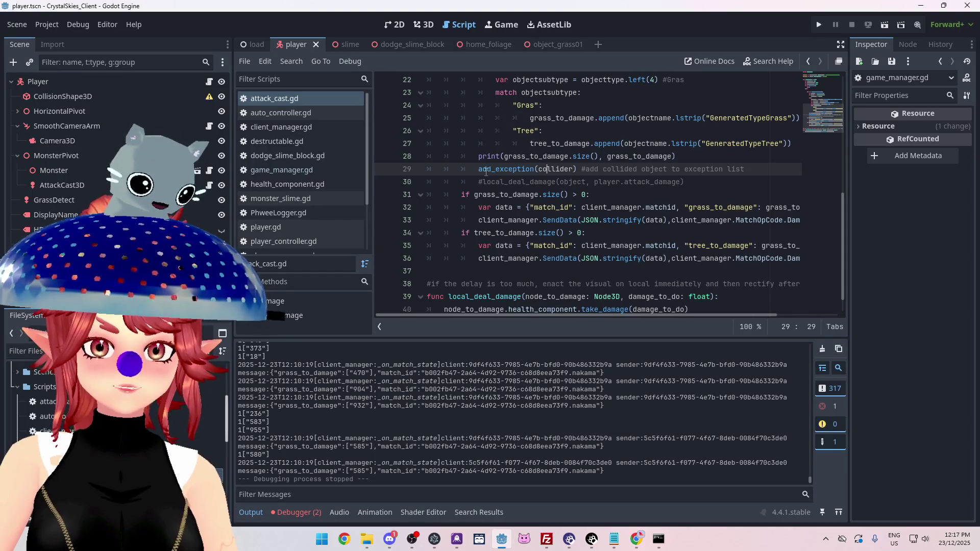
# - Highlight the add_exception(collider) line in attack_cast.gd, then minimize the Godot editor
pyautogui.moveTo(478, 169); pyautogui.dragTo(745, 169)
pyautogui.scroll(2, 545, 250)
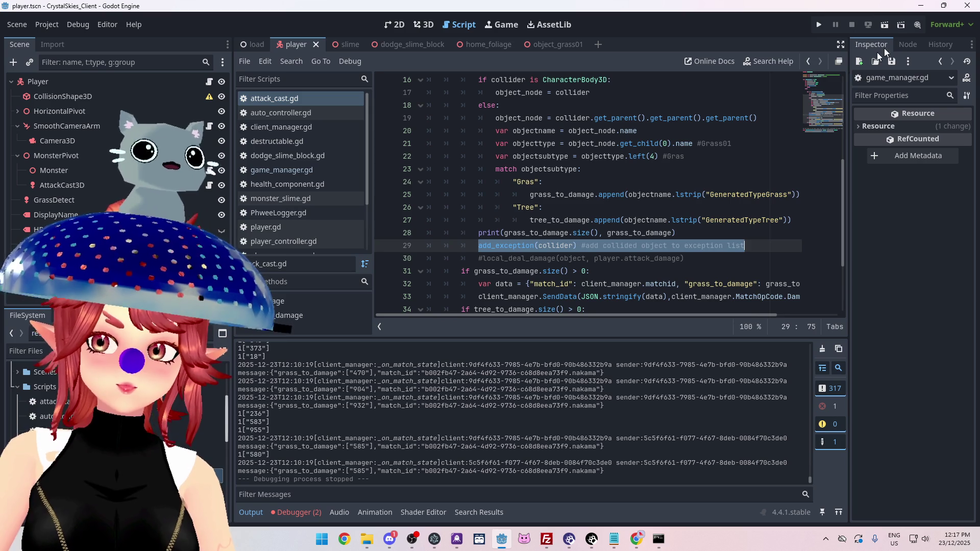
pyautogui.click(921, 9)
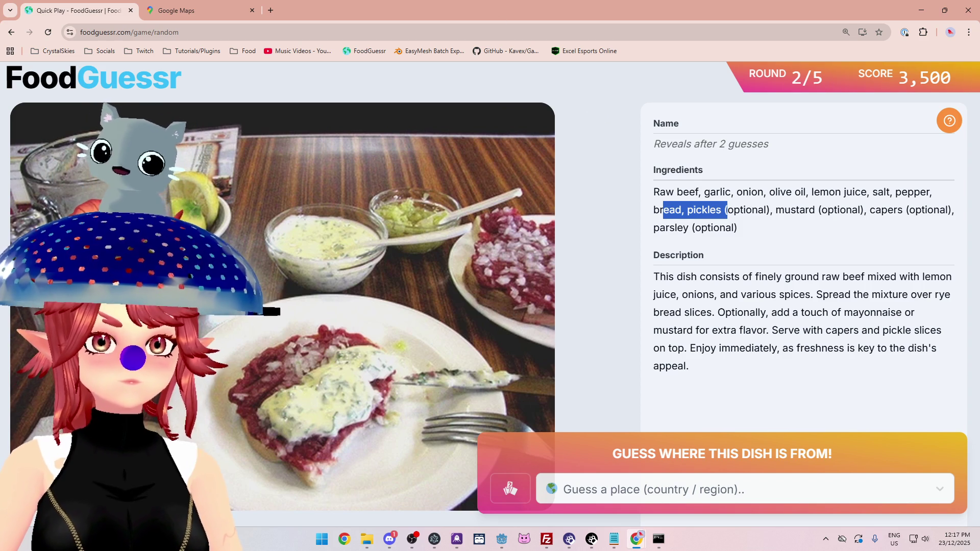
pyautogui.hotkey('alt', 'Tab')
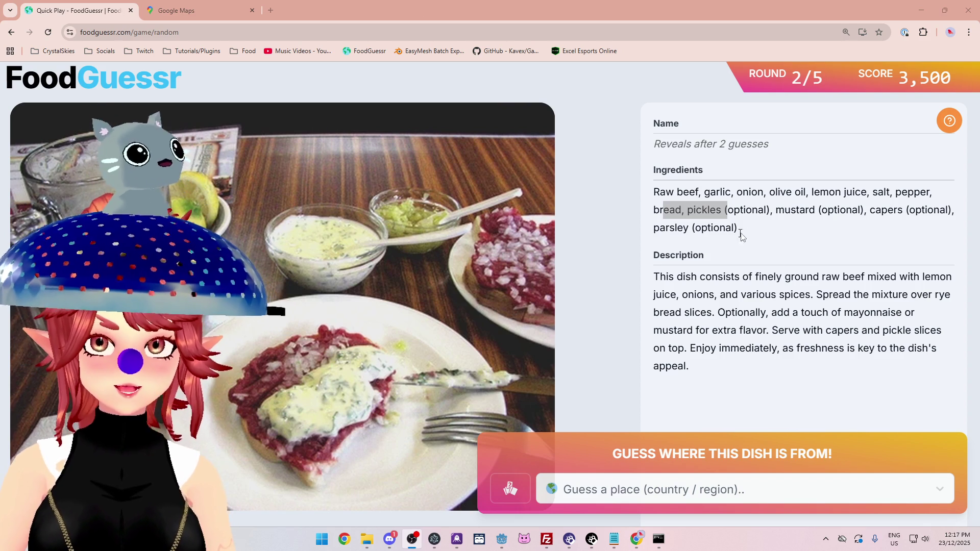
pyautogui.hotkey('alt', 'Tab')
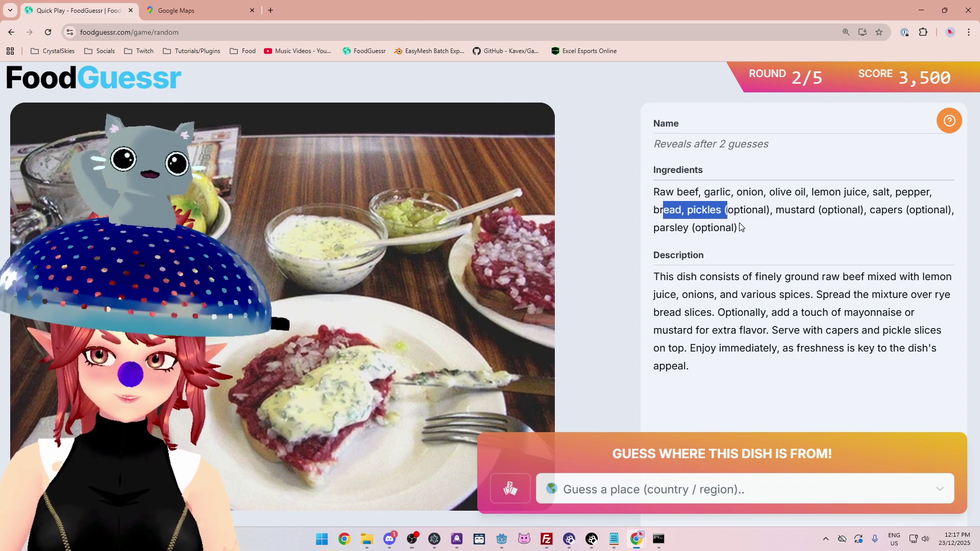
pyautogui.moveTo(752, 209); pyautogui.dragTo(822, 210)
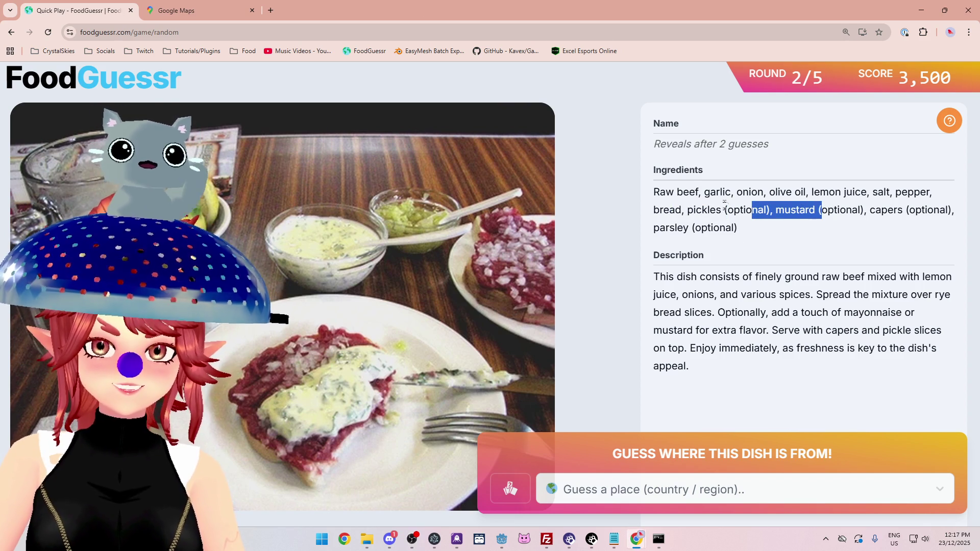
pyautogui.moveTo(724, 215); pyautogui.dragTo(725, 191)
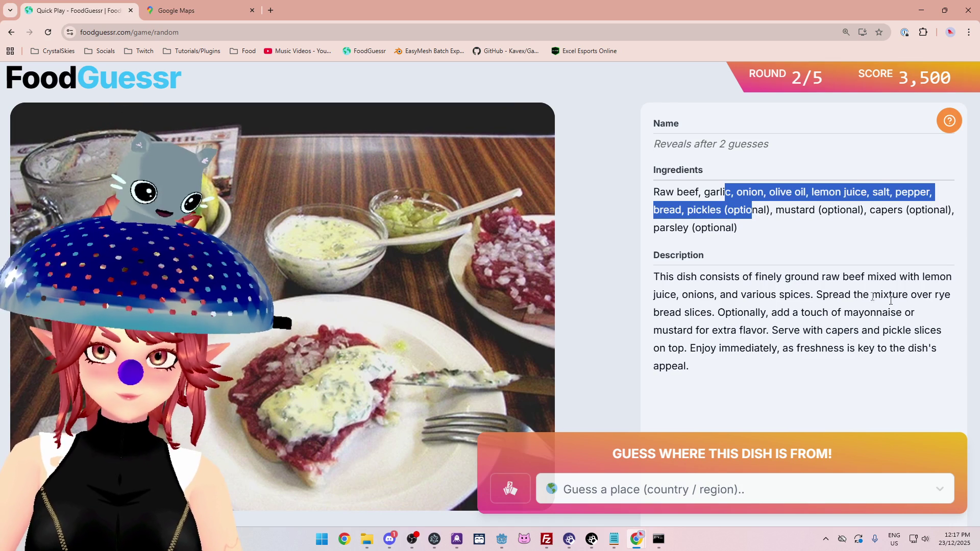
pyautogui.moveTo(852, 295); pyautogui.dragTo(934, 294)
pyautogui.moveTo(668, 313); pyautogui.dragTo(769, 313)
pyautogui.moveTo(935, 295); pyautogui.dragTo(683, 309)
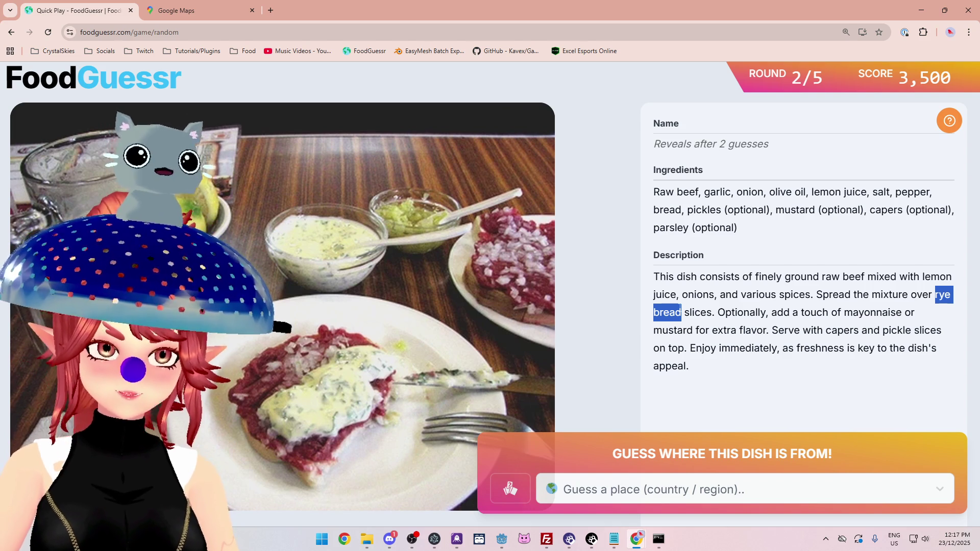
pyautogui.moveTo(681, 312); pyautogui.dragTo(882, 312)
pyautogui.moveTo(737, 337); pyautogui.dragTo(904, 330)
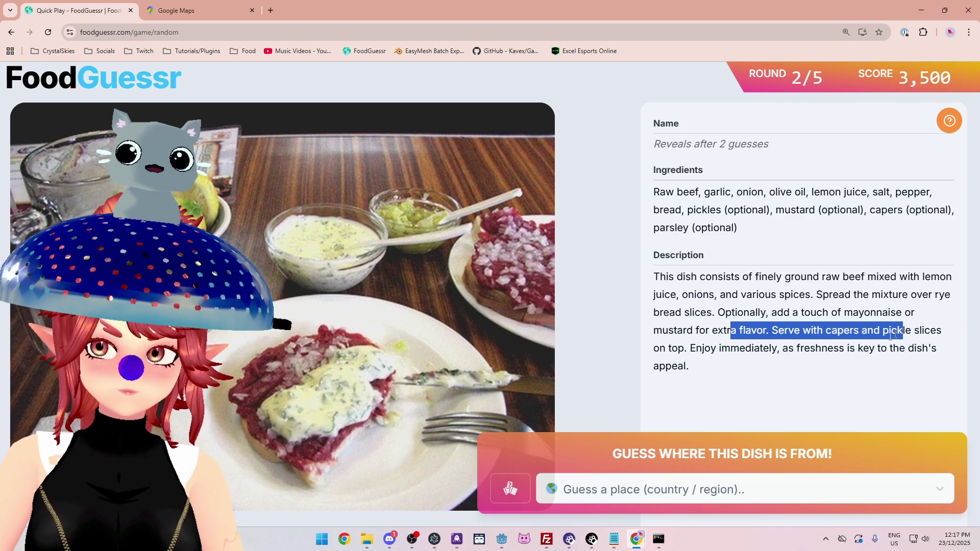
pyautogui.moveTo(671, 348); pyautogui.dragTo(922, 348)
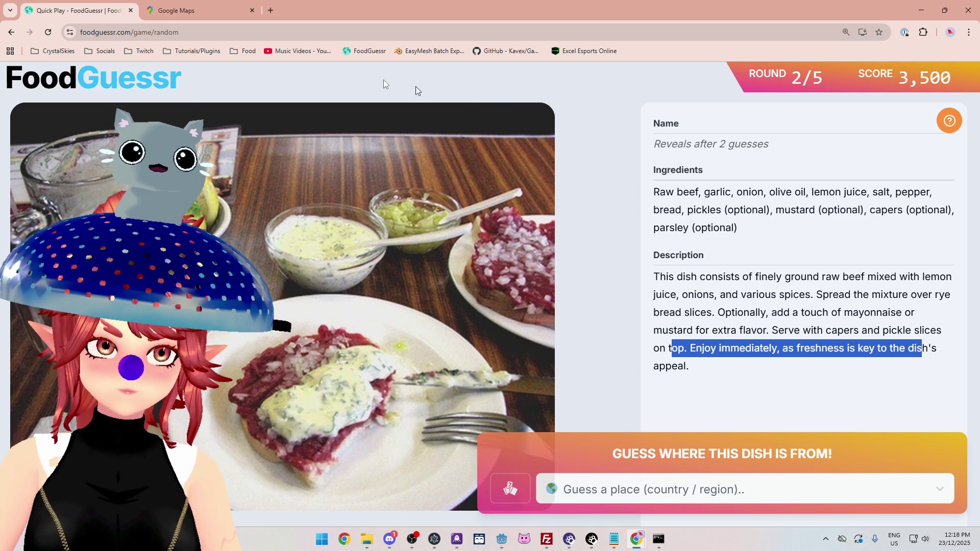
pyautogui.click(204, 9)
pyautogui.scroll(-5, 609, 320)
pyautogui.scroll(2, 557, 317)
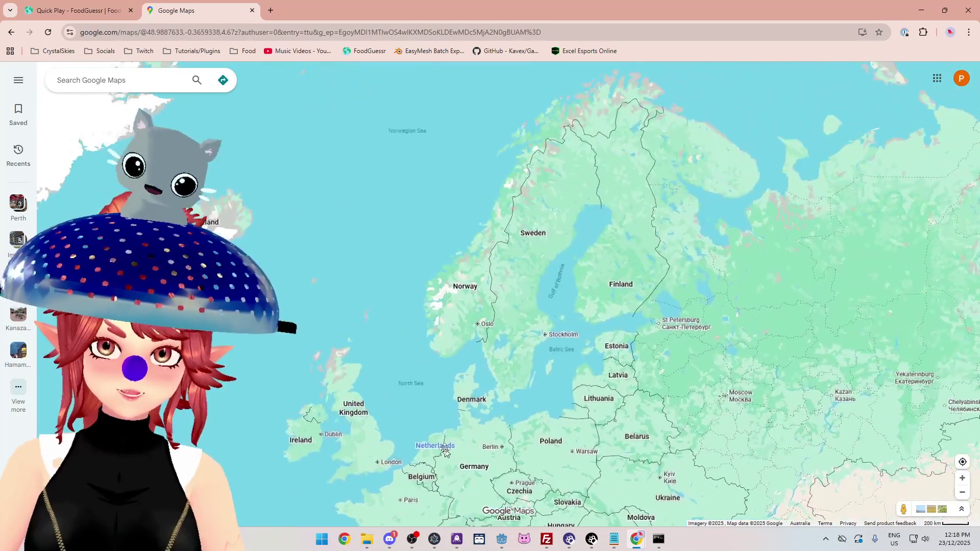
pyautogui.scroll(1, 556, 317)
pyautogui.moveTo(556, 317); pyautogui.dragTo(493, 416)
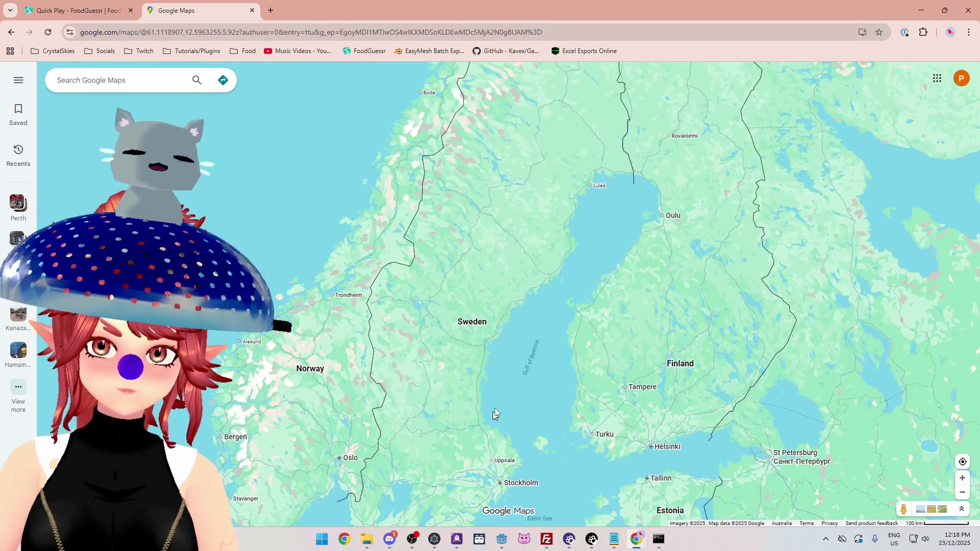
pyautogui.scroll(-1, 526, 416)
pyautogui.scroll(1, 314, 105)
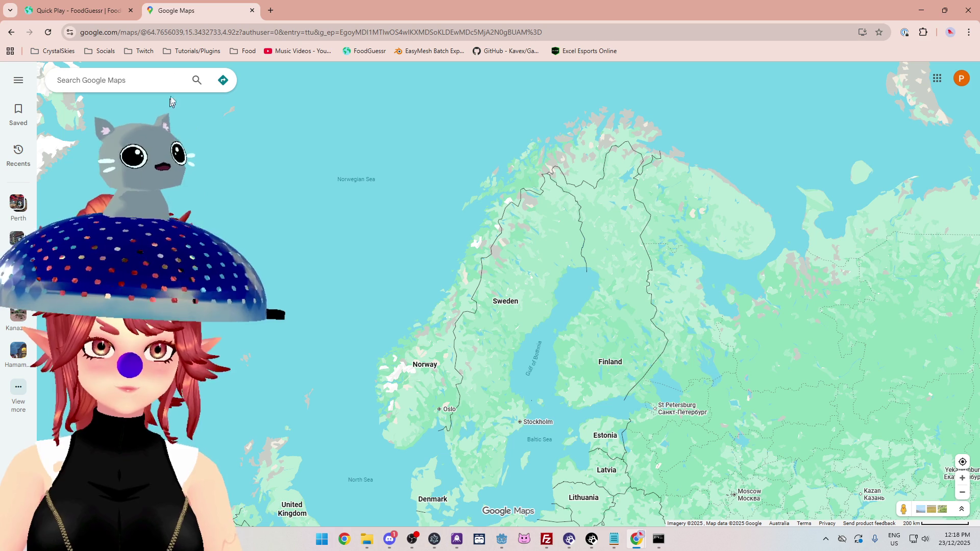
pyautogui.click(92, 16)
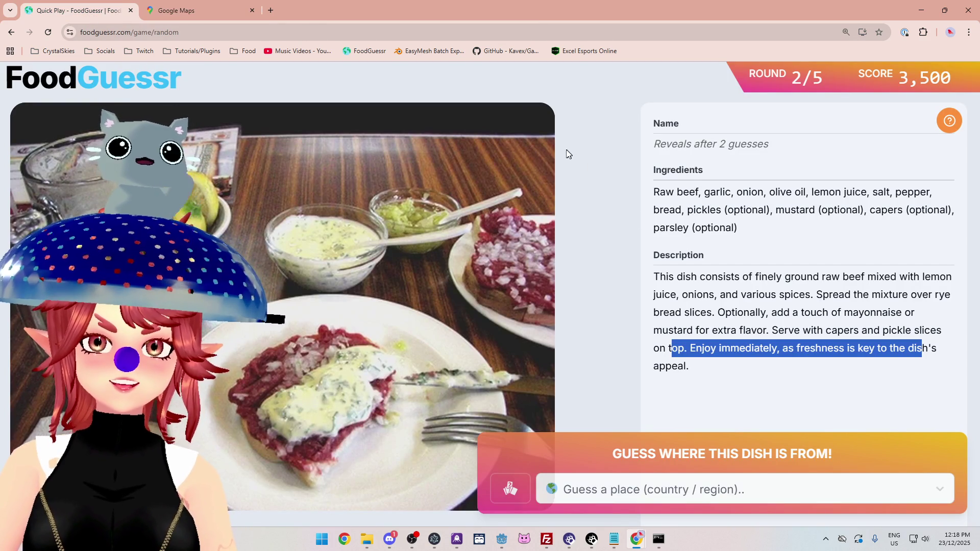
pyautogui.click(832, 375)
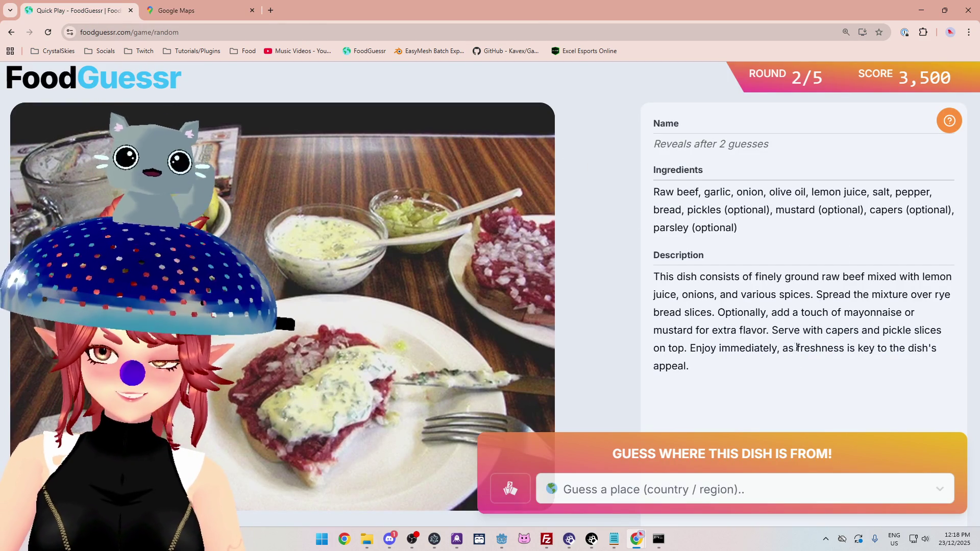
pyautogui.moveTo(783, 348); pyautogui.dragTo(908, 349)
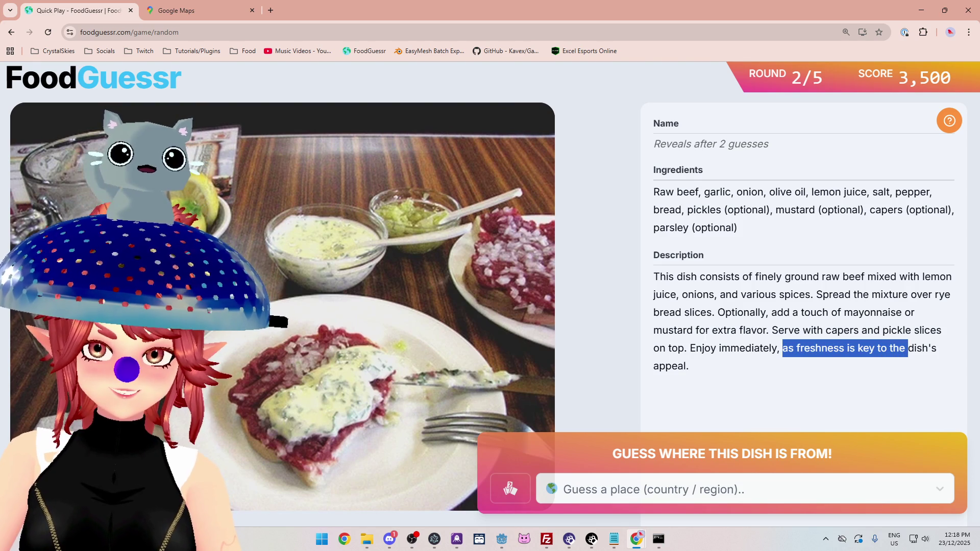